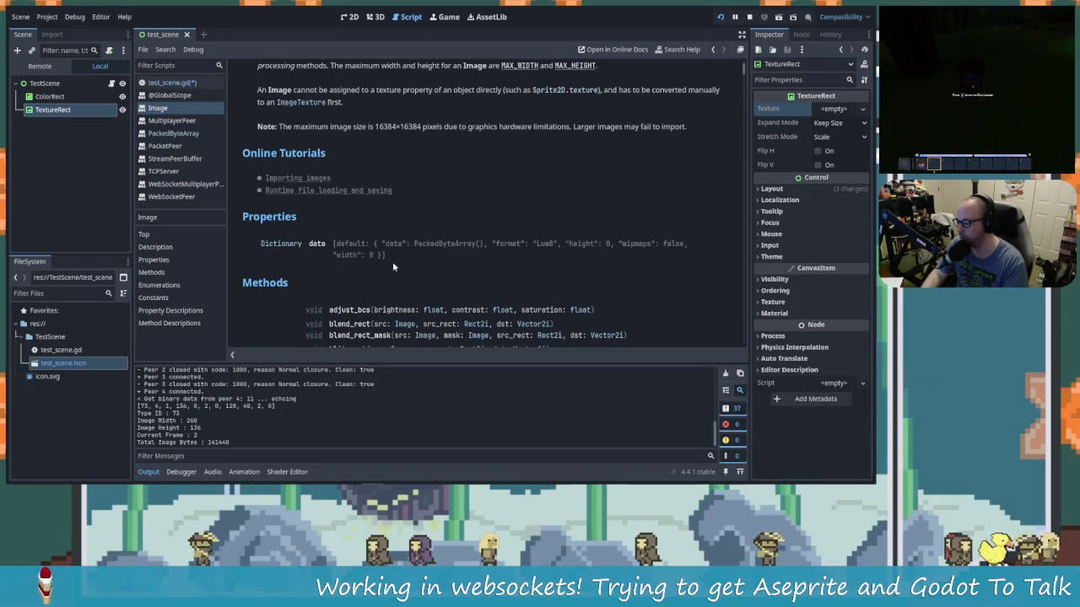
Step: Follow the Format link from Image.create() to the Image Format enum and scroll through its pixel formats
scroll(412, 278, "up", 3)
scroll(438, 286, "down", 6)
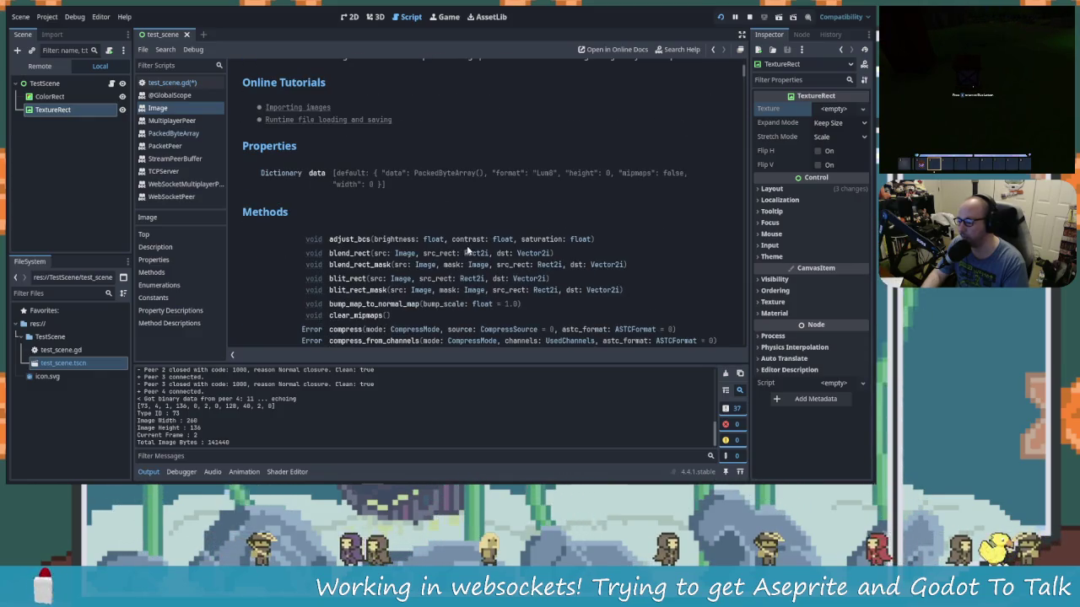
scroll(380, 236, "down", 2)
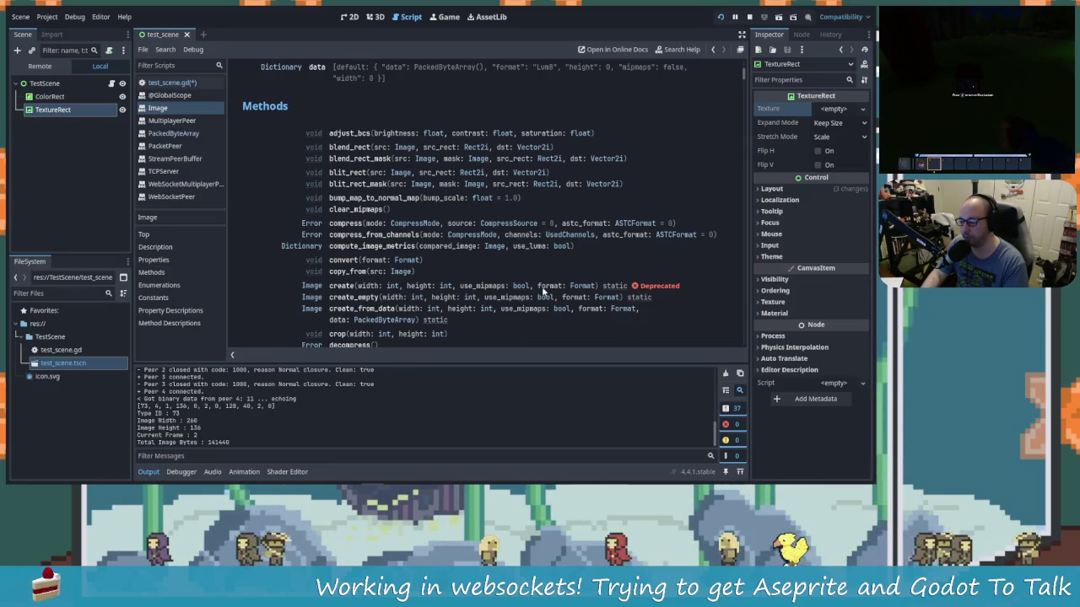
left_click(579, 287)
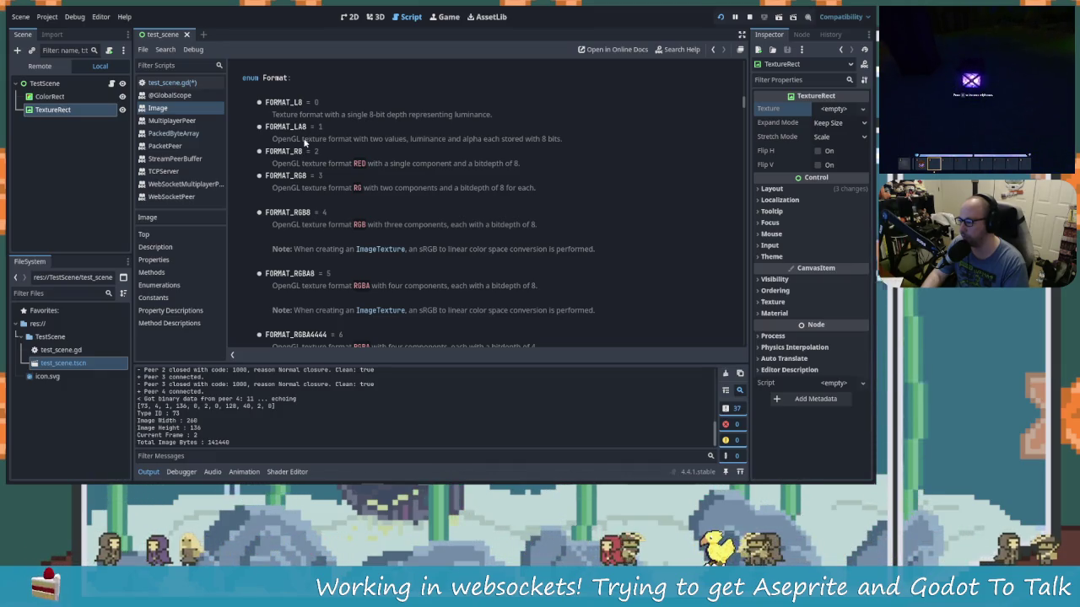
scroll(334, 225, "down", 3)
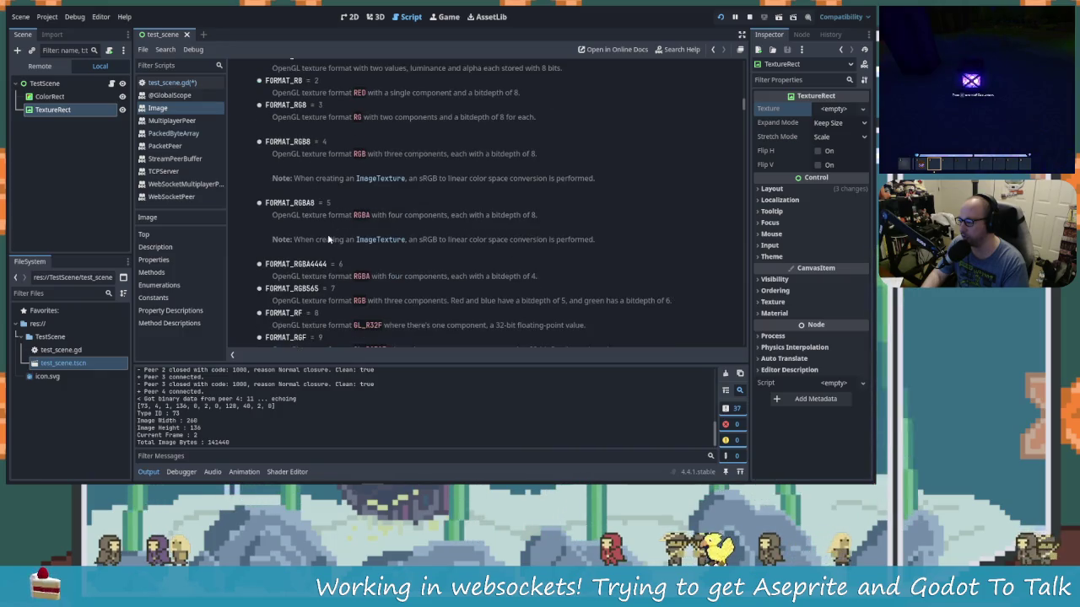
scroll(329, 239, "down", 7)
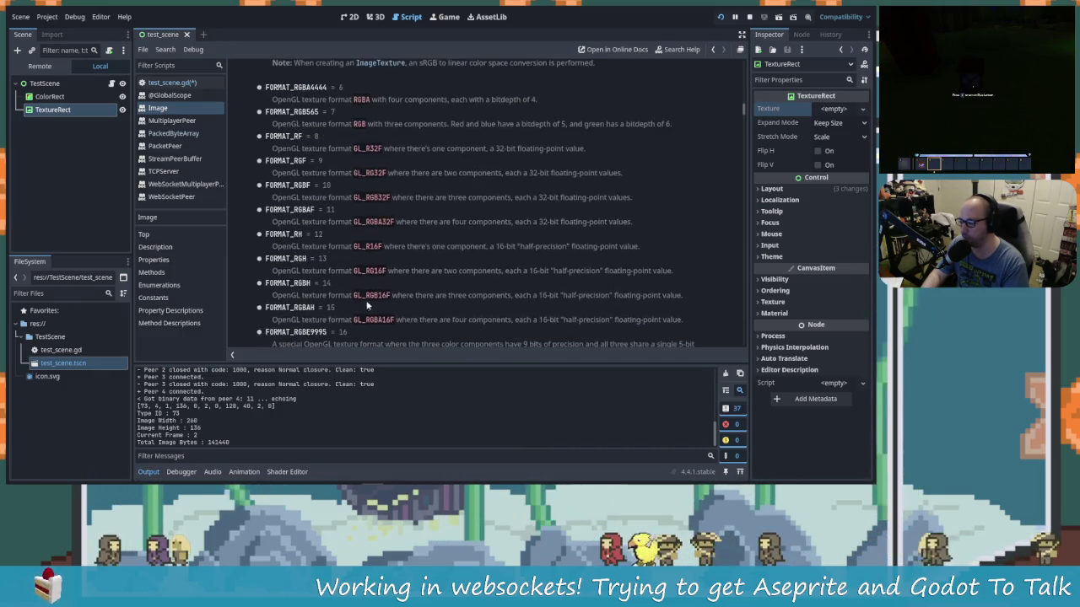
scroll(363, 300, "down", 6)
scroll(400, 303, "down", 3)
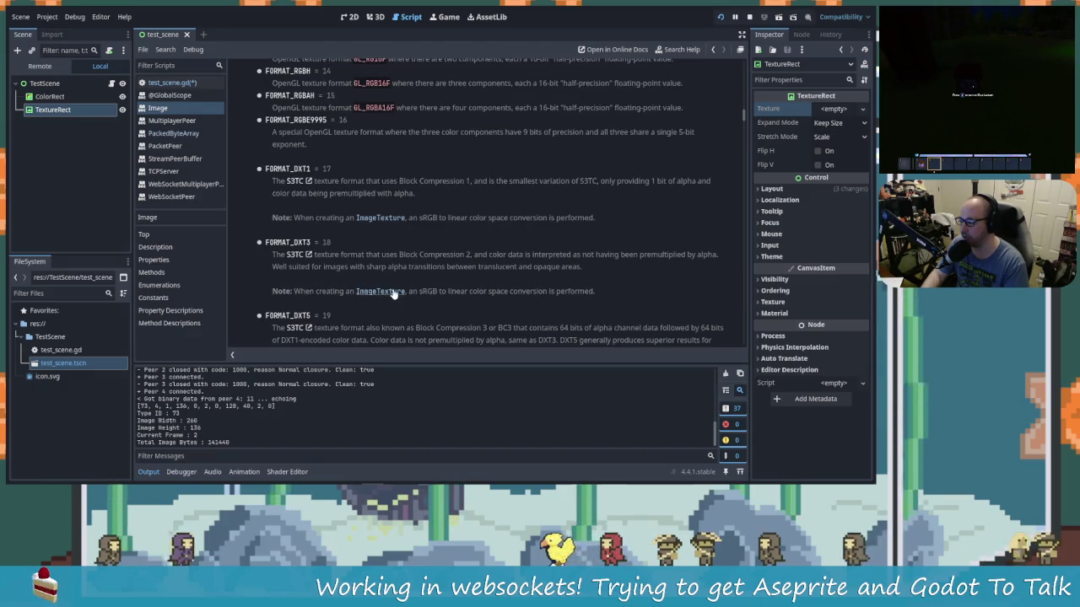
scroll(393, 293, "up", 20)
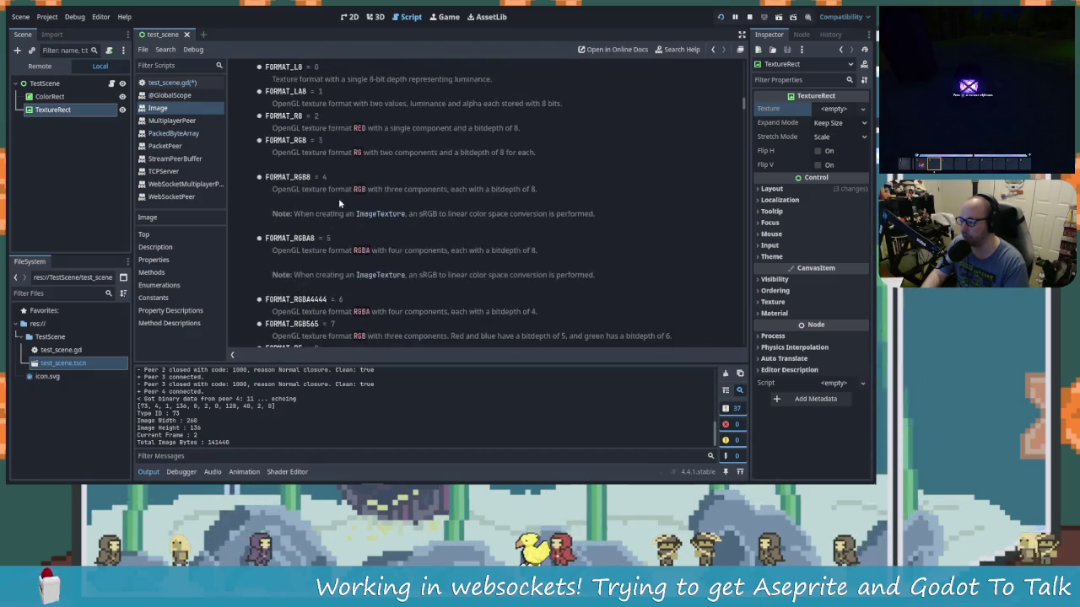
scroll(342, 202, "up", 5)
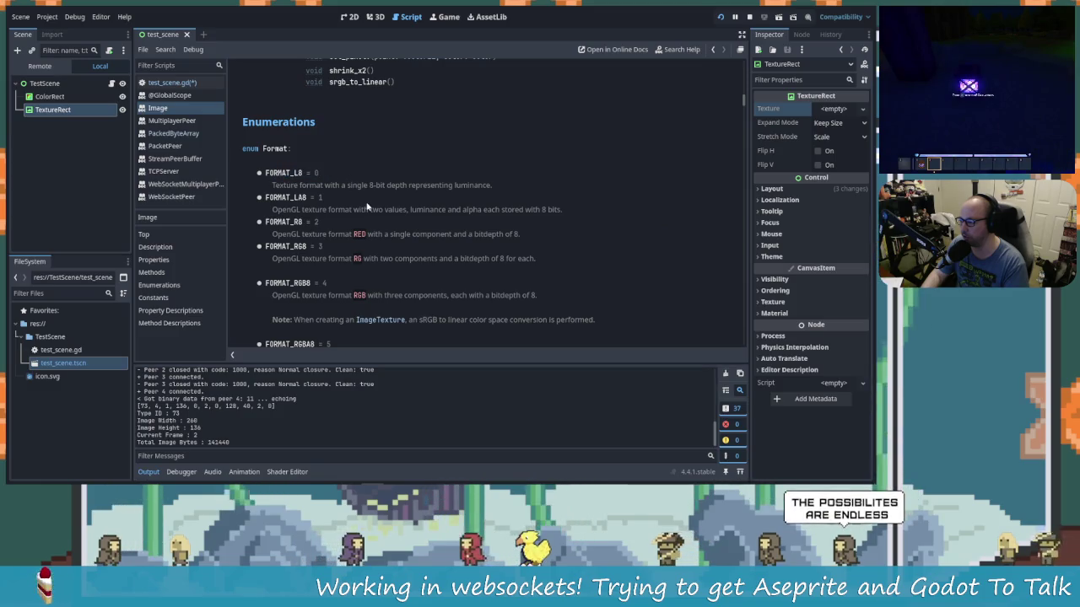
Step: Scroll through the Image methods list, then reopen test_scene.gd at the decode_image function
scroll(415, 257, "up", 8)
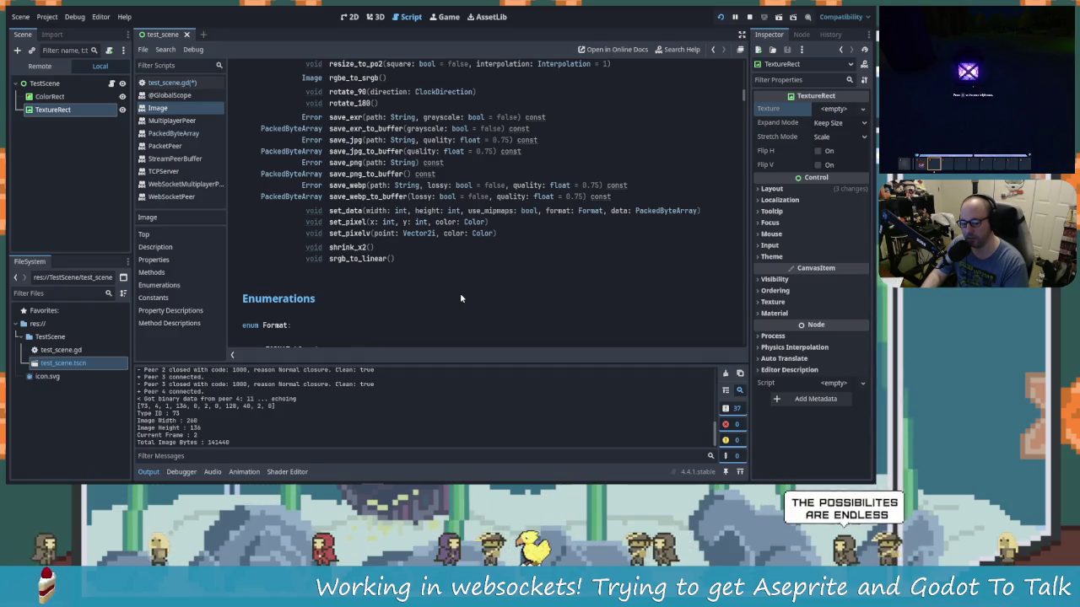
scroll(333, 252, "up", 5)
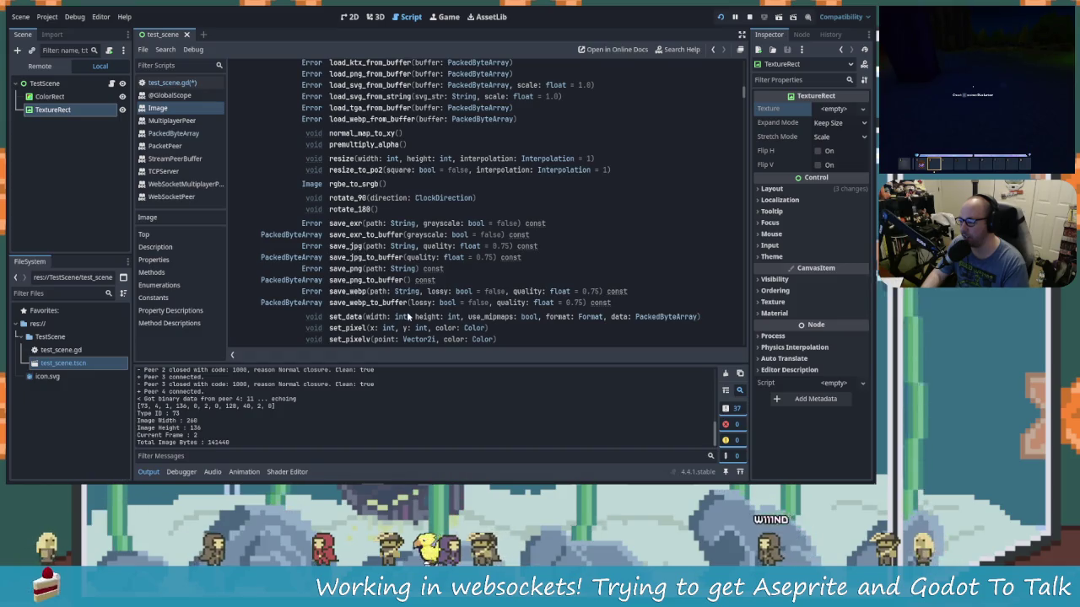
scroll(379, 281, "up", 3)
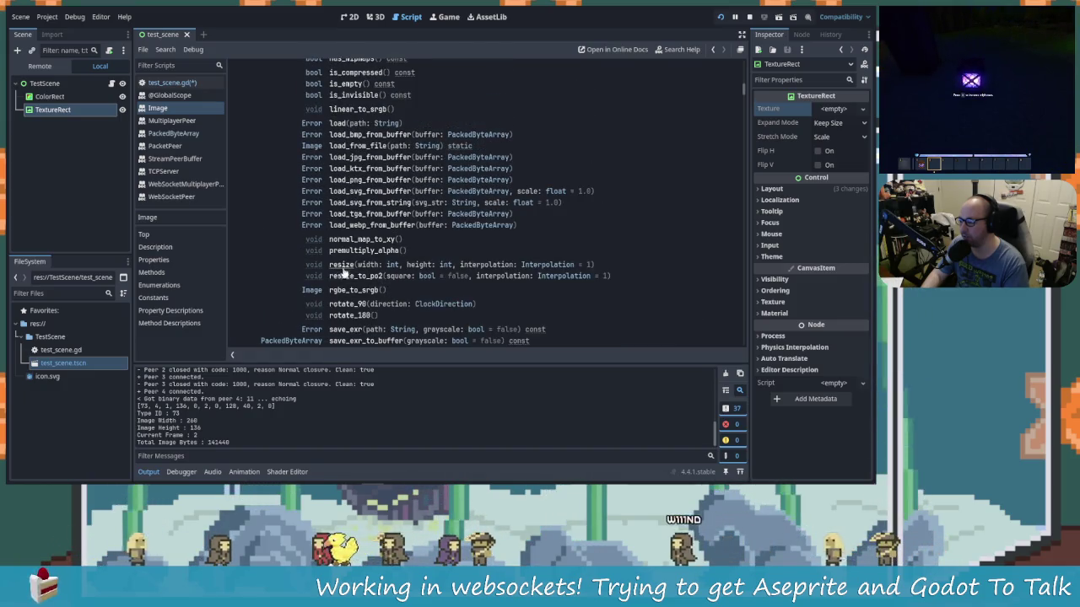
scroll(421, 319, "down", 1)
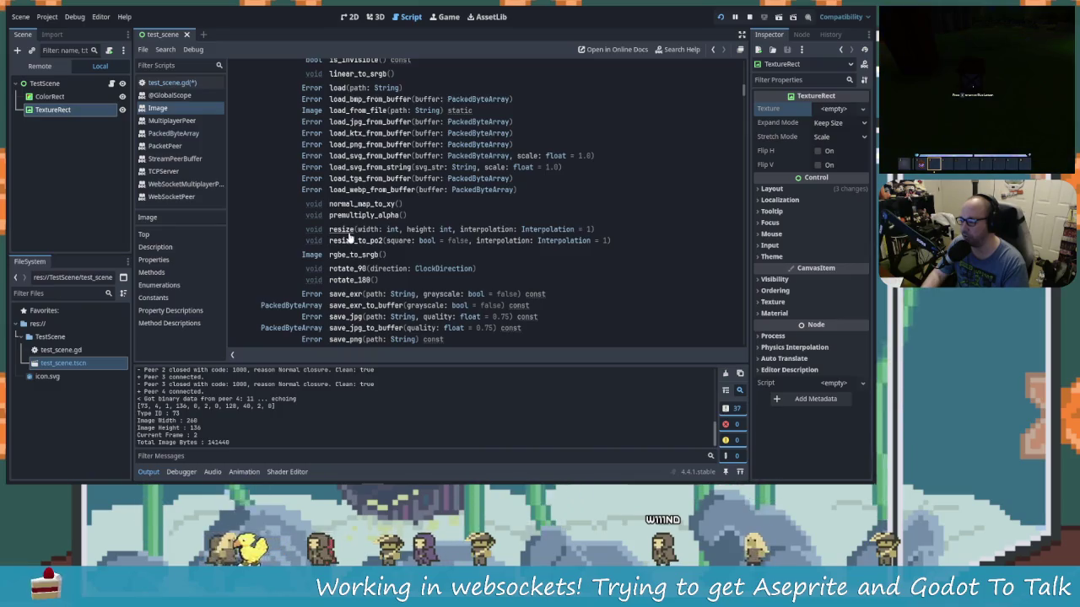
scroll(412, 243, "up", 15)
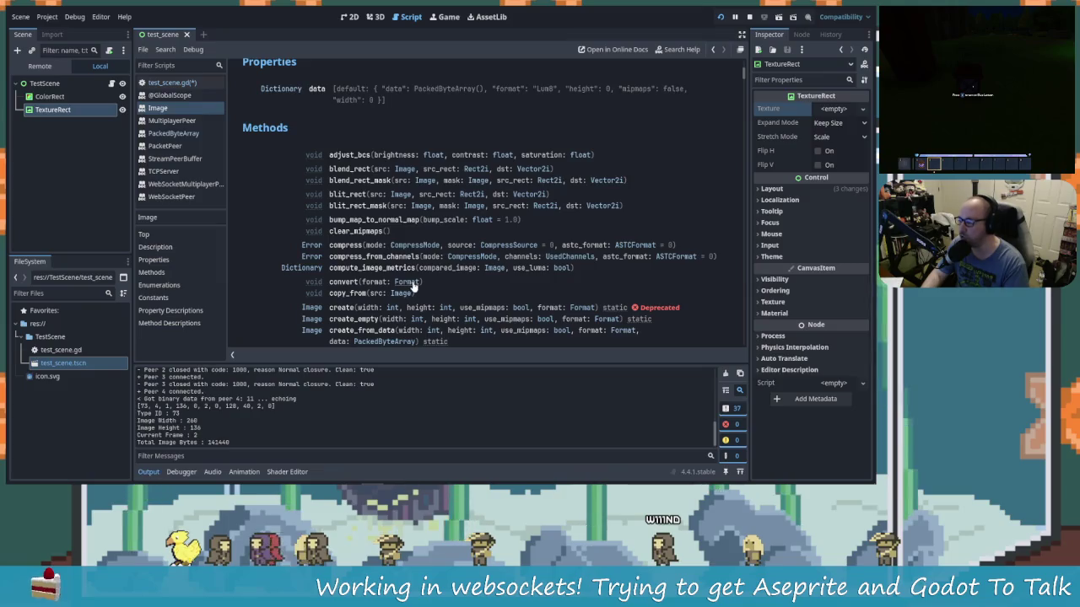
scroll(411, 288, "up", 3)
scroll(403, 237, "up", 3)
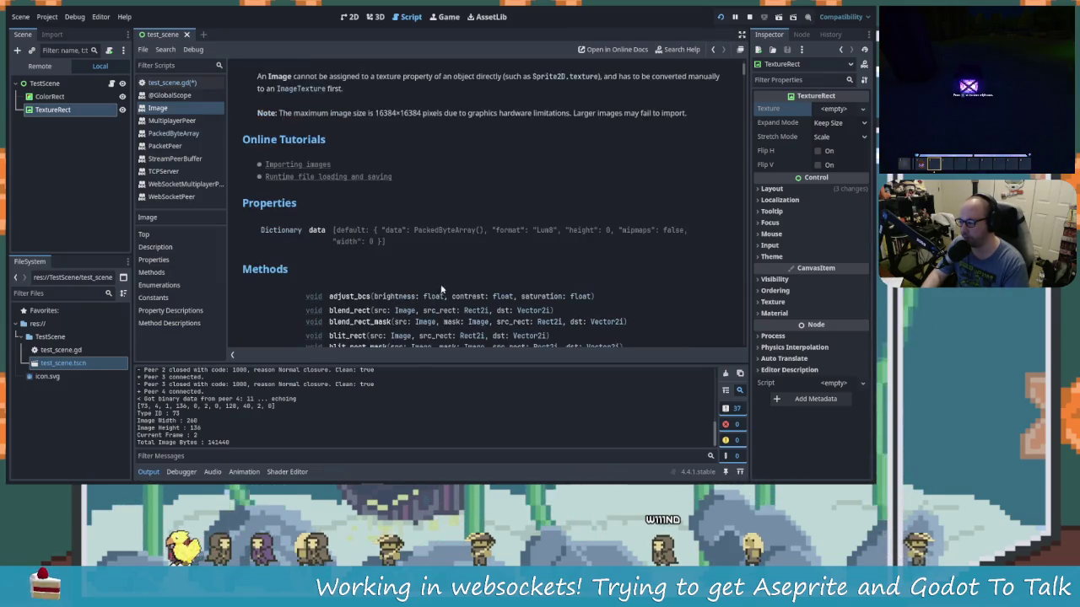
scroll(362, 280, "down", 2)
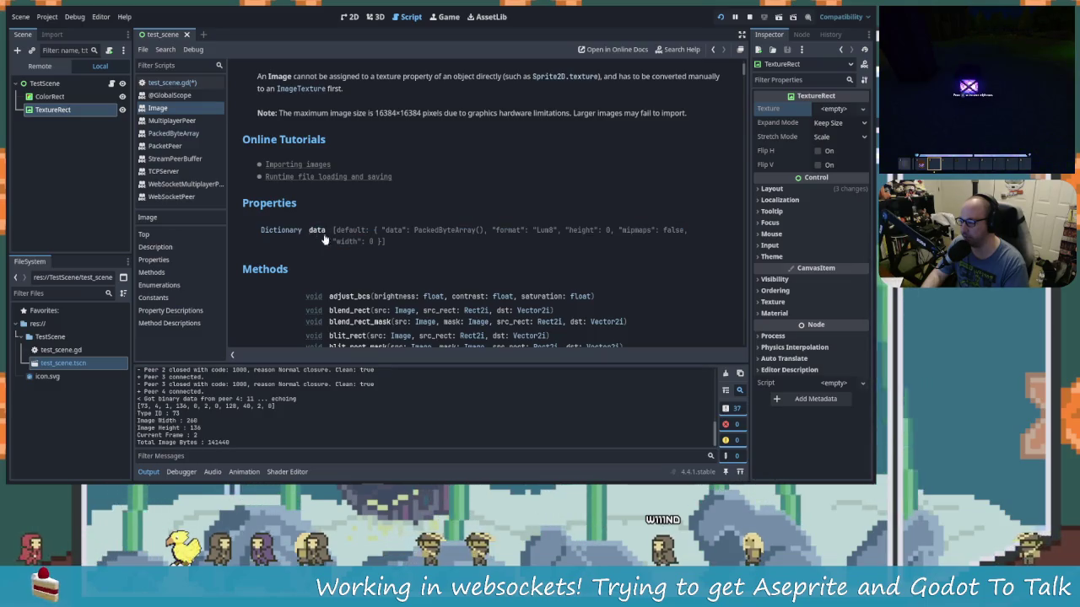
scroll(374, 251, "down", 3)
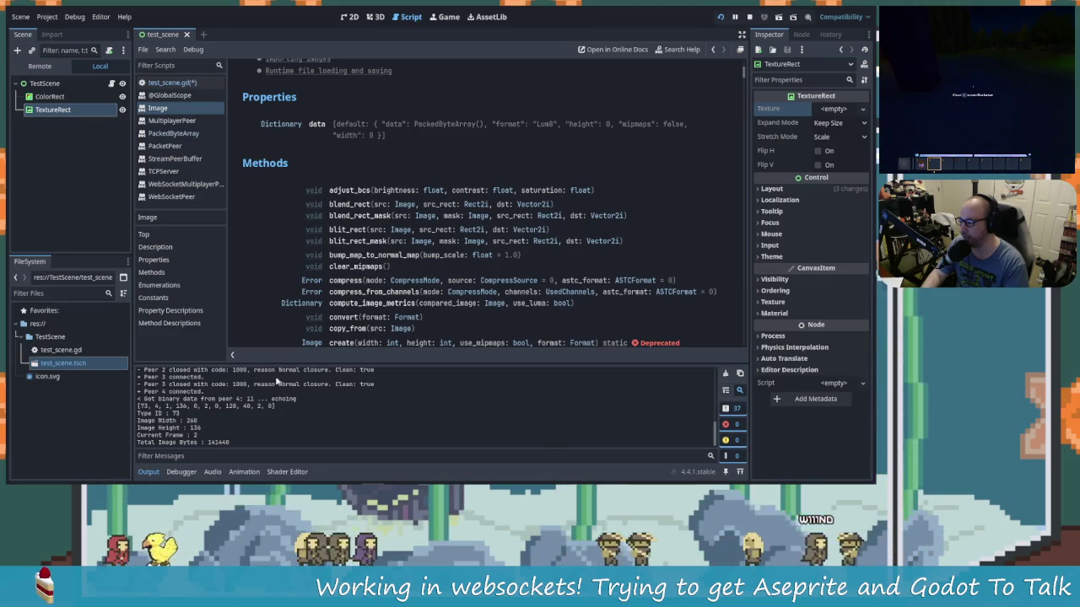
scroll(355, 287, "down", 1)
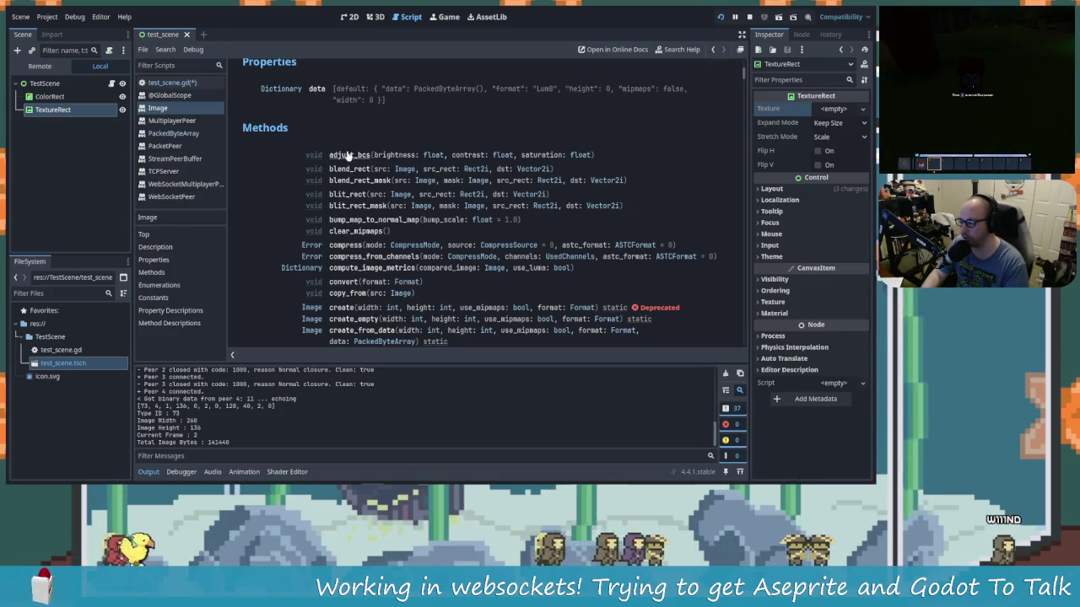
scroll(372, 257, "down", 2)
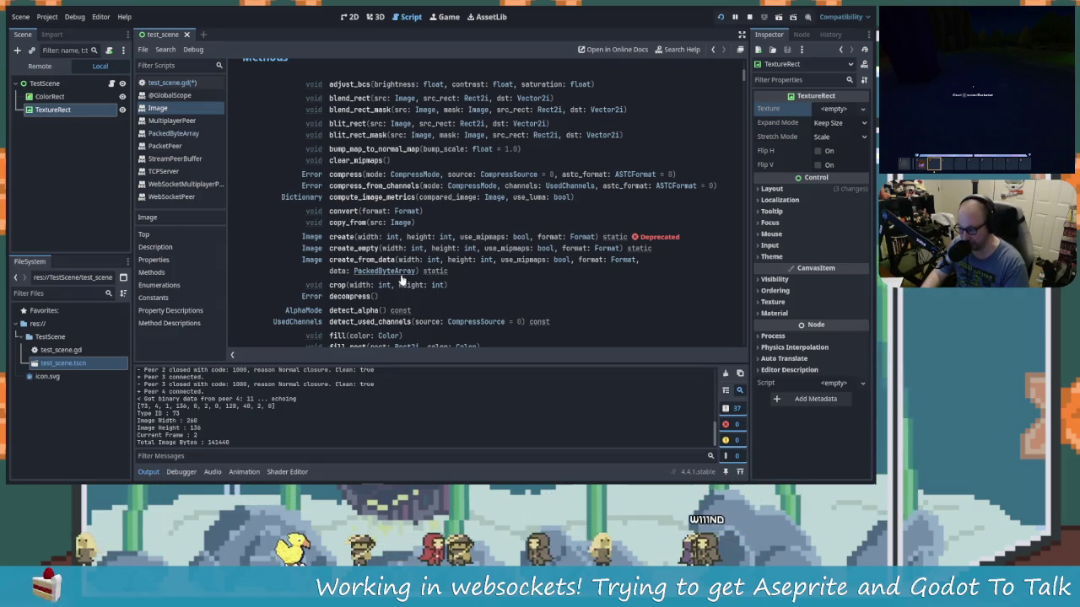
left_click(171, 83)
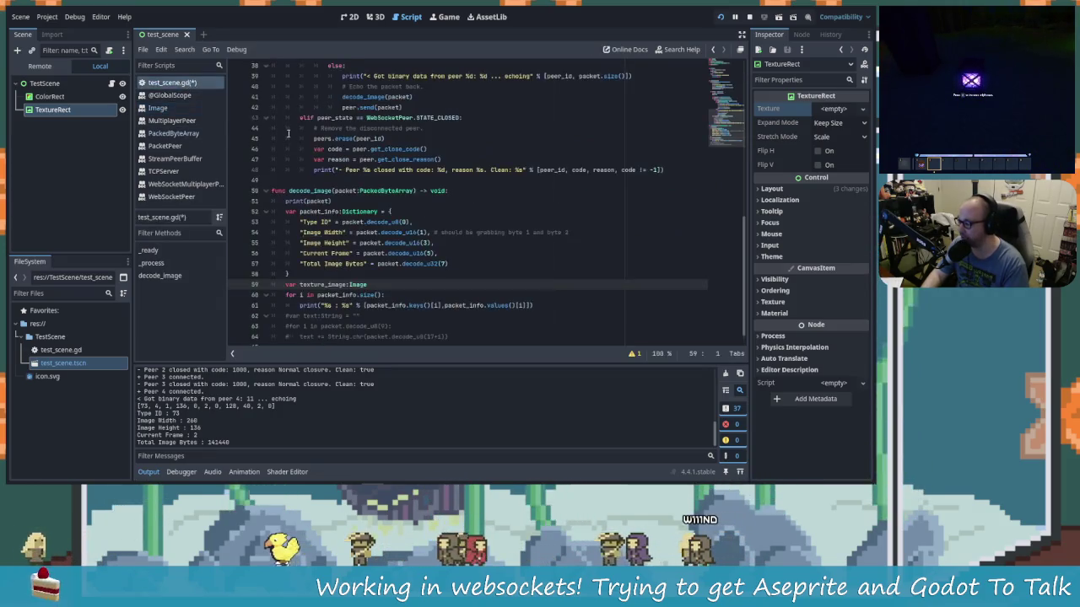
Step: Leave texture_image declared as Image with no initializer and open a new line 60 below it
left_click_drag(350, 191, 410, 193)
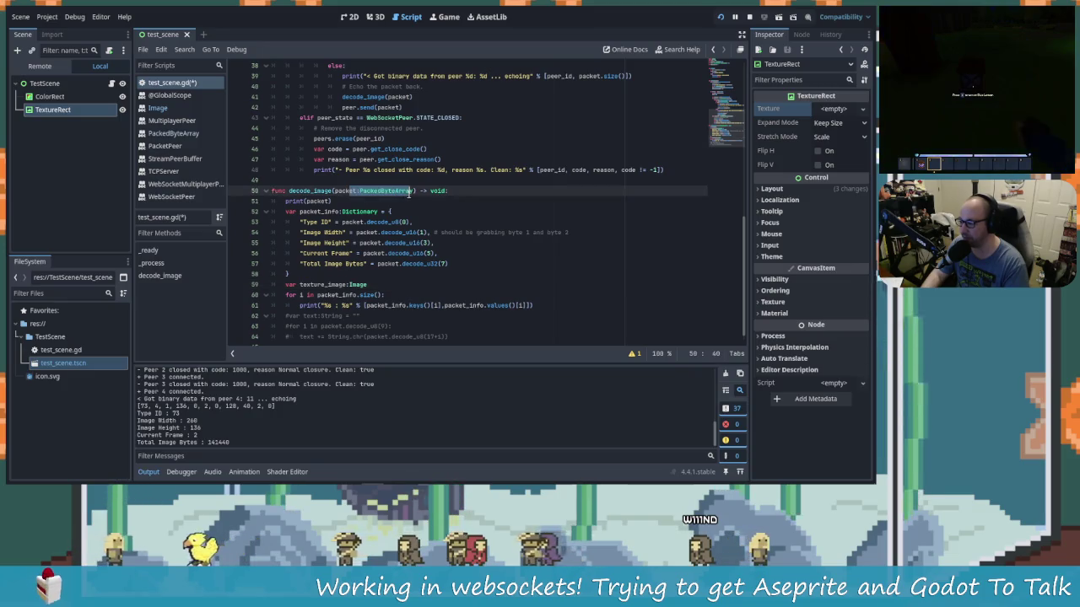
left_click(414, 190)
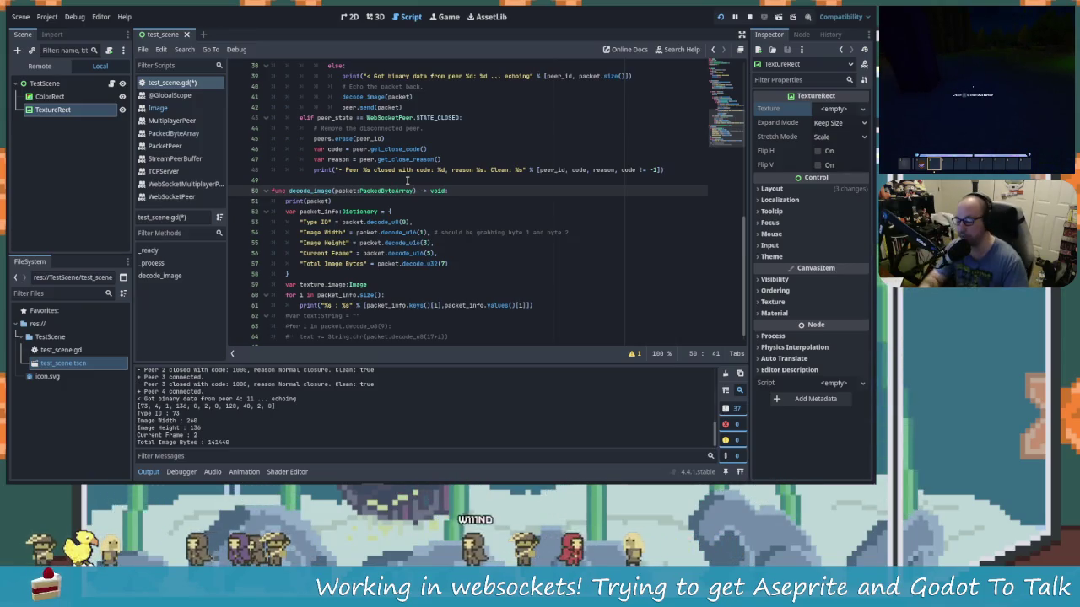
left_click(385, 286)
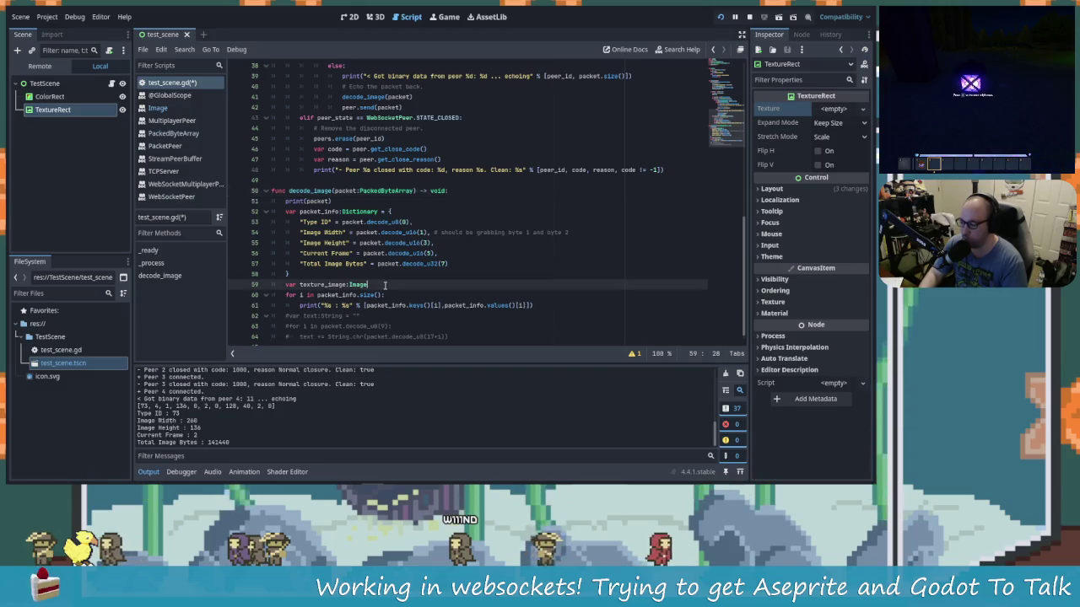
type("=create")
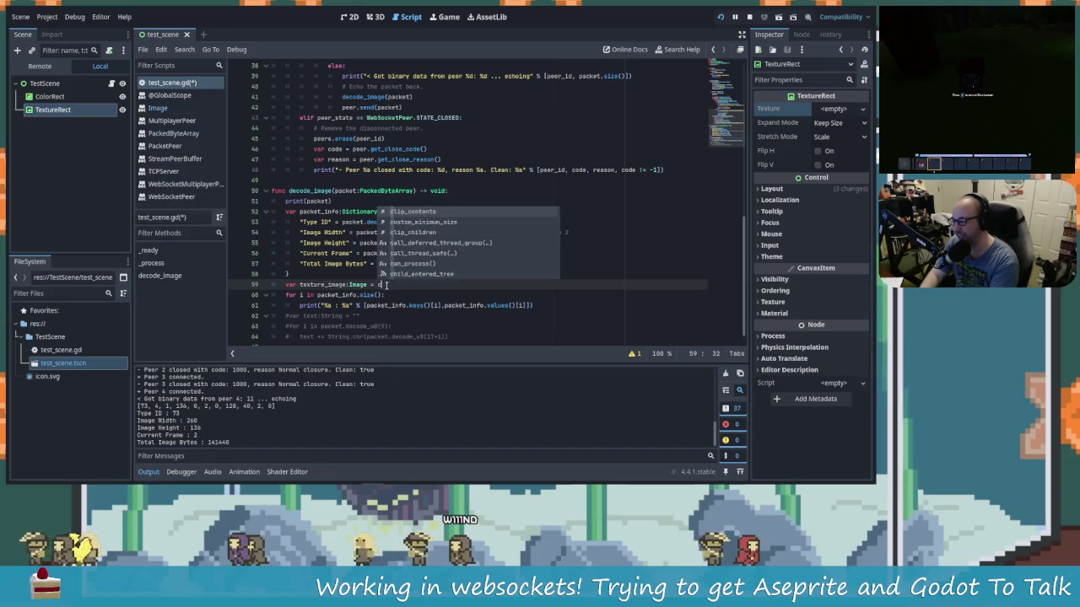
key("BackSpace")
key("BackSpace")
key("BackSpace")
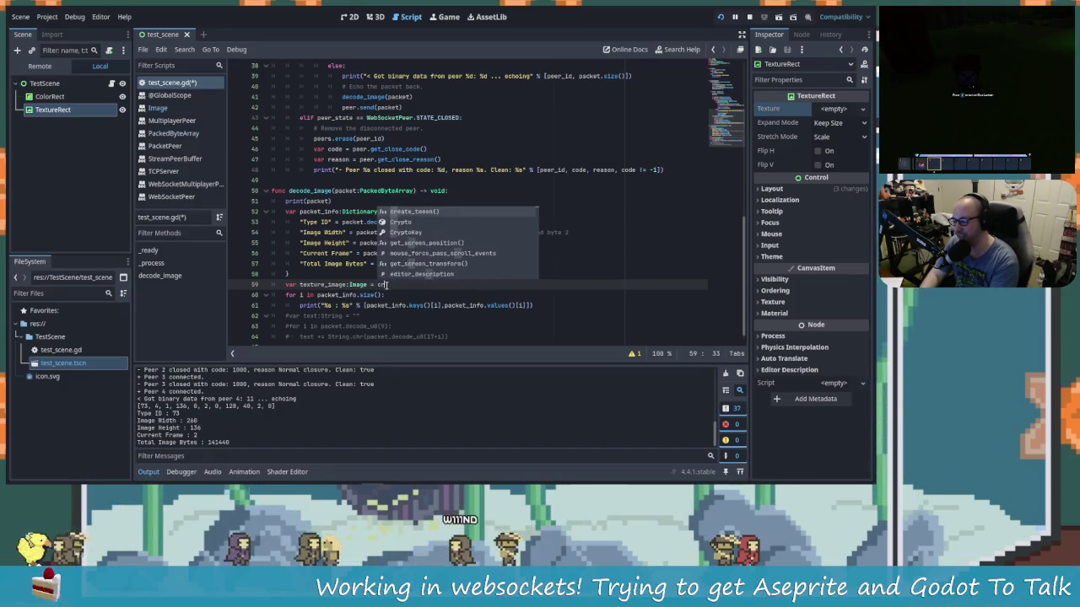
type("Image")
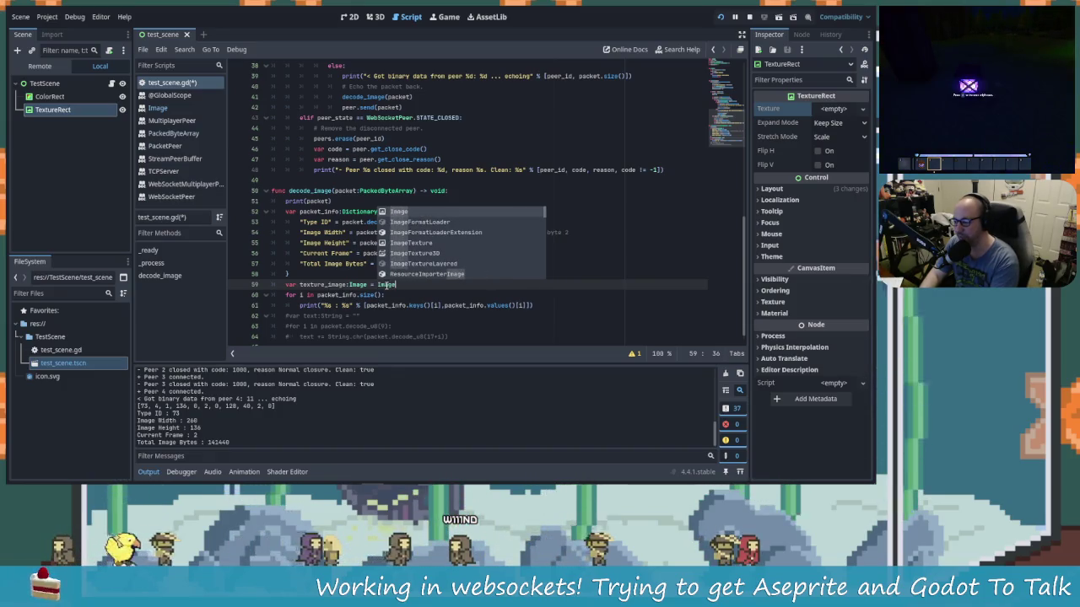
key("BackSpace")
key("BackSpace")
key("BackSpace")
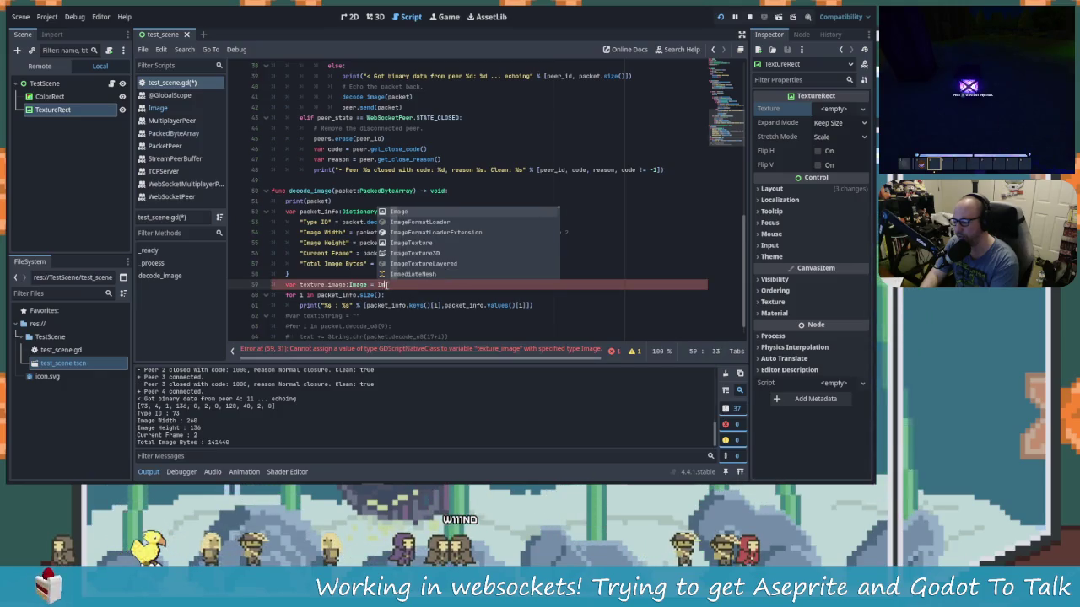
type("Imga")
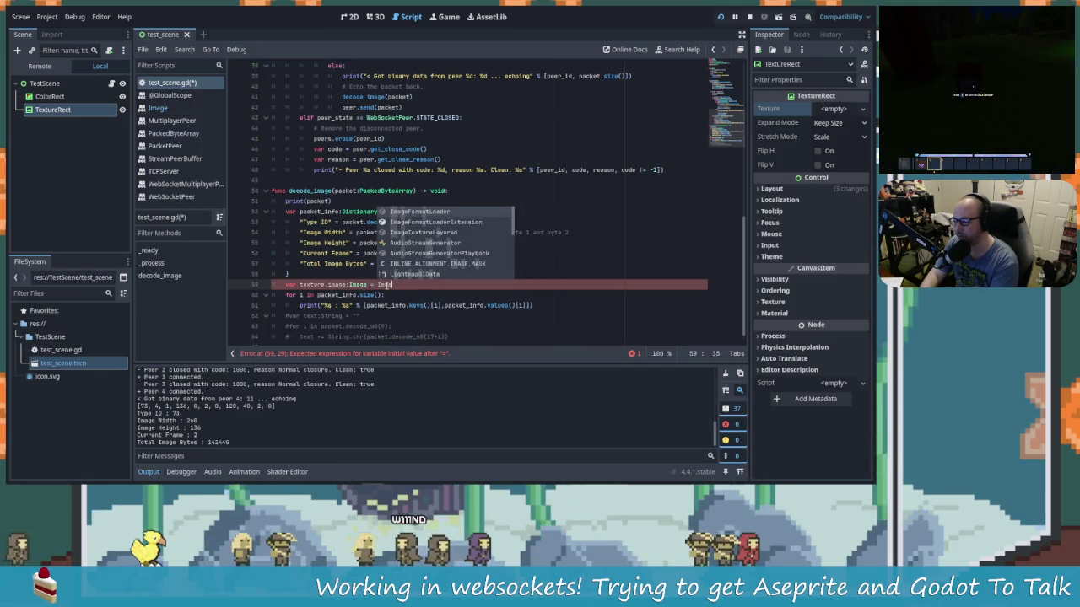
key("BackSpace")
key("BackSpace")
key("BackSpace")
key("BackSpace")
key("BackSpace")
key("BackSpace")
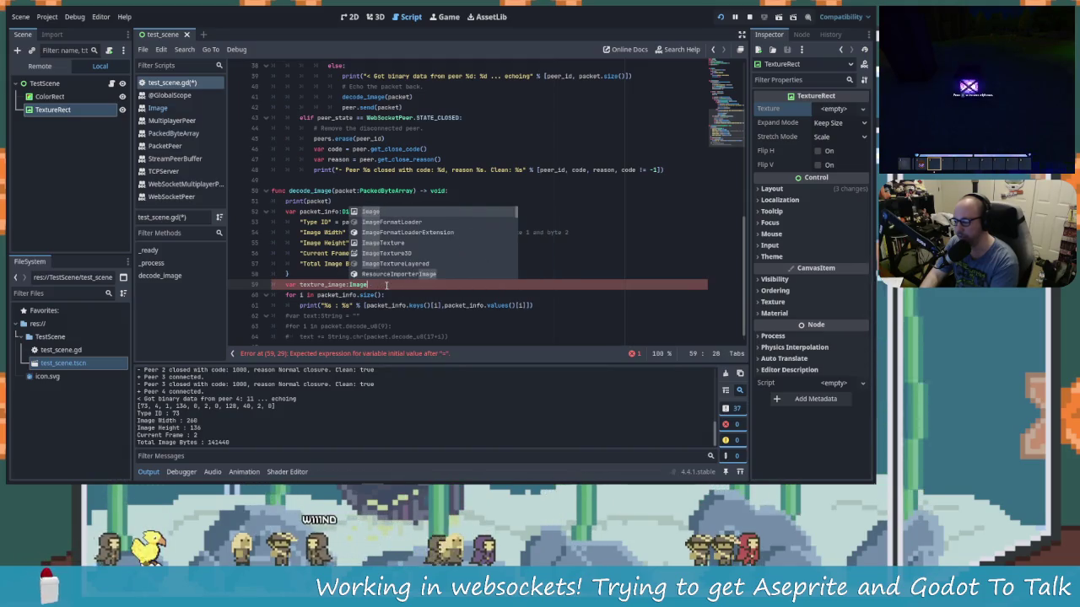
key("Return")
type("texture")
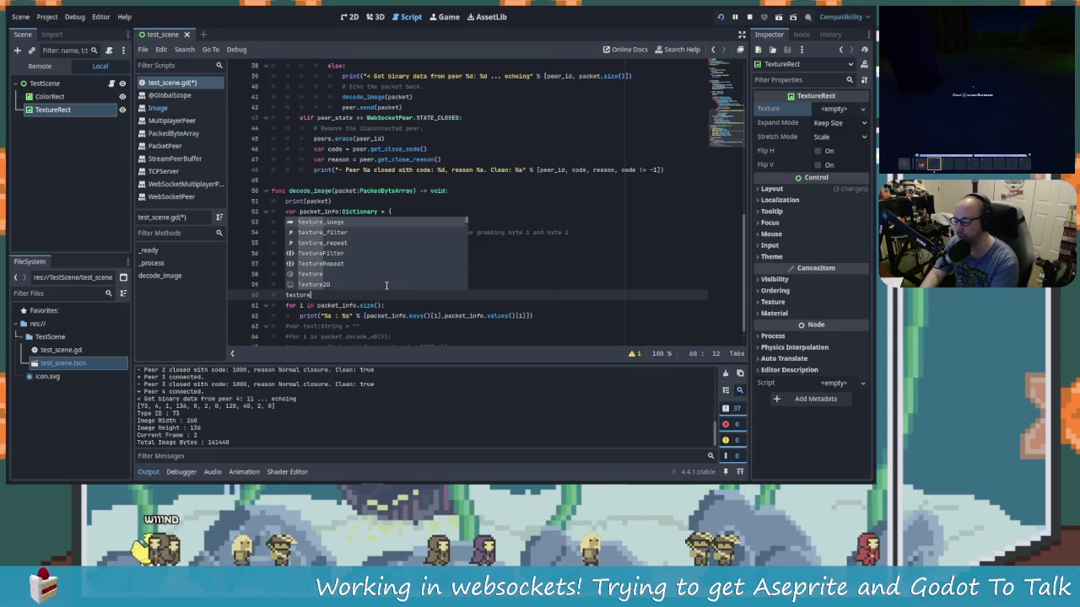
Step: Start line 60 with a texture_image.create_from_data() call using autocomplete
key("Return")
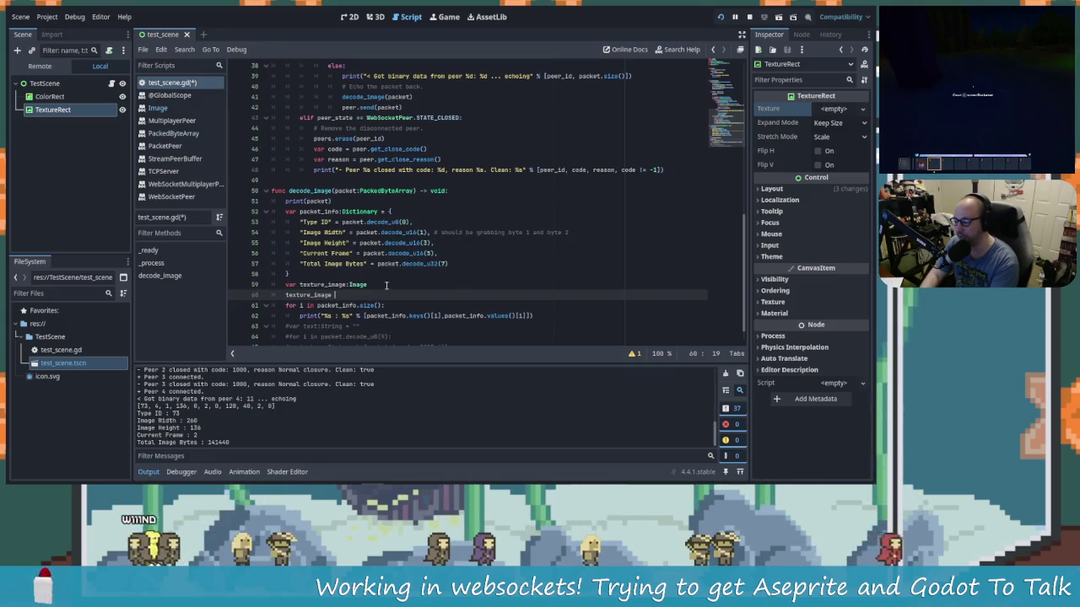
type("create")
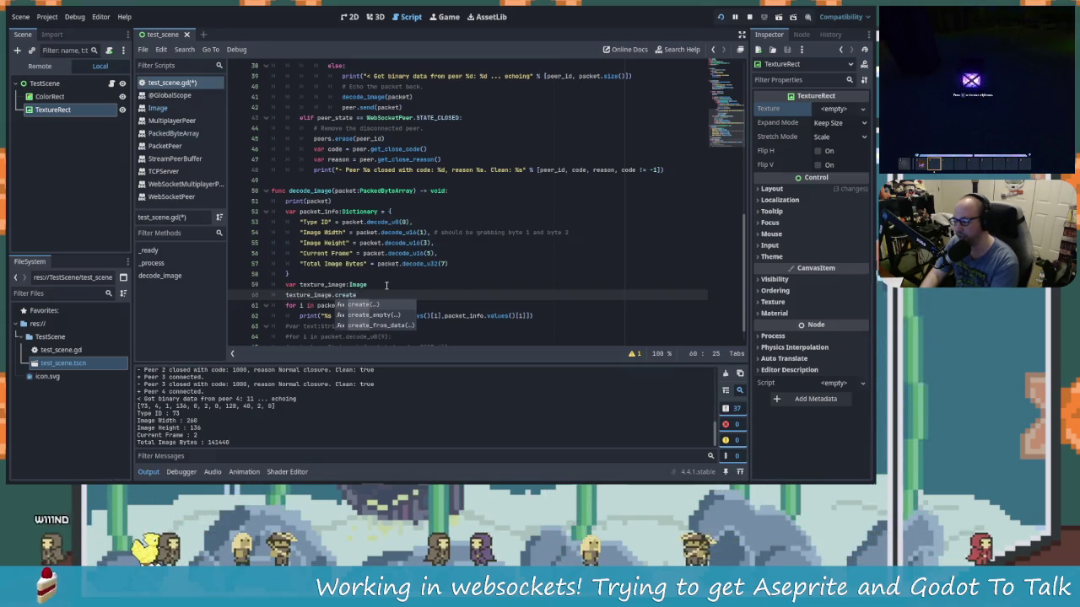
key("Down")
key("Down")
key("Return")
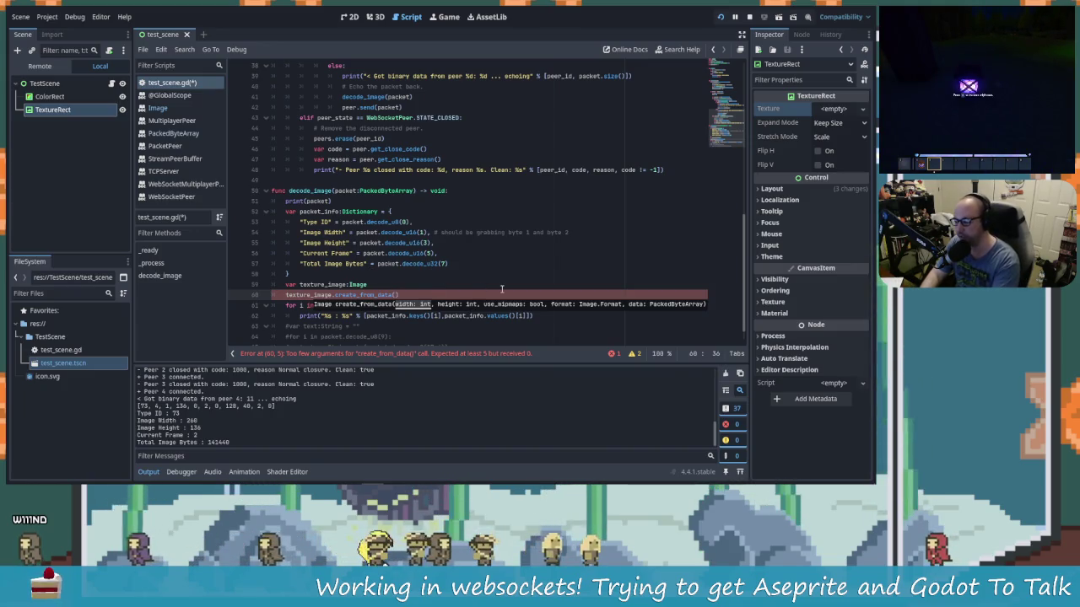
Step: Pass packet_info["Image"] as the create_from_data argument
type("pack")
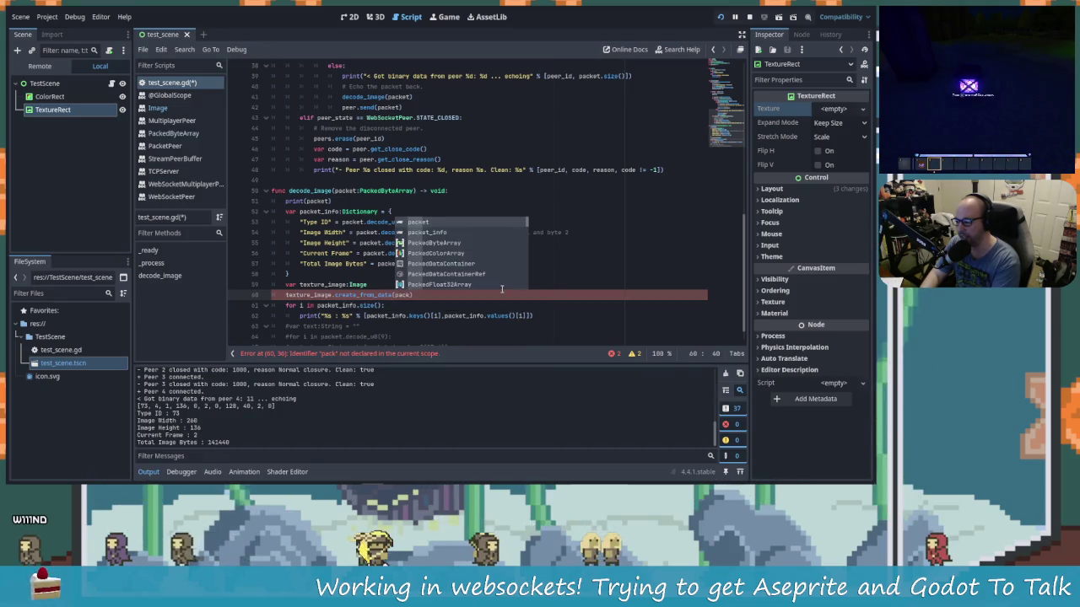
key("Down")
key("Return")
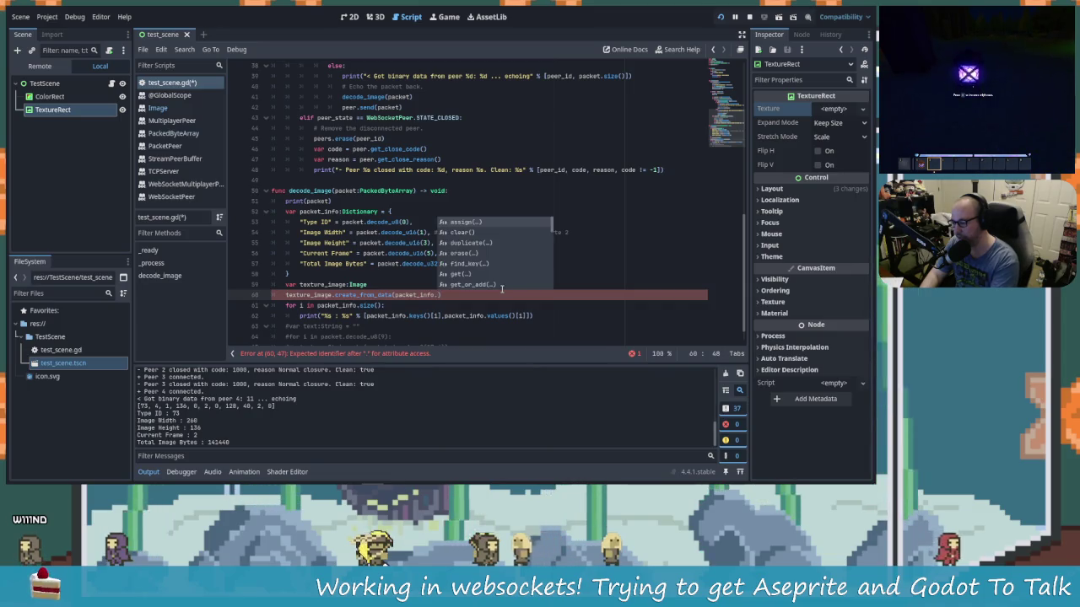
key("BackSpace")
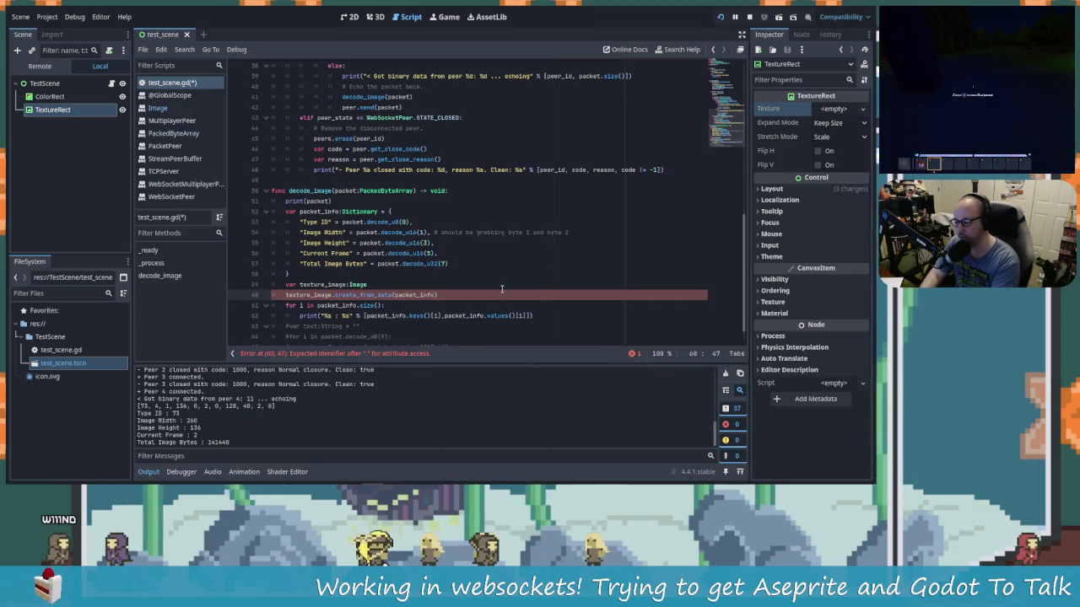
type("[\"Ima")
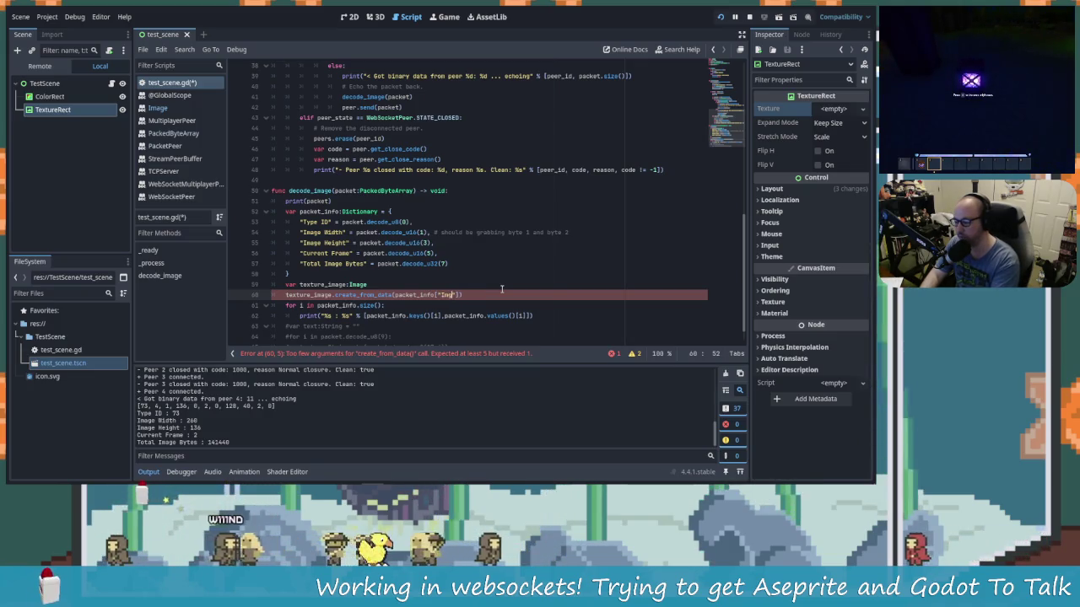
type("mage")
key("Left")
key("Left")
key("Left")
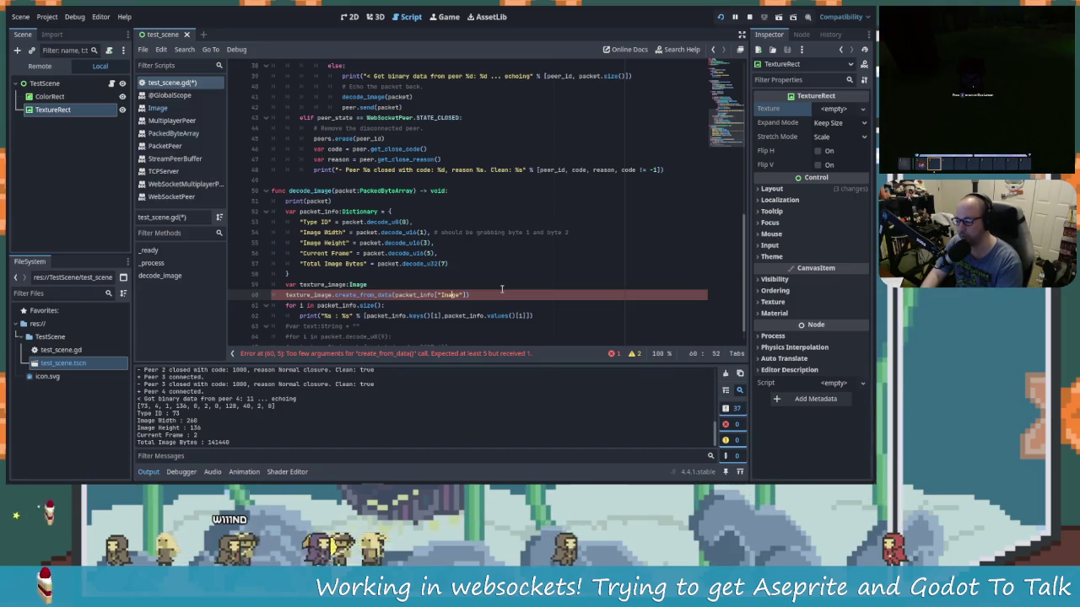
key("Left")
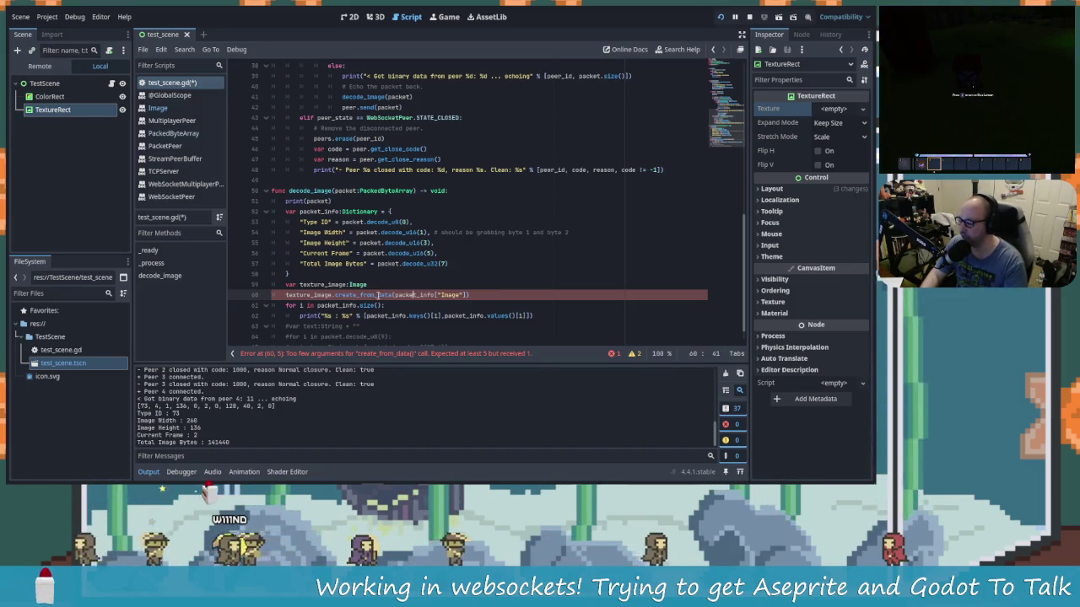
key("Right")
key("Right")
key("Right")
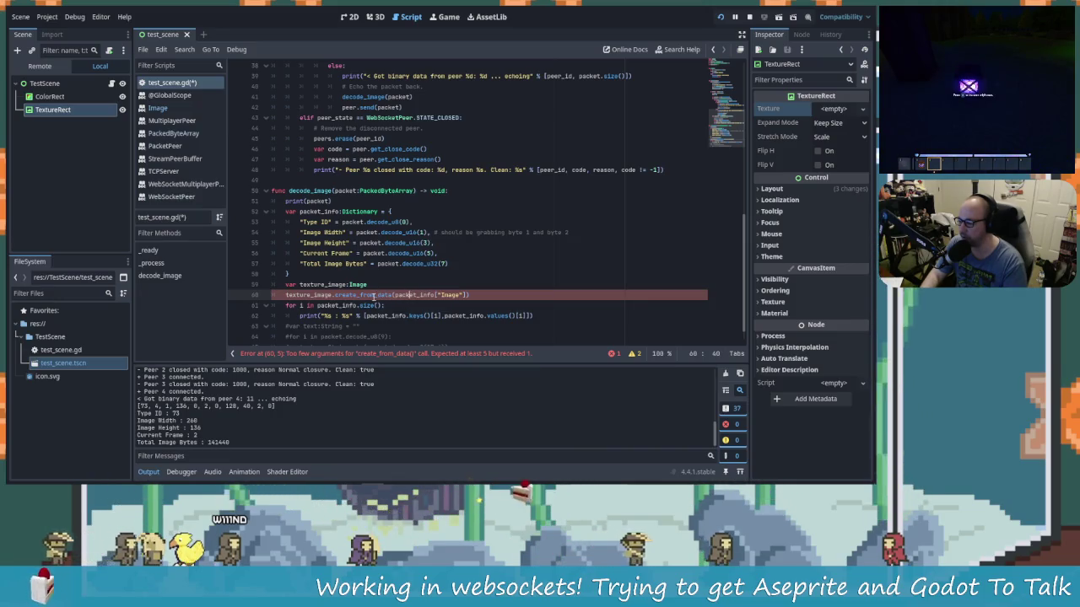
mouse_move(374, 297)
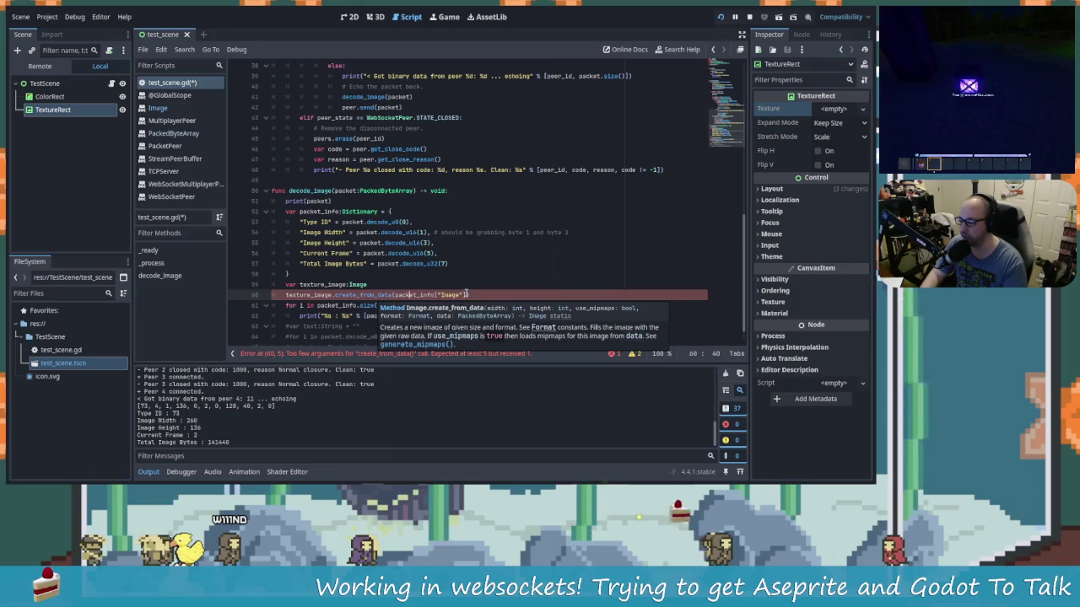
key("ctrl+Right")
key("ctrl+Right")
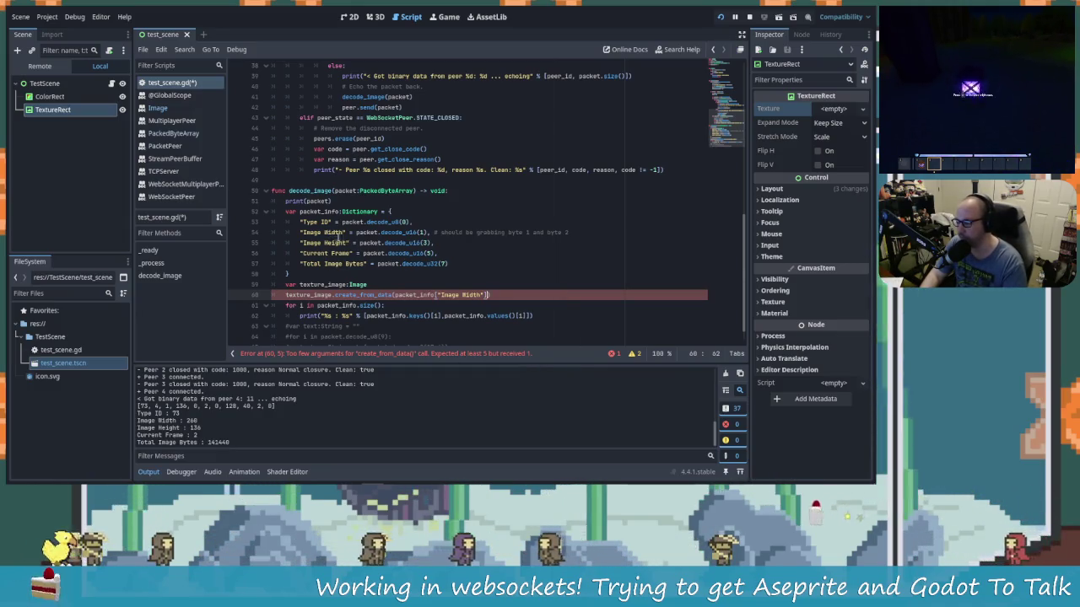
Step: Replace spaces with underscores in the packet_info keys, e.g. Type_ID, Image_Width, Total_Image_Bytes
left_click(324, 233)
key("Up")
key("BackSpace")
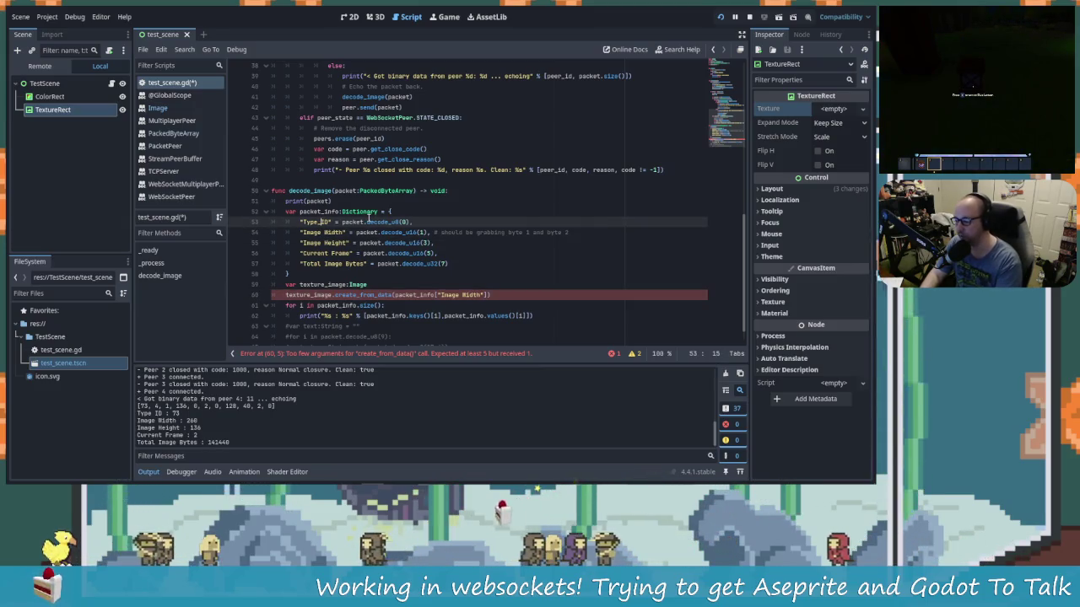
key("Down")
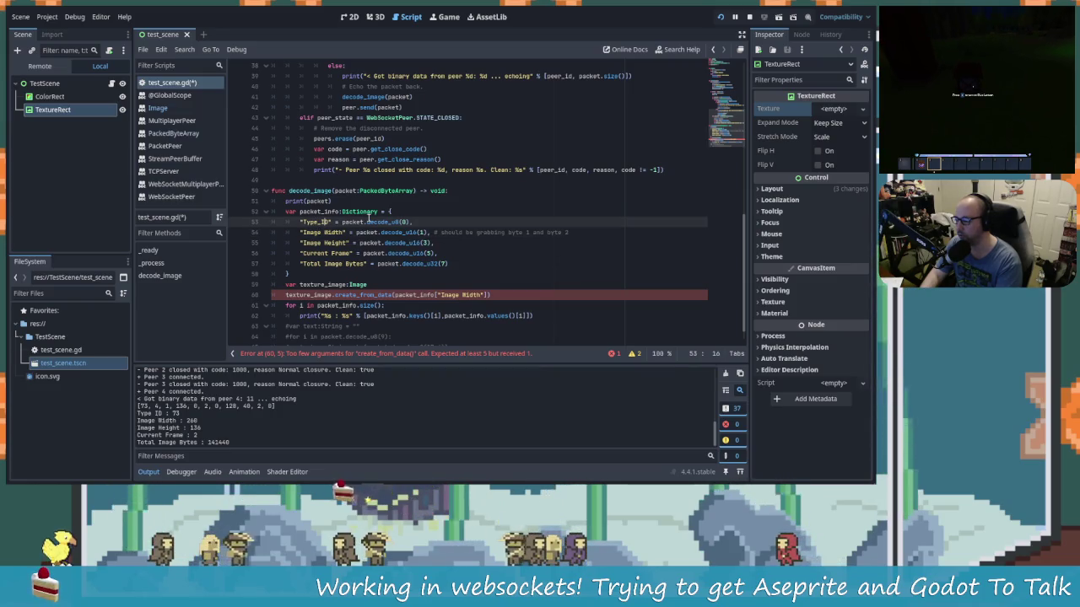
key("BackSpace")
key("Down")
key("Down")
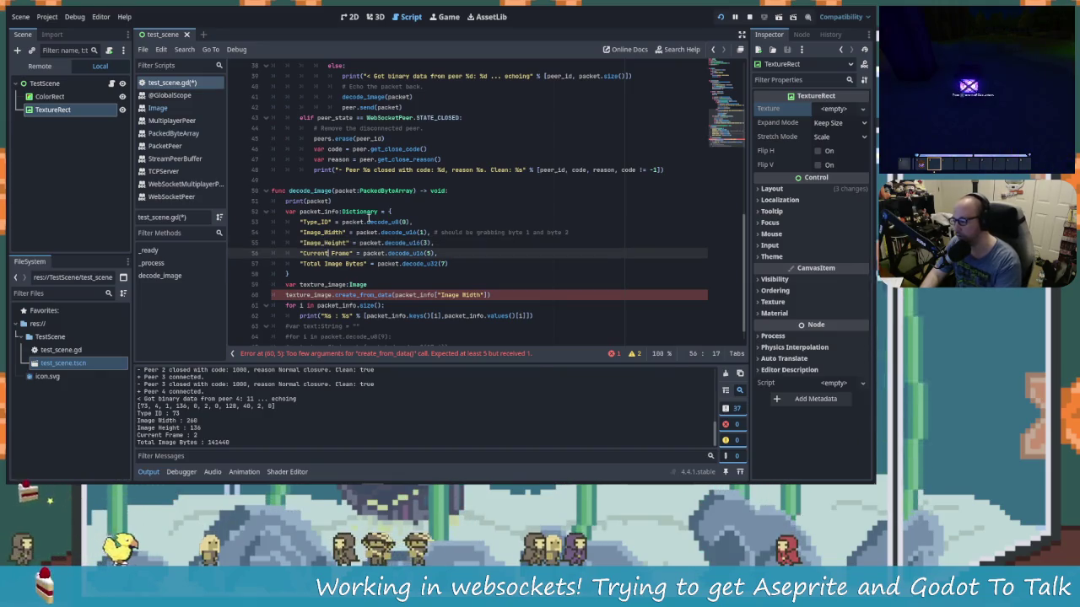
key("Down")
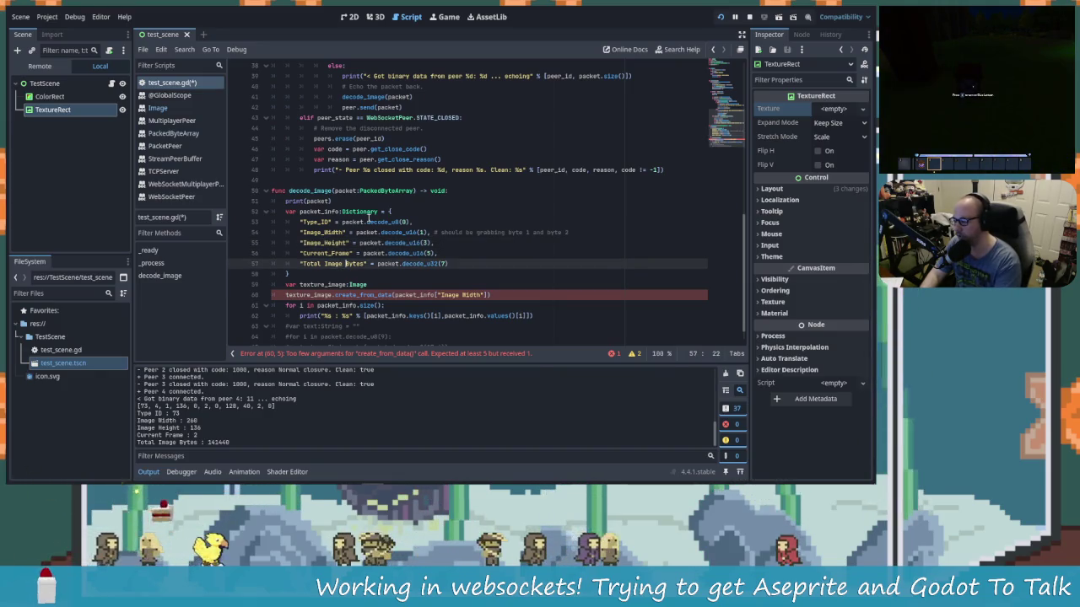
key("Left")
key("Left")
key("Left")
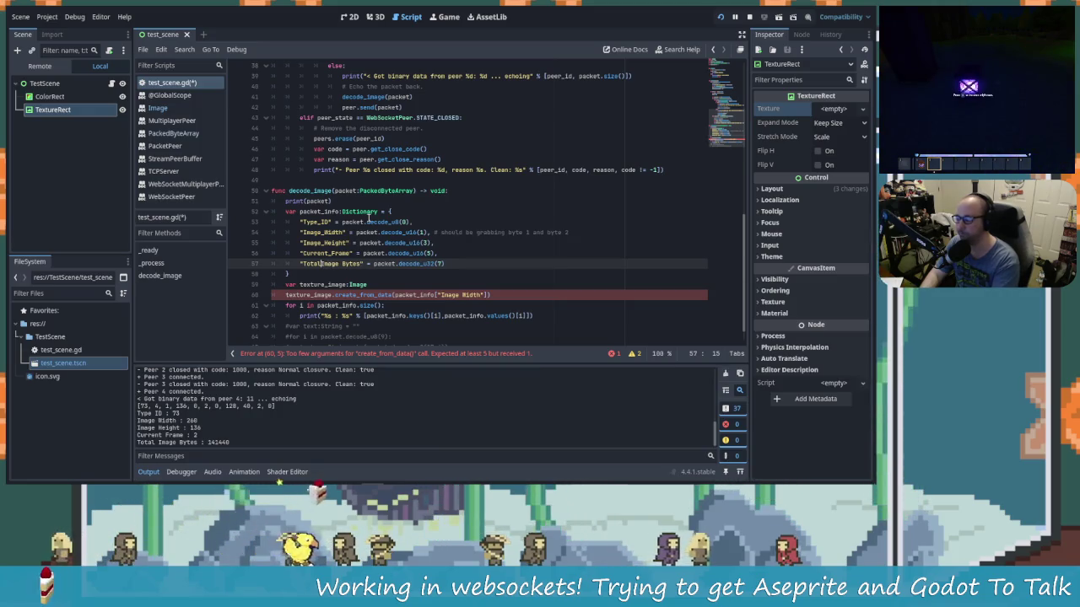
key("Right")
key("Right")
key("Right")
type("_")
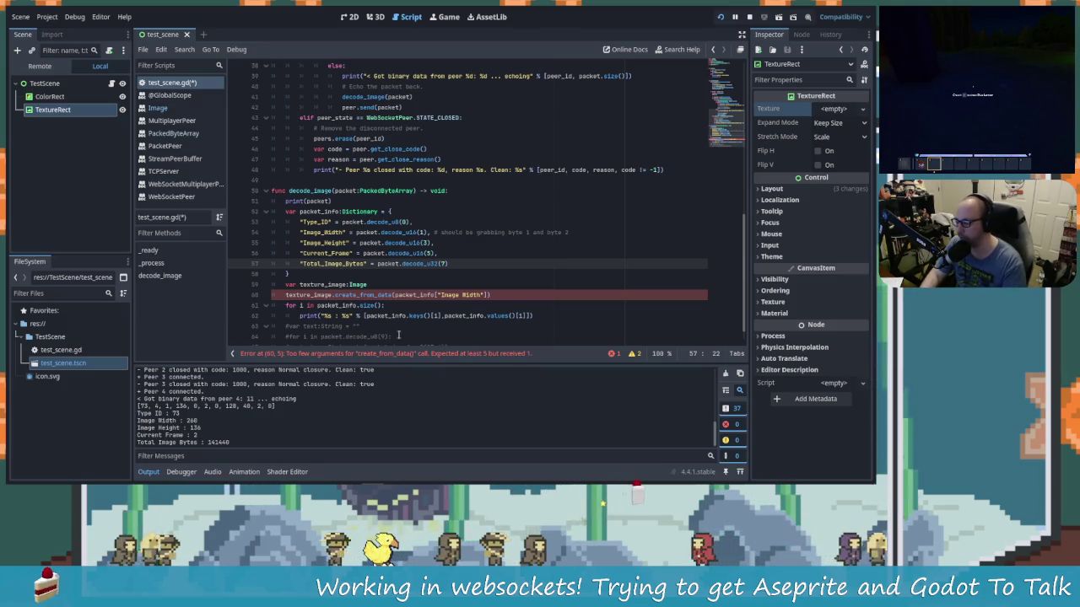
Step: Change line 60's argument to packet_info.Image_Width
left_click(488, 294)
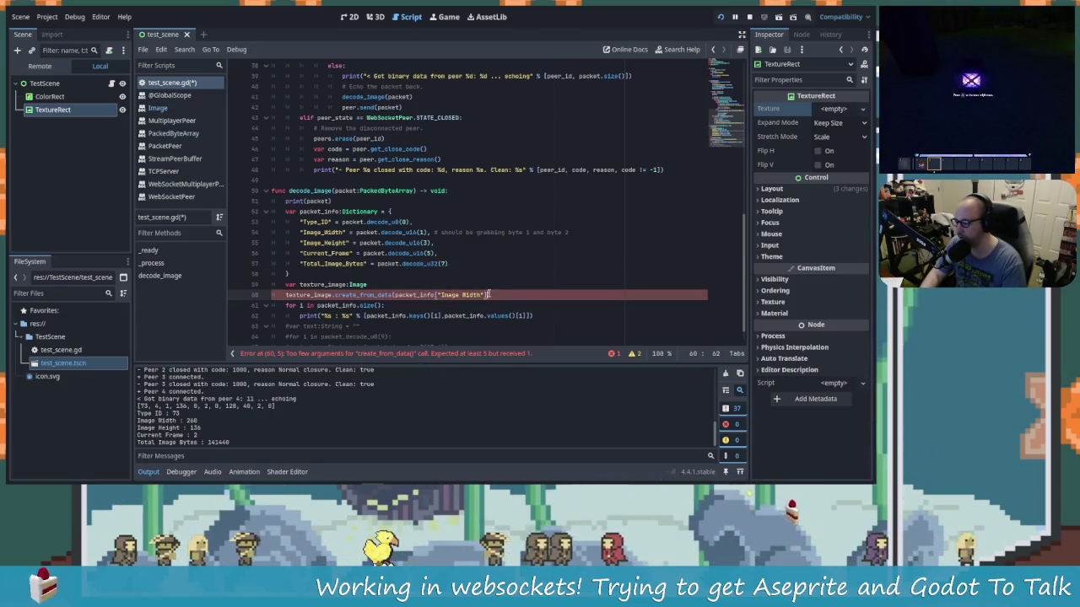
key("BackSpace")
key("BackSpace")
key("BackSpace")
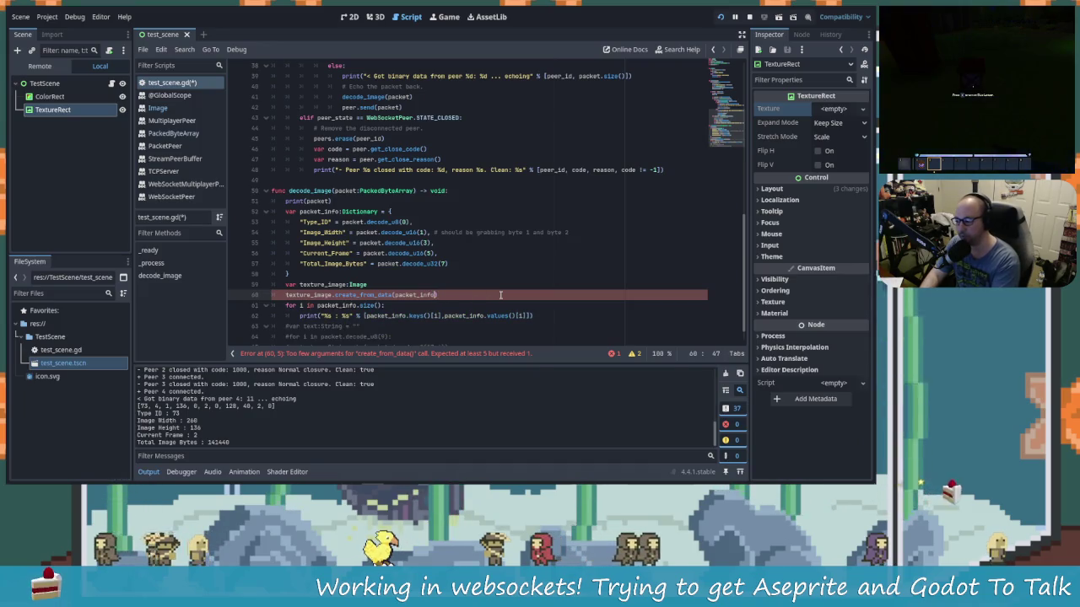
type(".img")
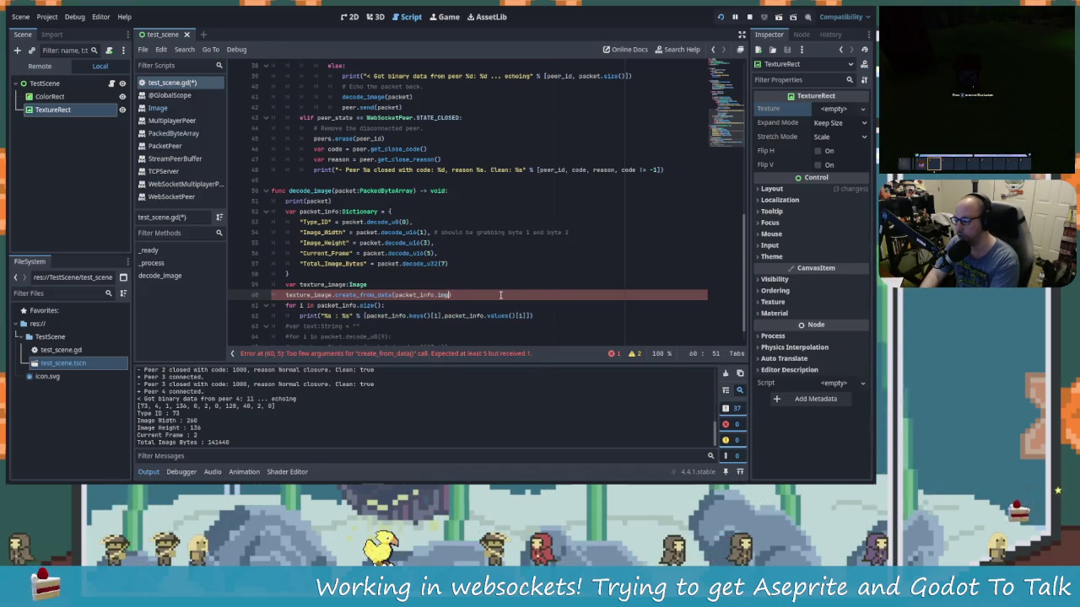
key("BackSpace")
key("BackSpace")
key("BackSpace")
type("I")
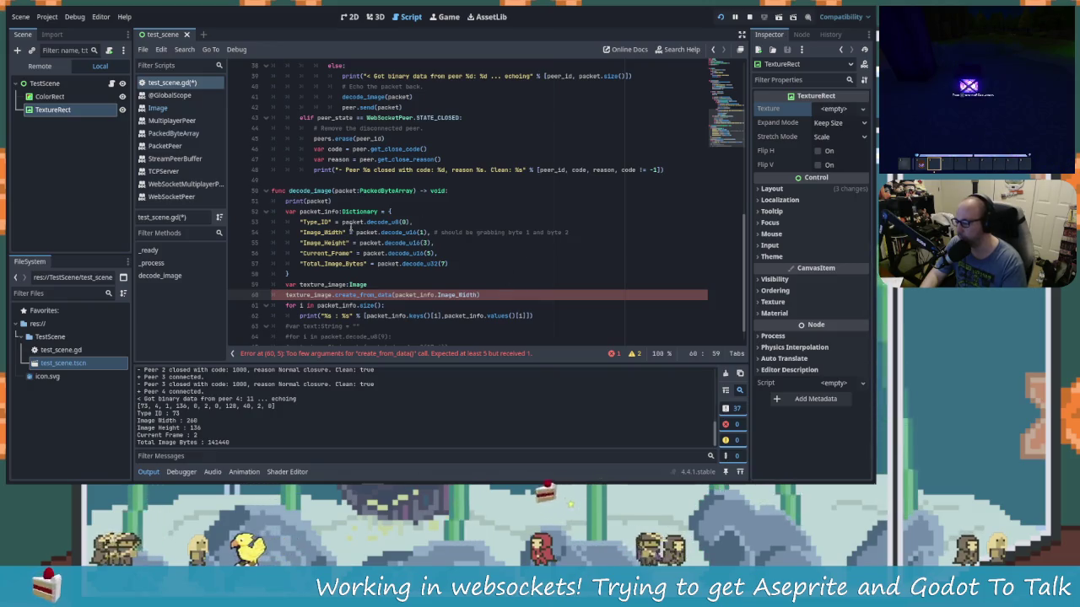
Step: Rename the first keys to lowercase type_id and image_width
left_click(305, 222)
type("type_")
key("BackSpace")
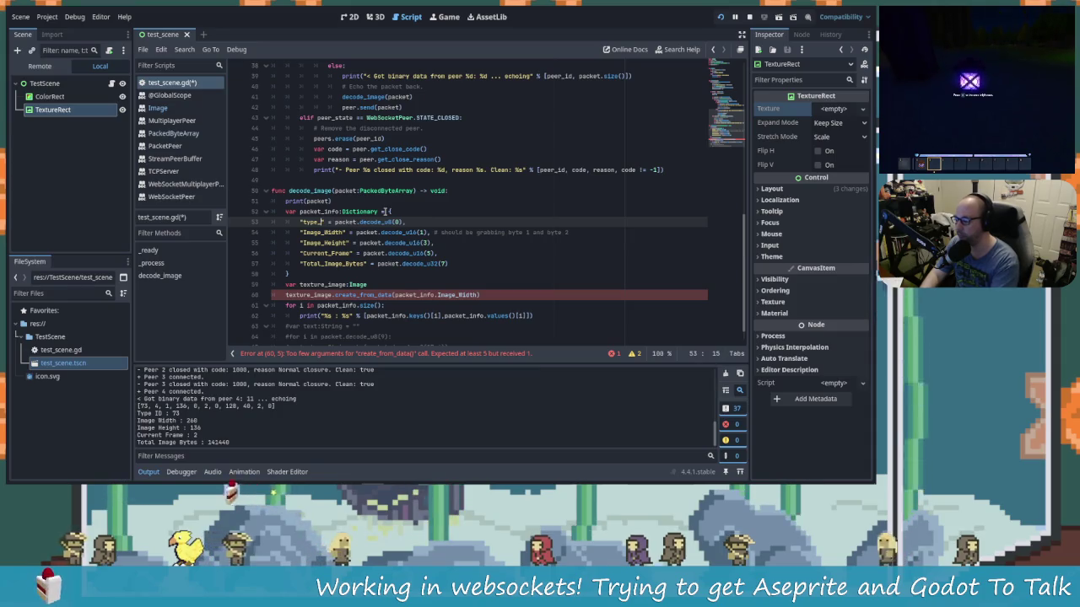
type("id")
key("Down")
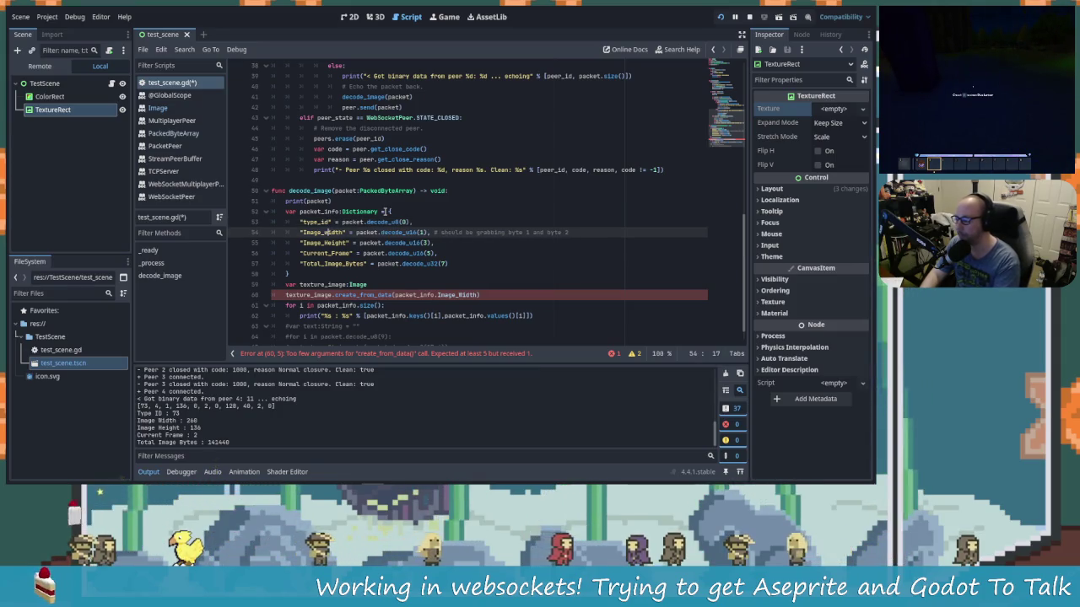
key("Delete")
type("w")
key("Left")
key("Left")
key("Left")
key("Down")
key("Right")
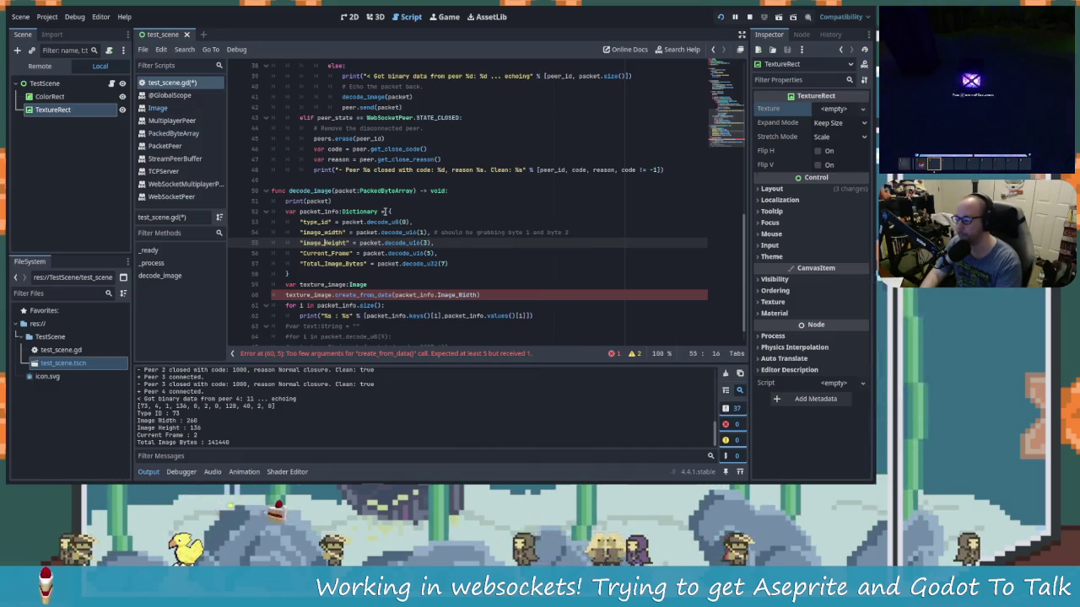
Step: Lowercase the remaining keys to image_height and current_frame
key("BackSpace")
type("h")
key("Down")
key("Left")
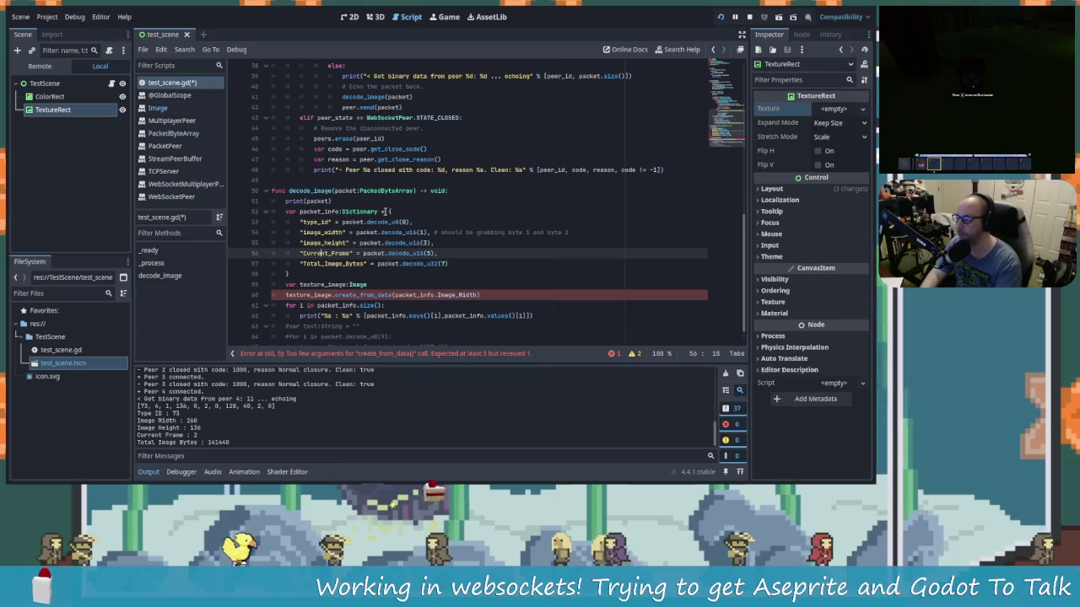
key("Left")
key("Left")
key("Left")
key("BackSpace")
type("c")
key("Right")
key("Right")
key("Right")
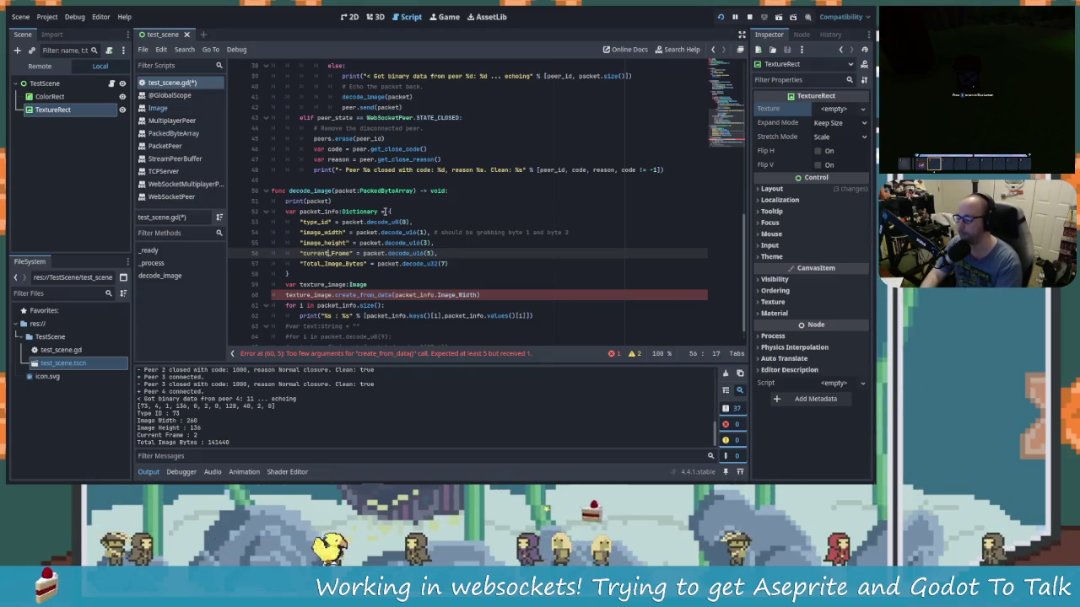
key("Down")
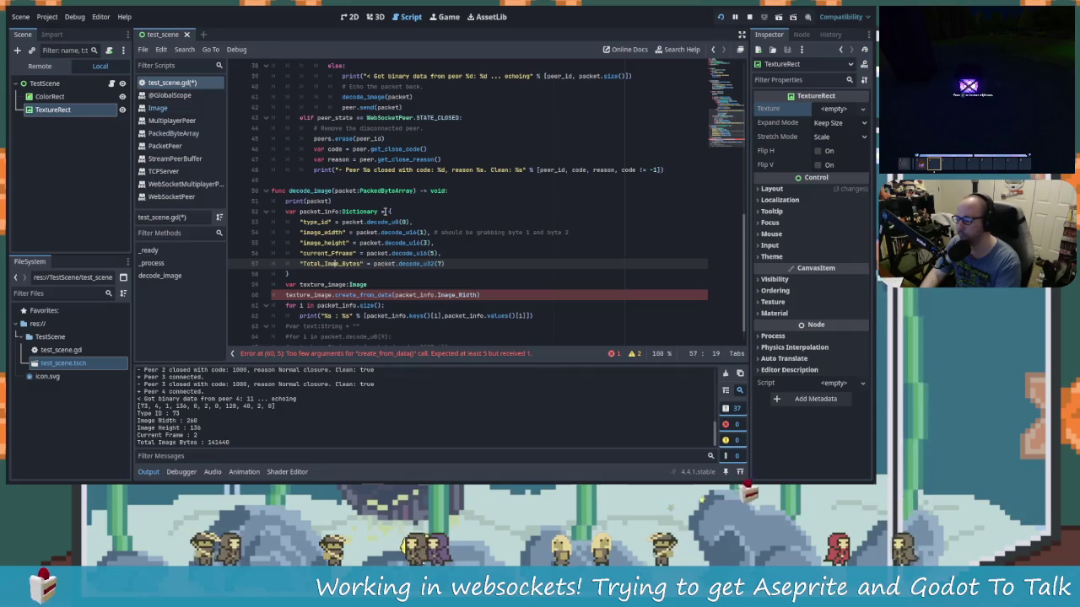
key("Up")
key("BackSpace")
type("f")
key("Down")
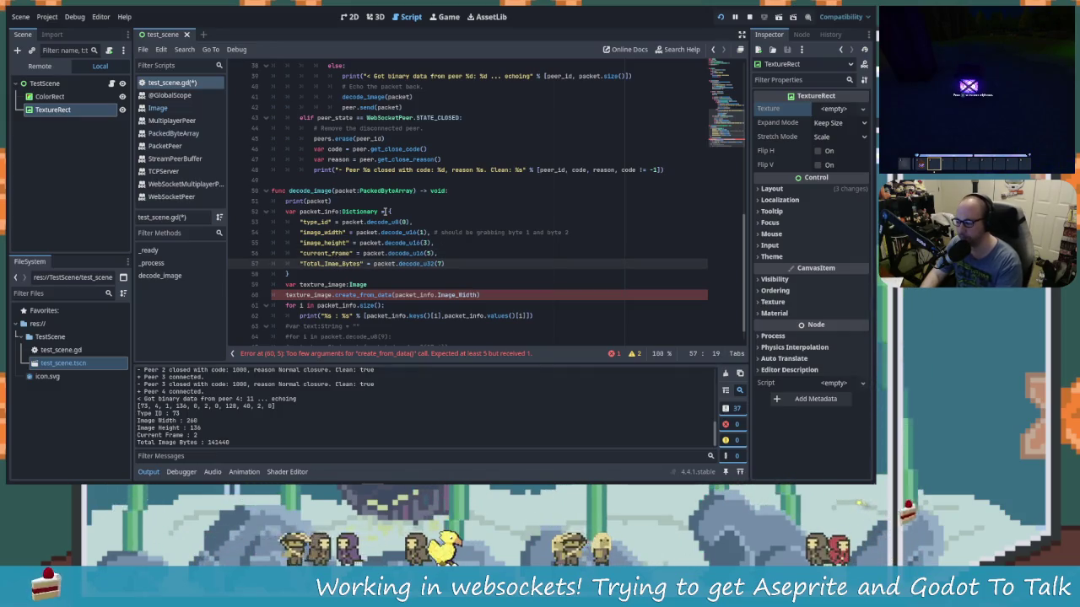
key("Left")
key("Left")
key("Left")
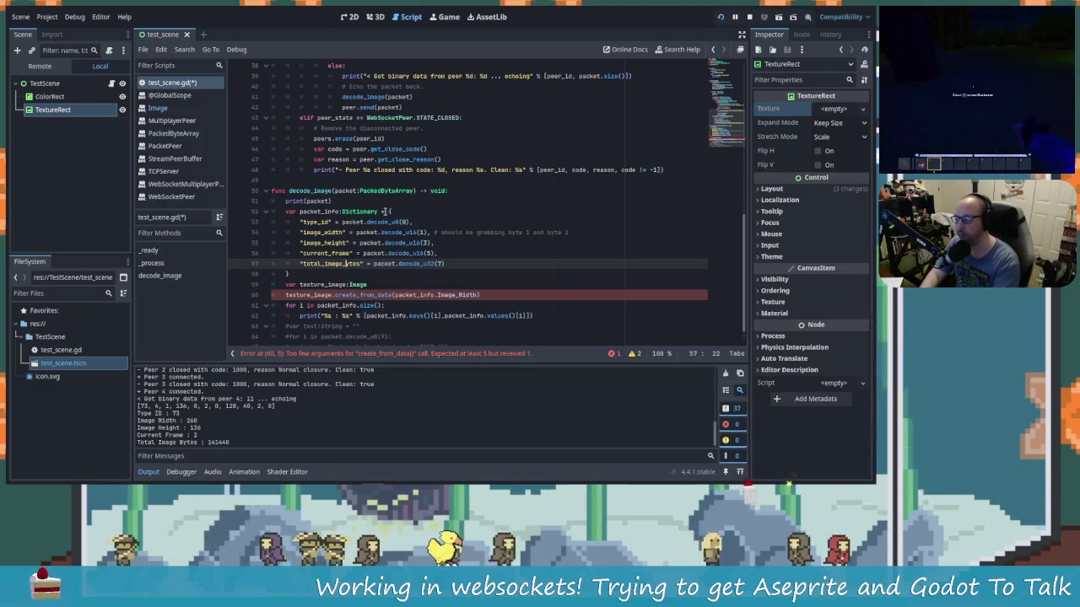
left_click(479, 295)
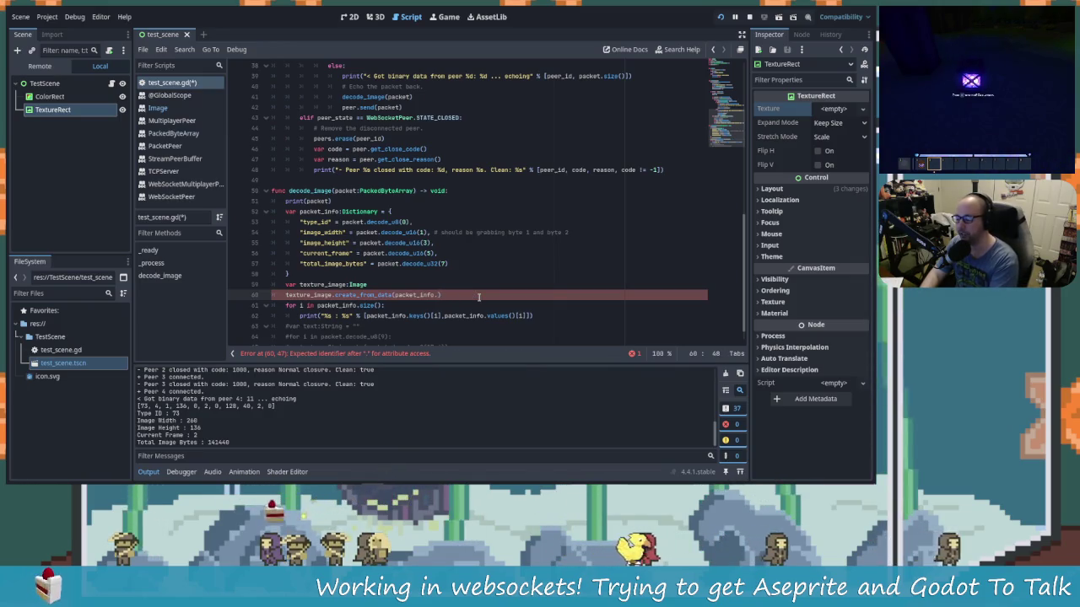
type("ima")
Step: Pass packet_info.image_width, packet_info.image_height and false to create_from_data
key("ctrl+space")
type("im")
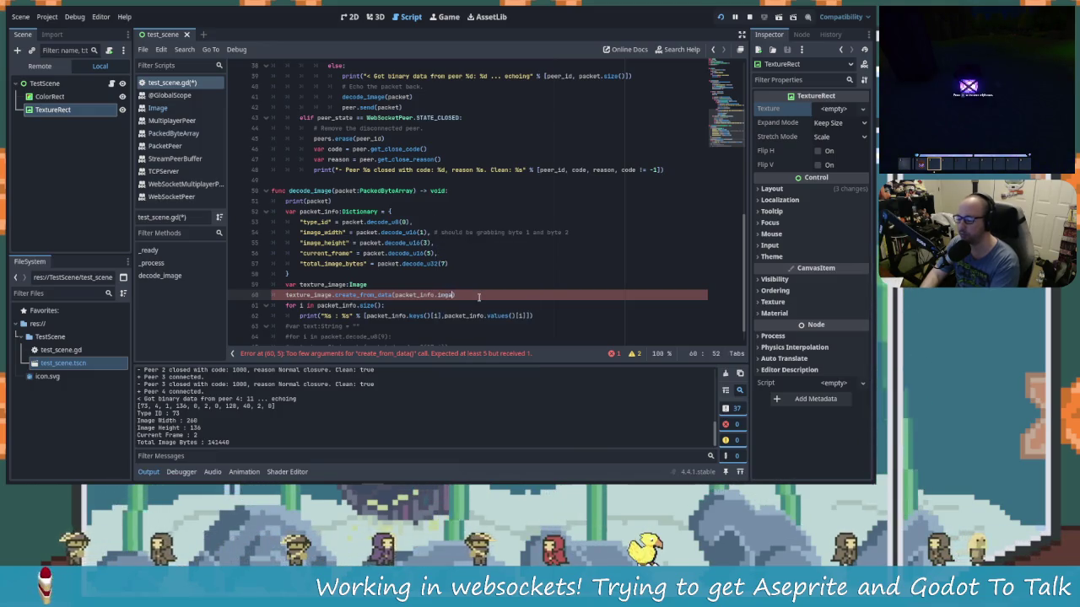
key("BackSpace")
key("BackSpace")
key("BackSpace")
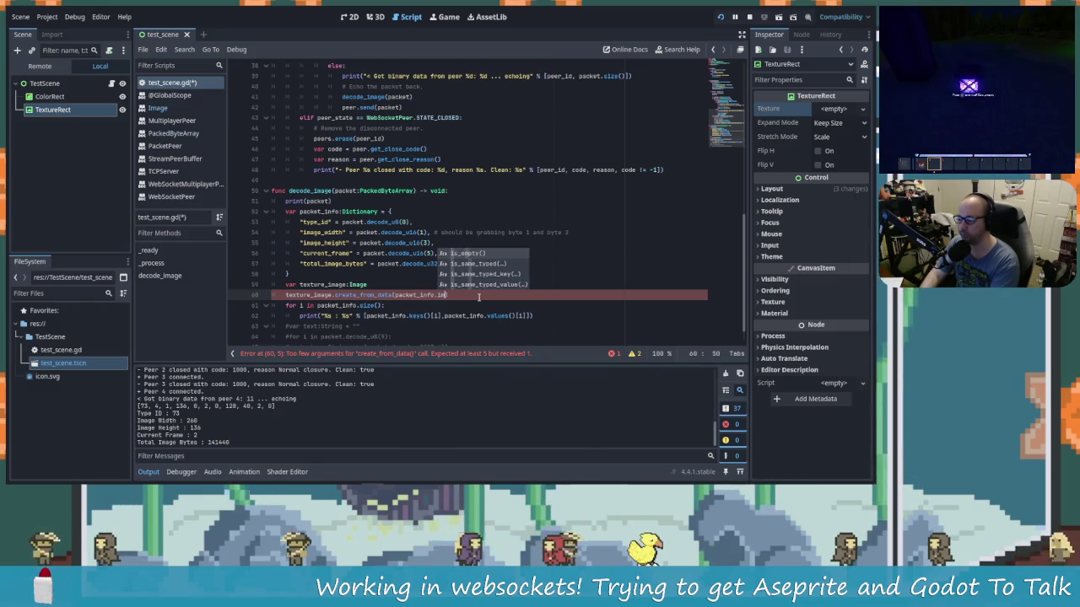
type(".image_width")
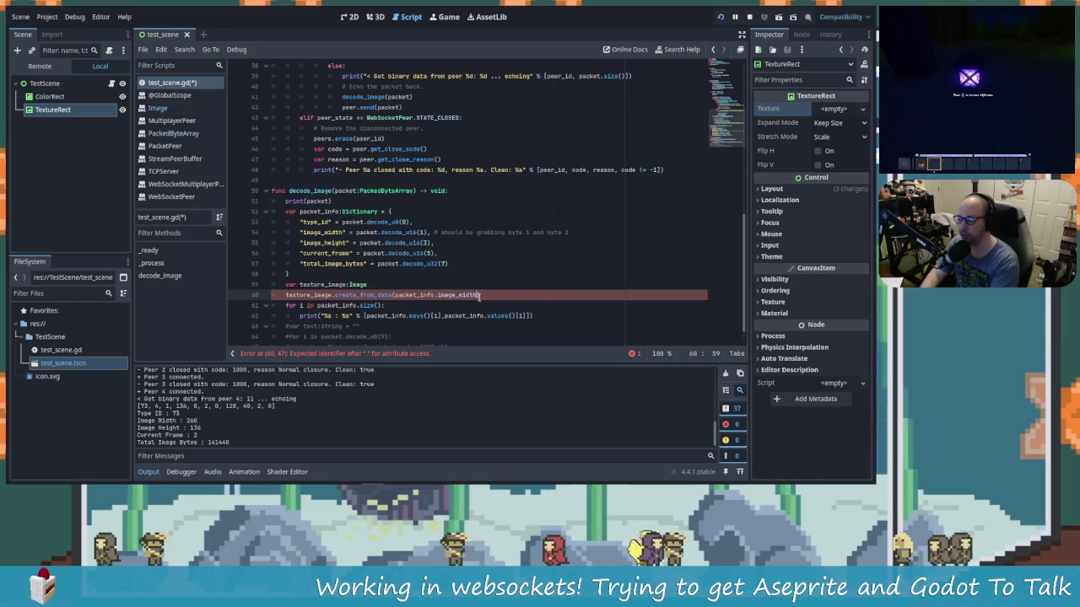
type(", packe")
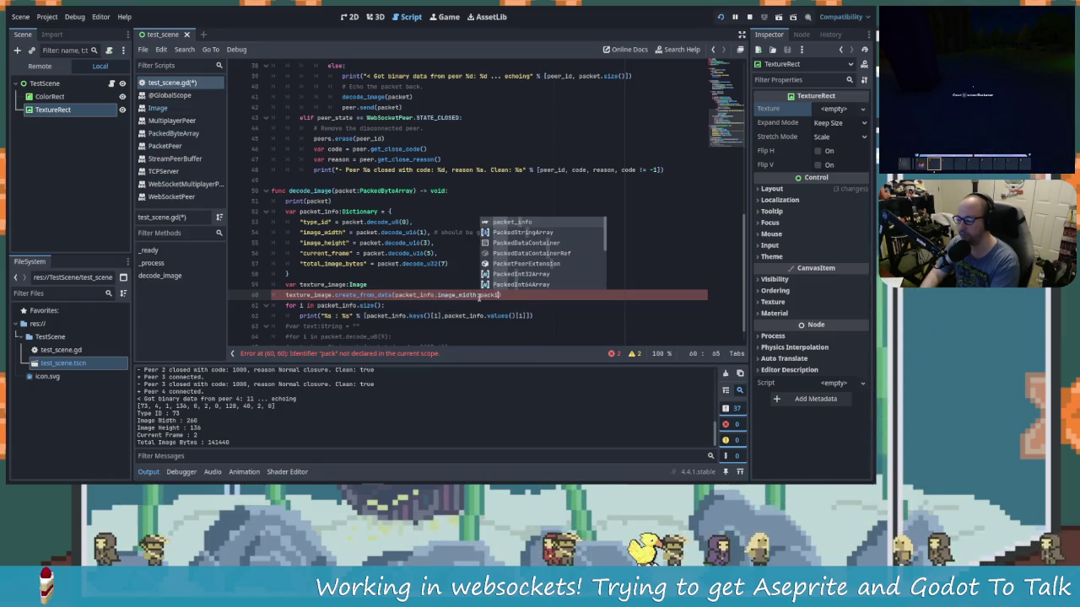
key("Return")
type(".")
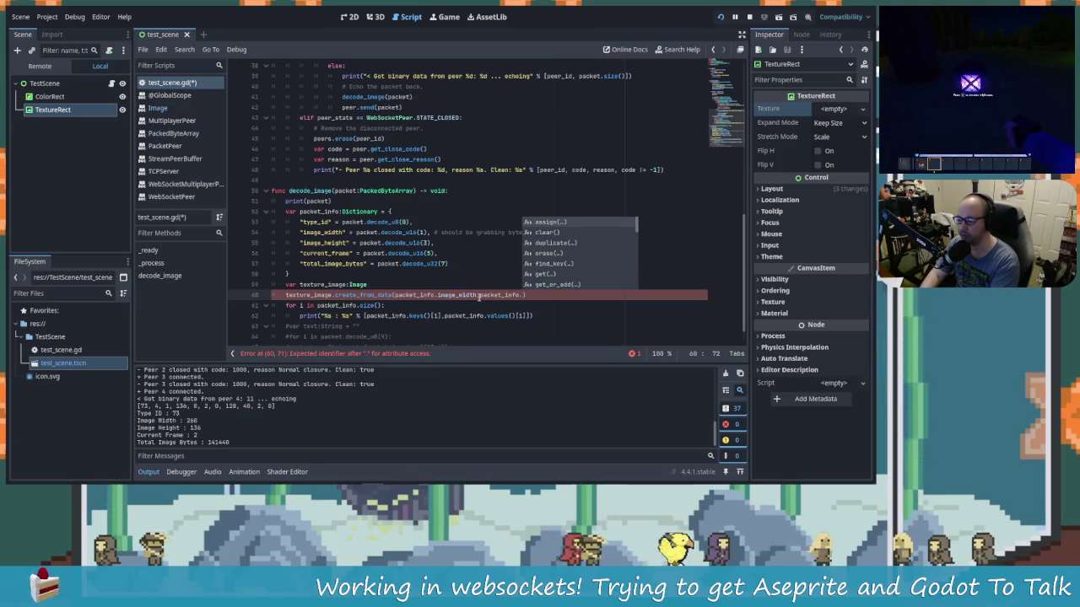
type("imag")
type(")")
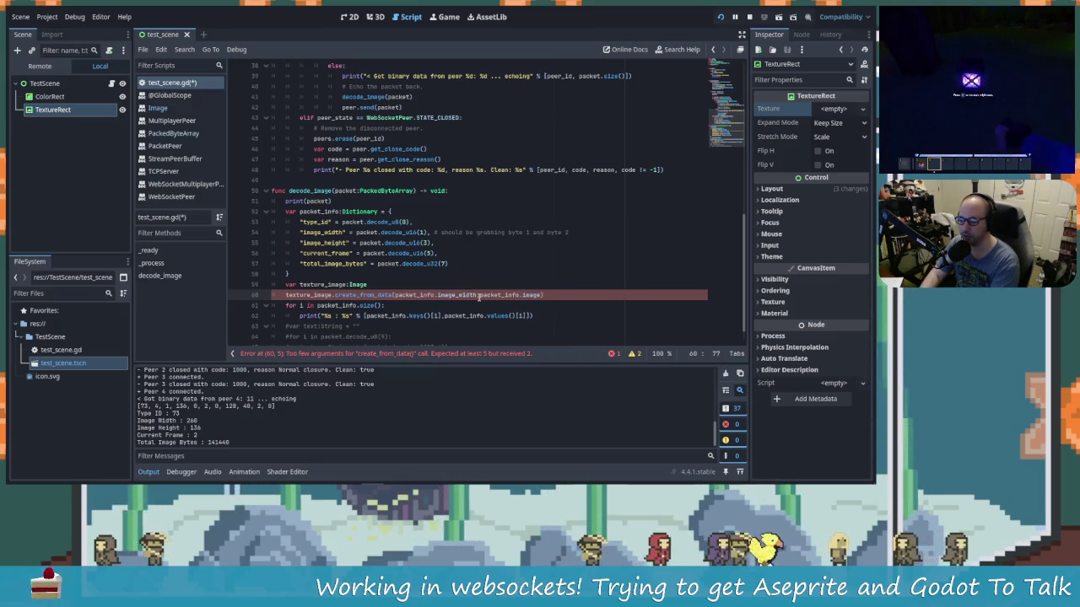
type("ht,")
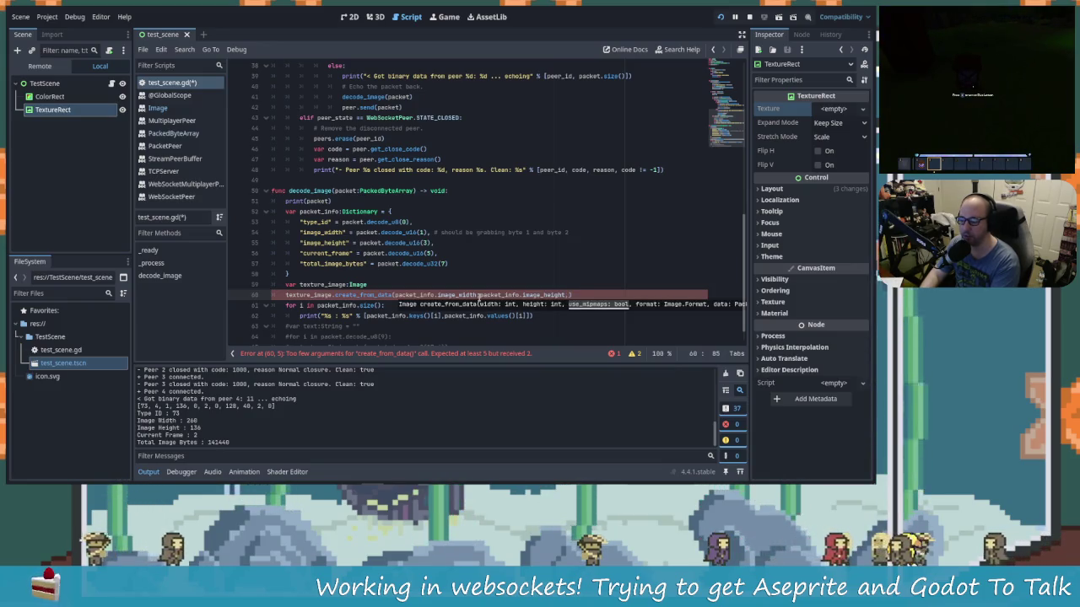
type("false")
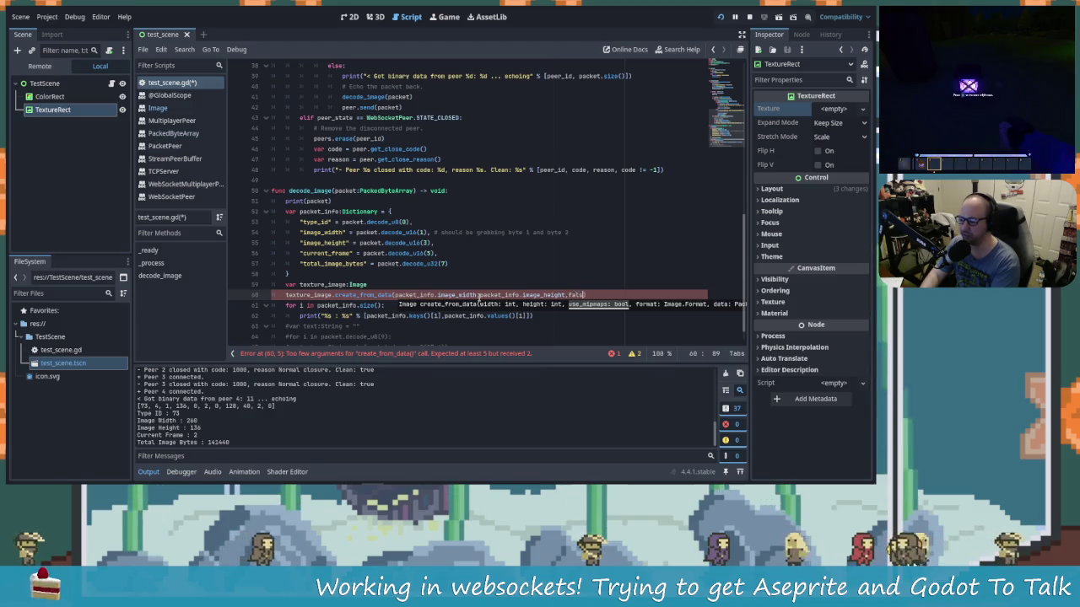
type(",")
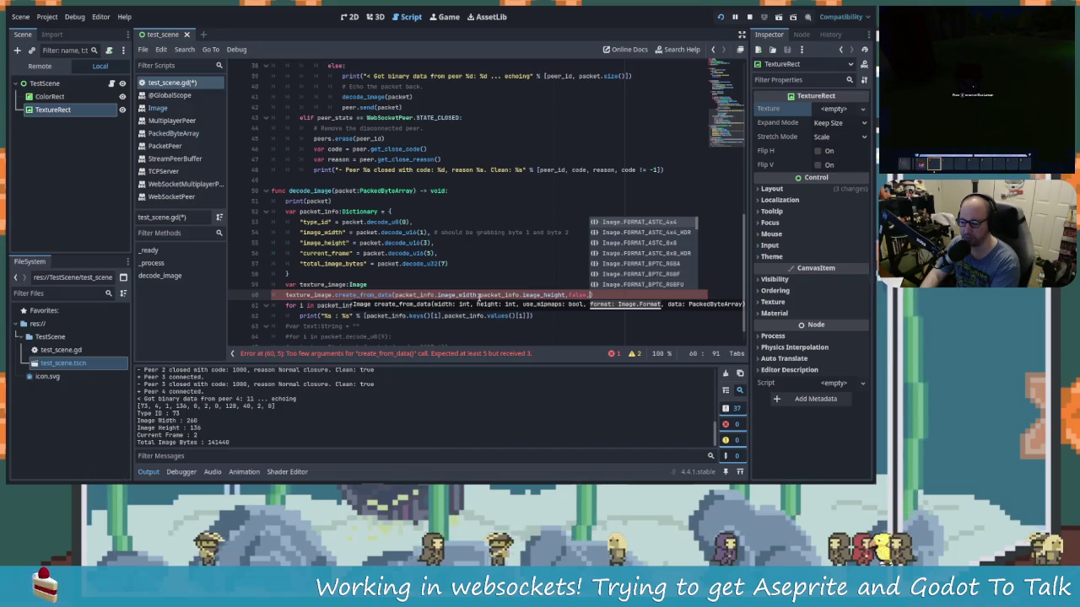
type("Image.For")
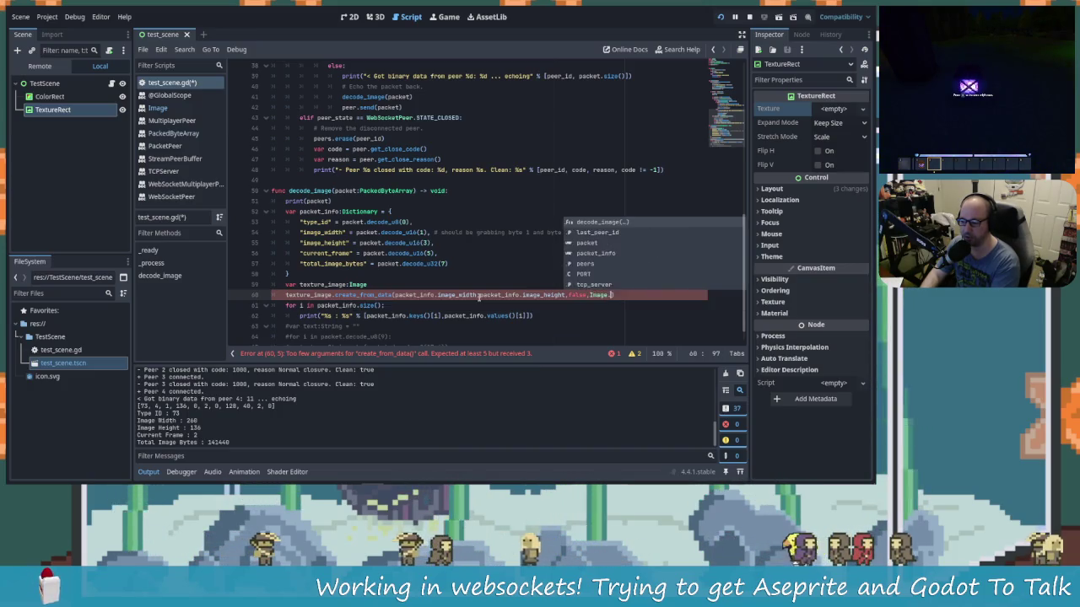
Step: Begin an Image.Format. argument and browse the format constants up to FORMAT_RGB8
key("Return")
type(".")
key("Up")
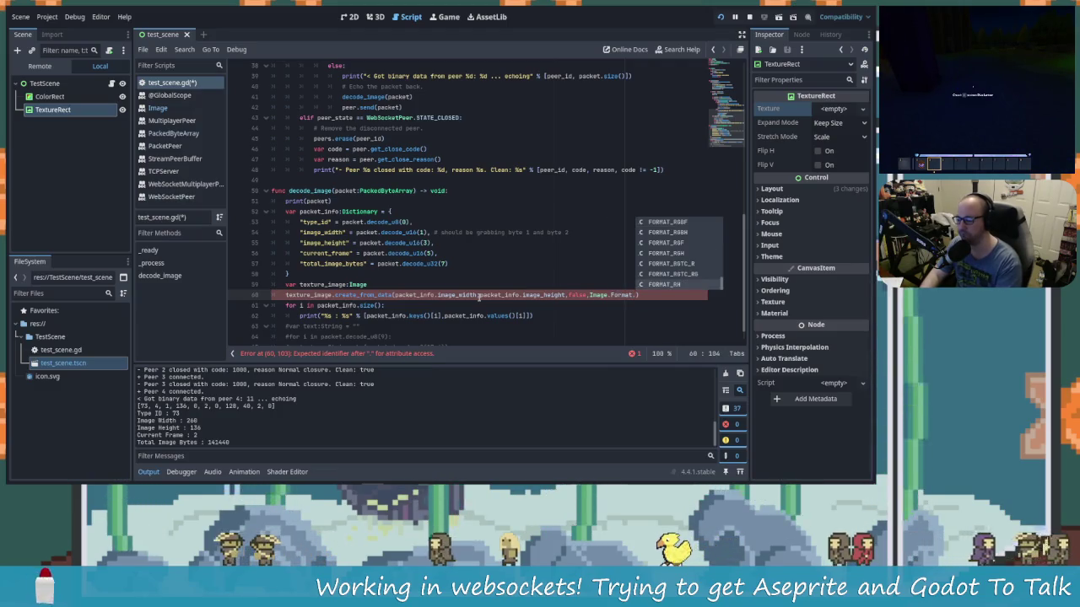
key("Up")
key("Up")
key("Up")
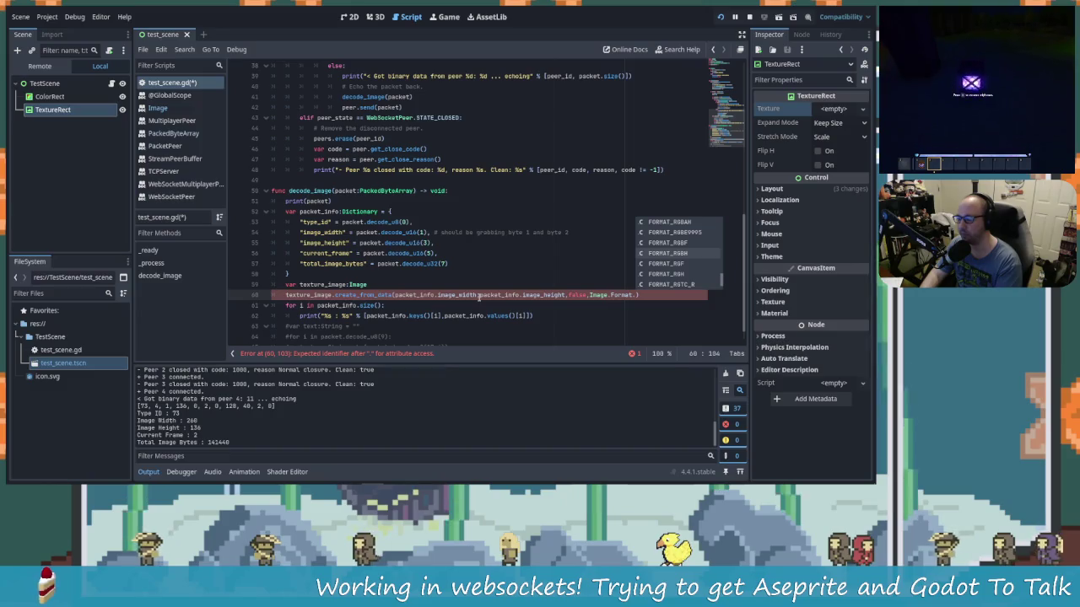
key("Up")
key("Up")
key("Up")
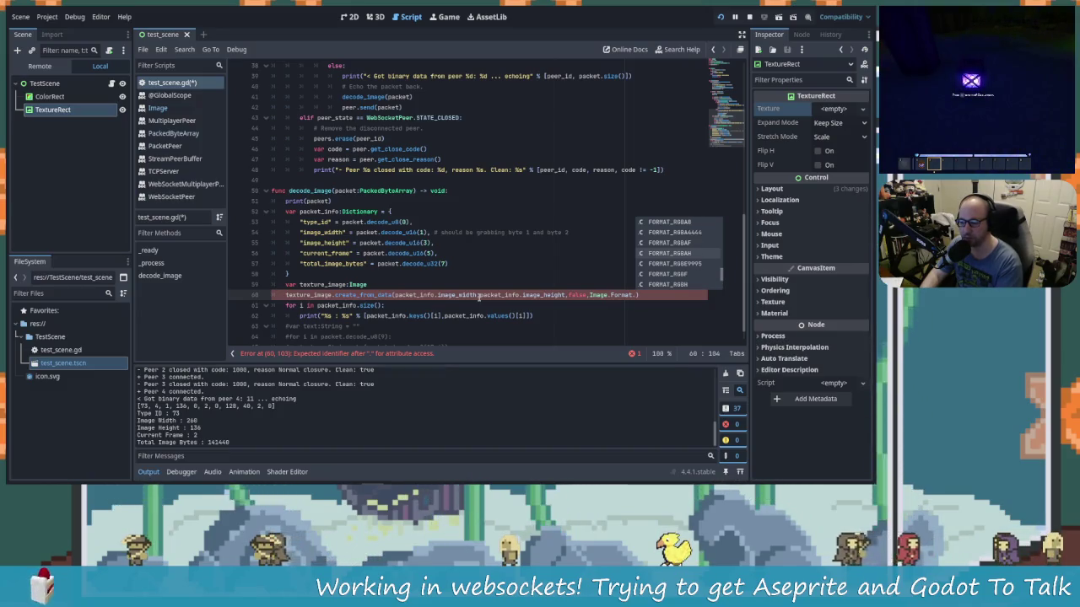
key("Up")
key("Up")
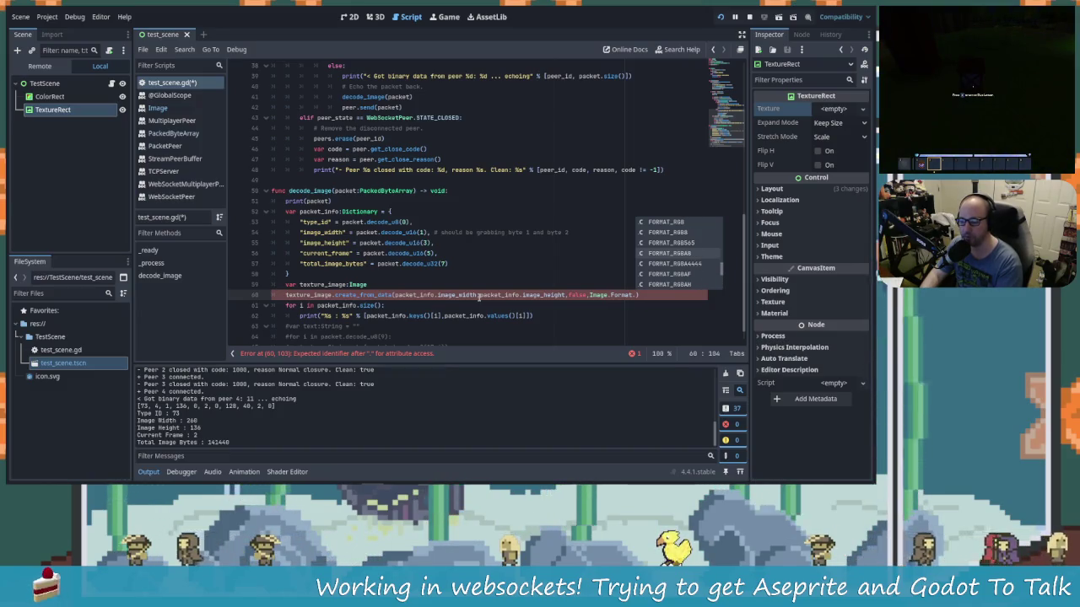
key("Up")
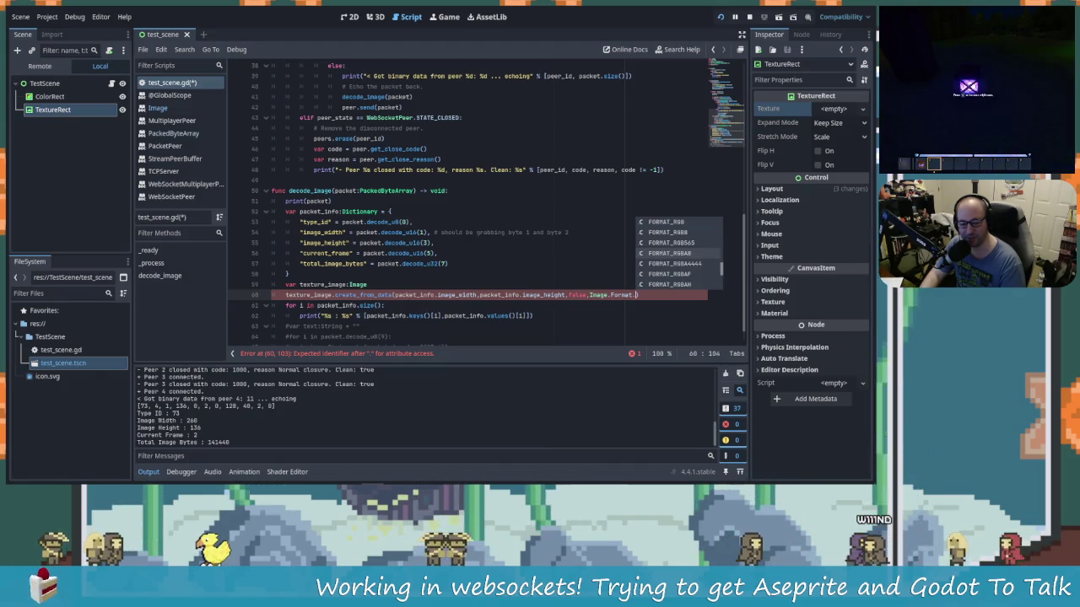
left_click(624, 295, "ctrl")
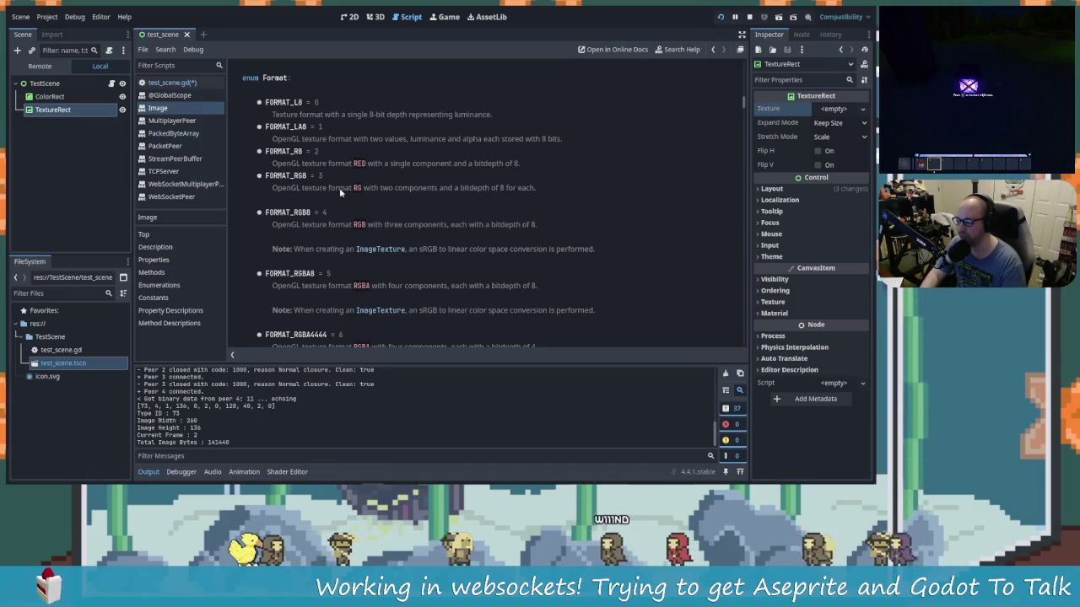
scroll(341, 185, "down", 1)
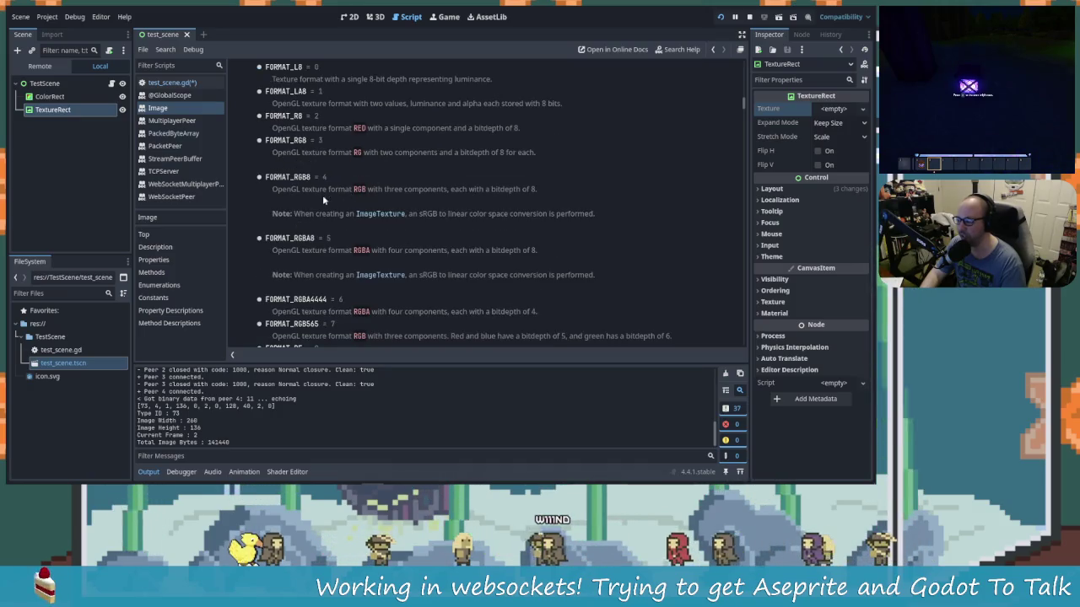
left_click(367, 191)
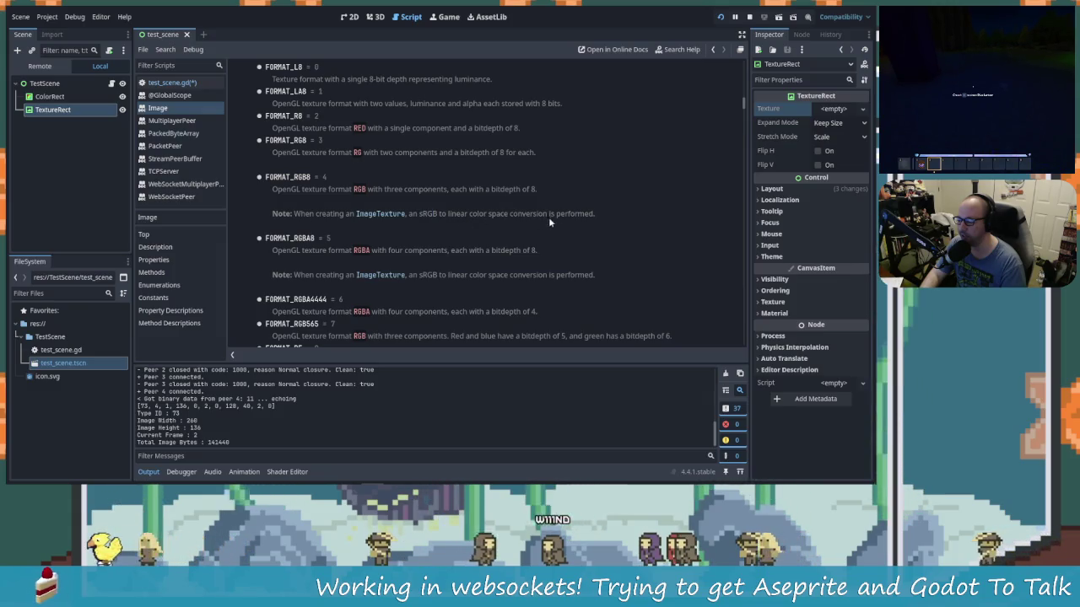
scroll(444, 269, "down", 2)
scroll(379, 253, "up", 2)
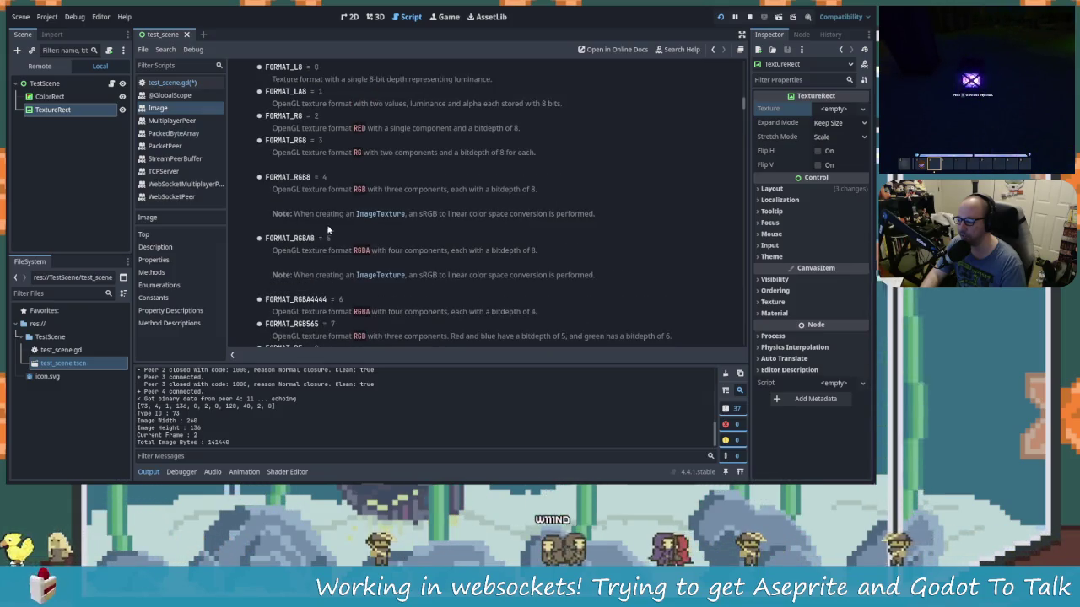
scroll(376, 261, "down", 2)
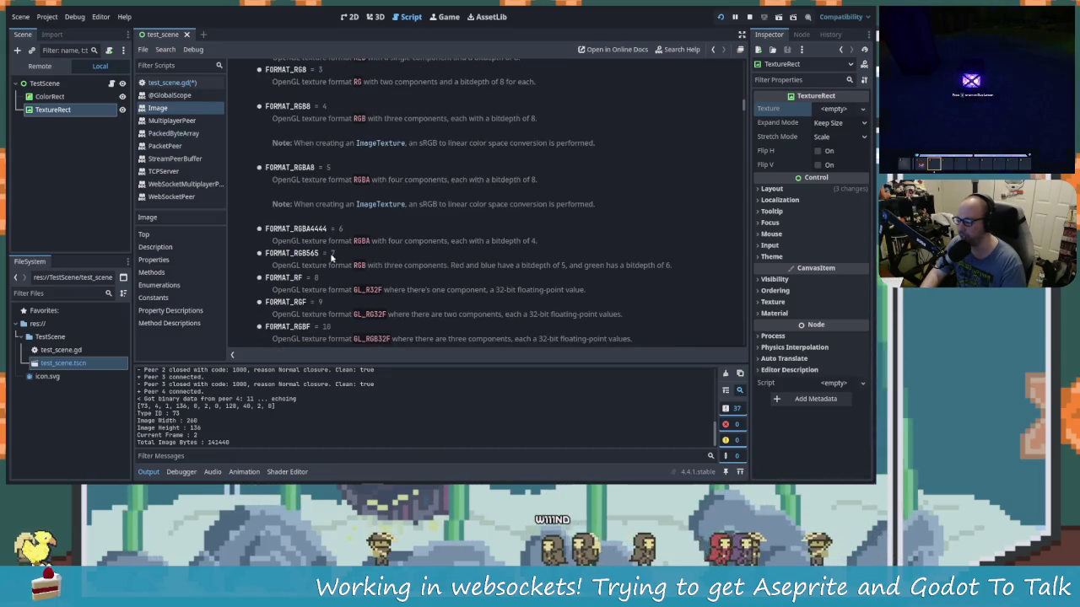
scroll(366, 261, "down", 4)
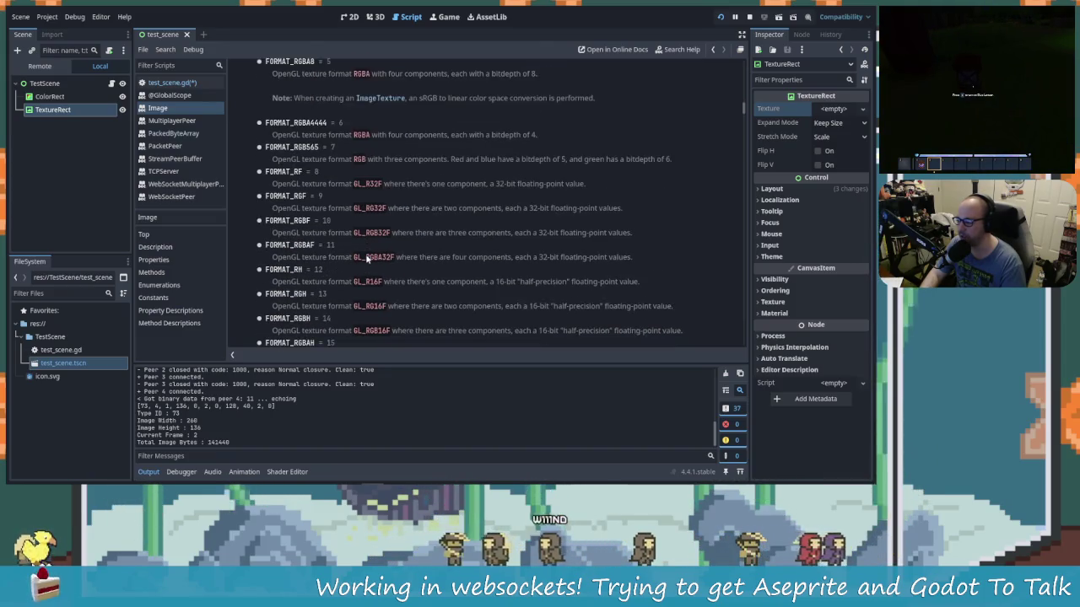
scroll(371, 249, "down", 6)
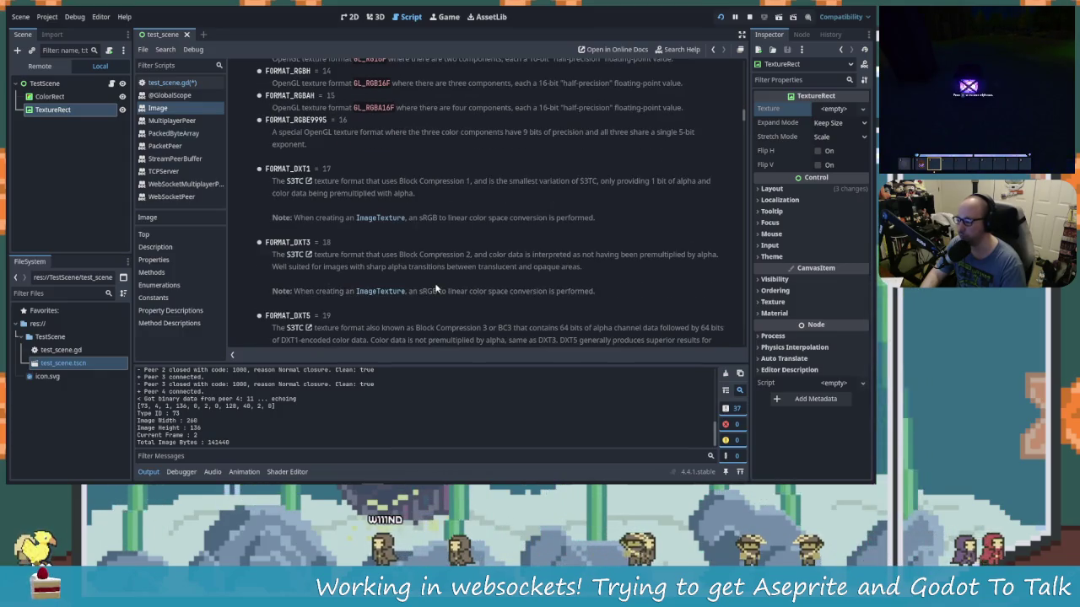
scroll(433, 291, "down", 6)
scroll(433, 288, "down", 5)
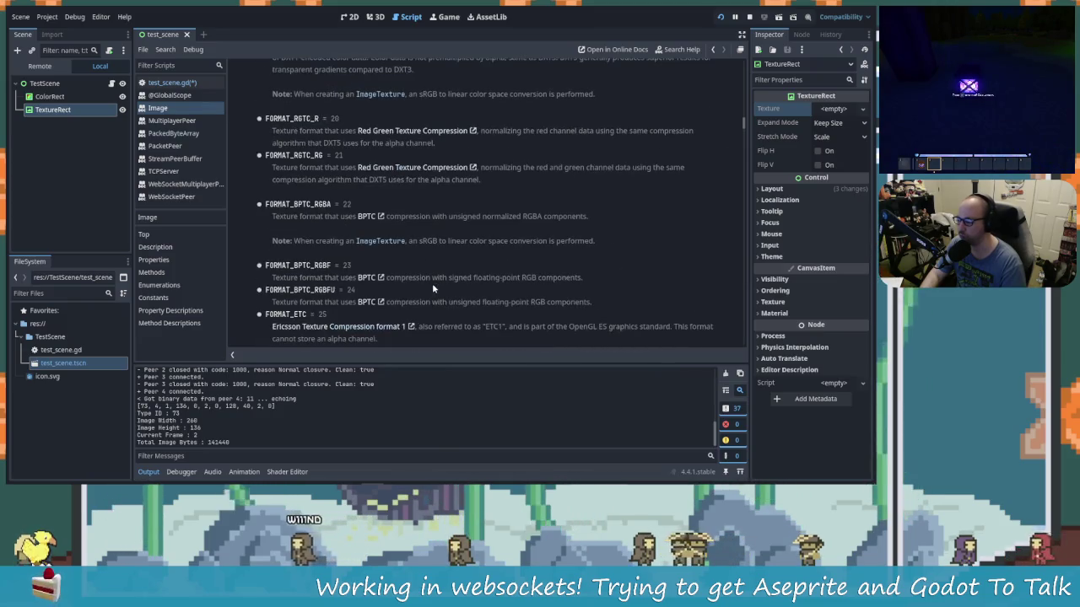
scroll(346, 259, "down", 13)
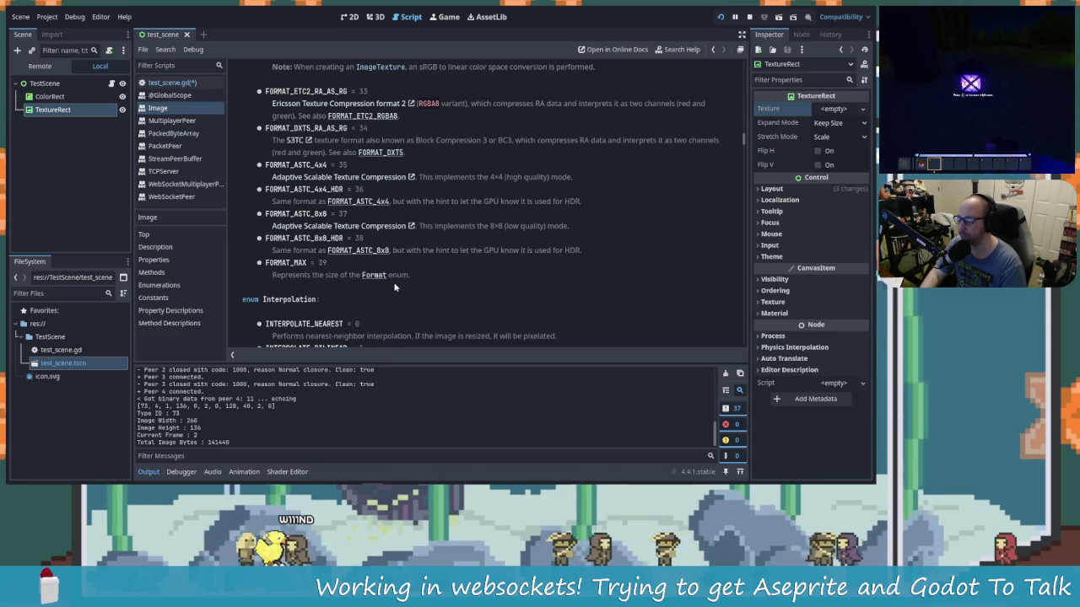
scroll(380, 278, "up", 3)
scroll(380, 278, "up", 15)
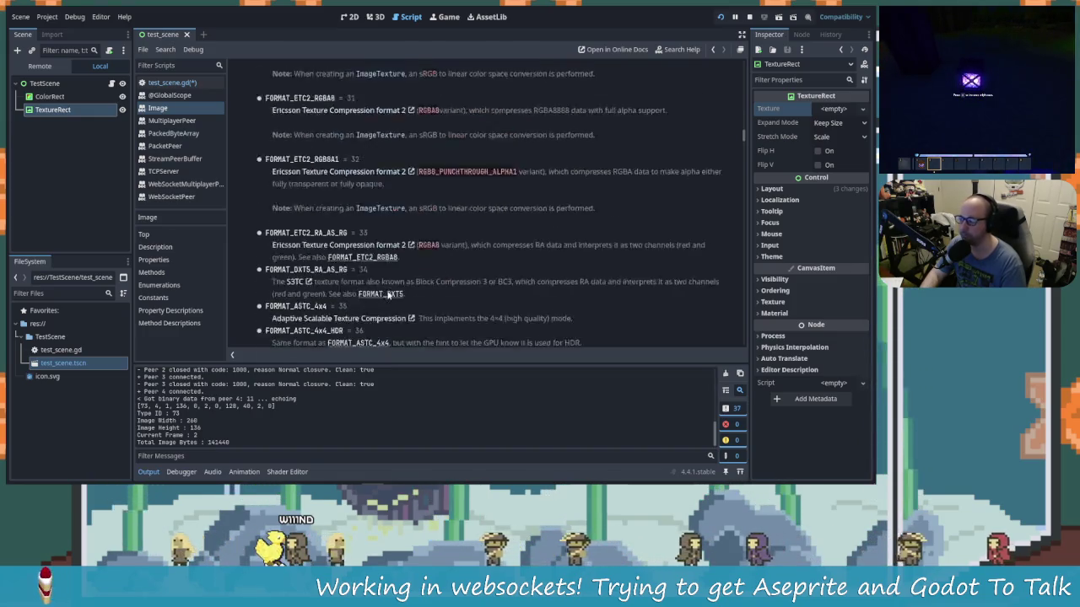
scroll(400, 257, "up", 10)
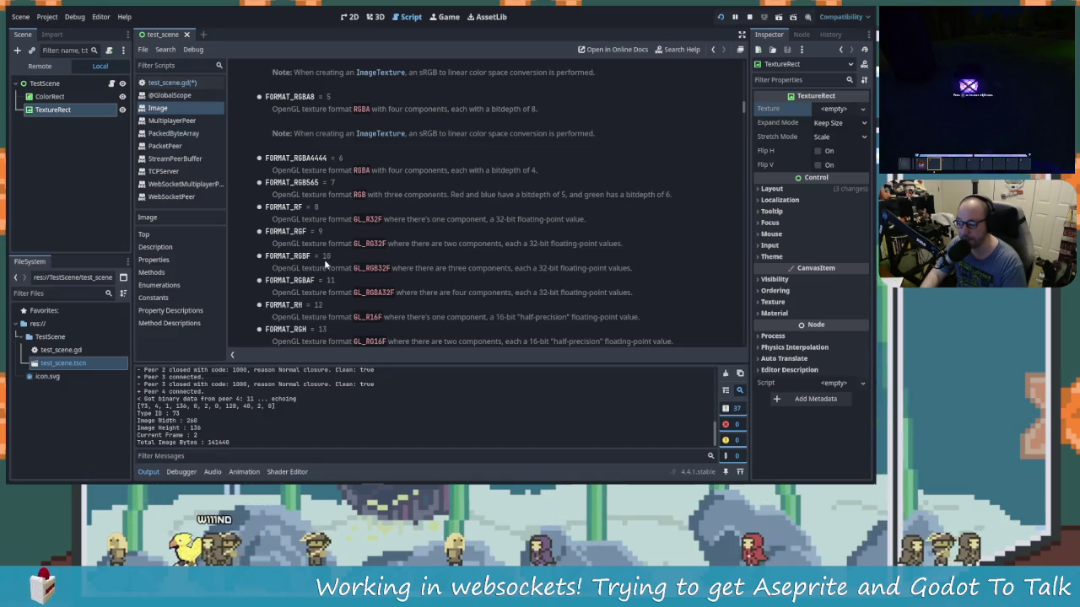
scroll(329, 262, "up", 5)
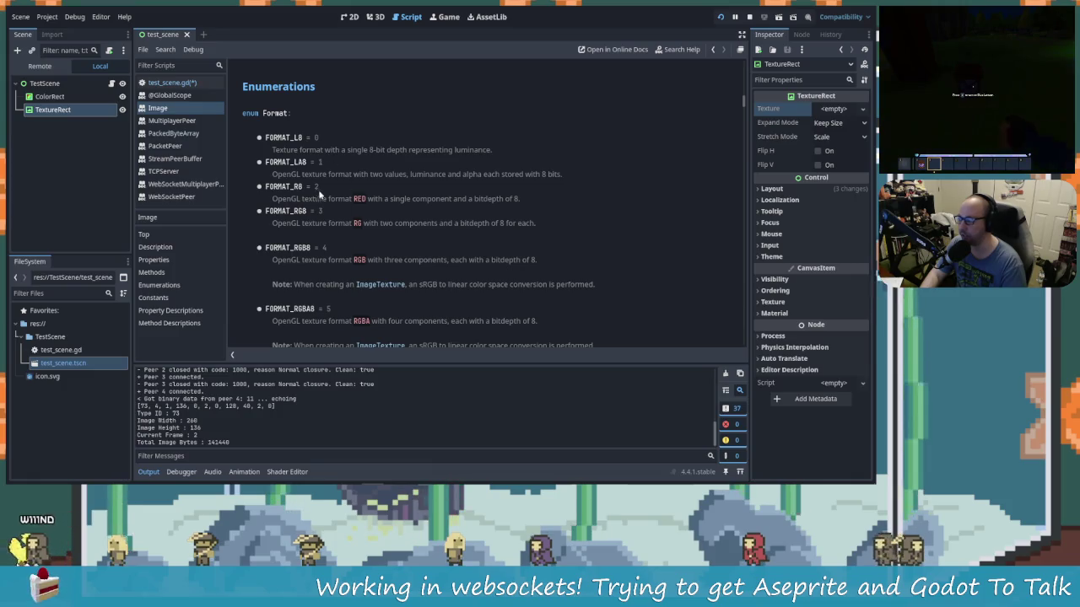
scroll(324, 240, "down", 1)
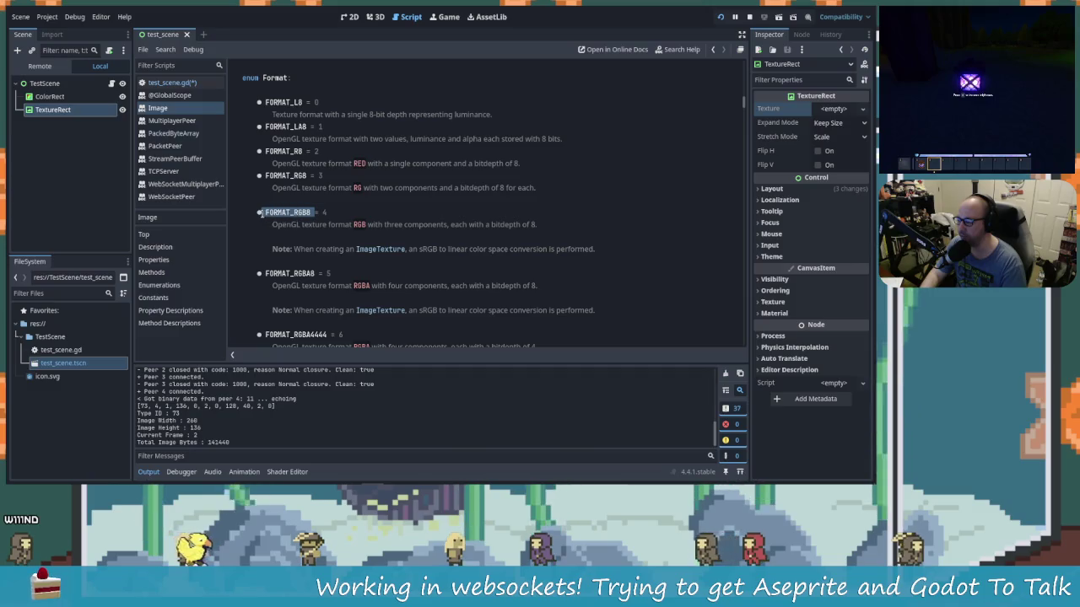
left_click(318, 219)
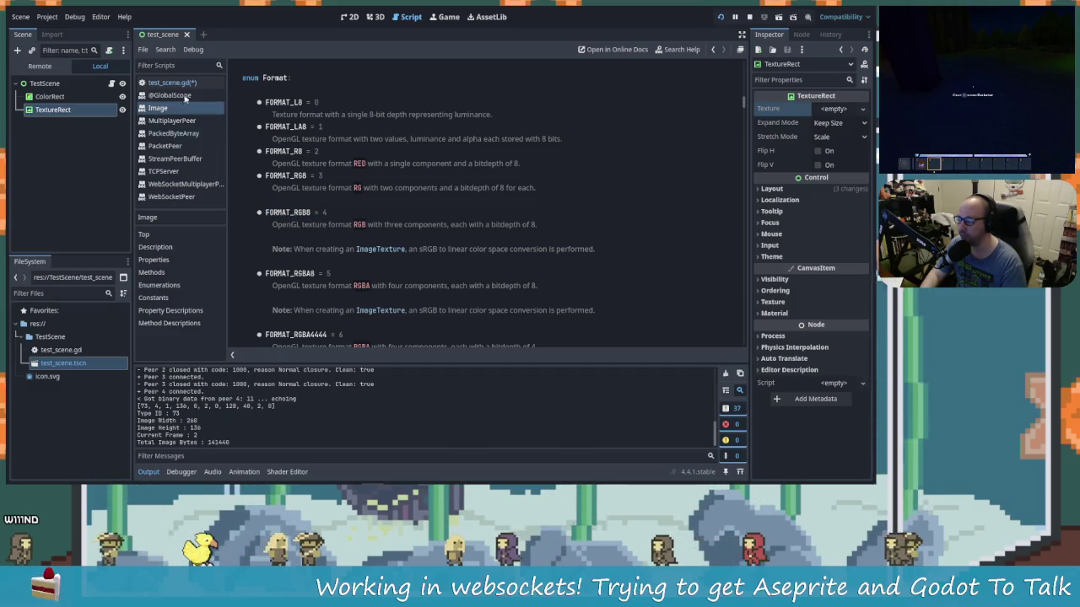
left_click(171, 82)
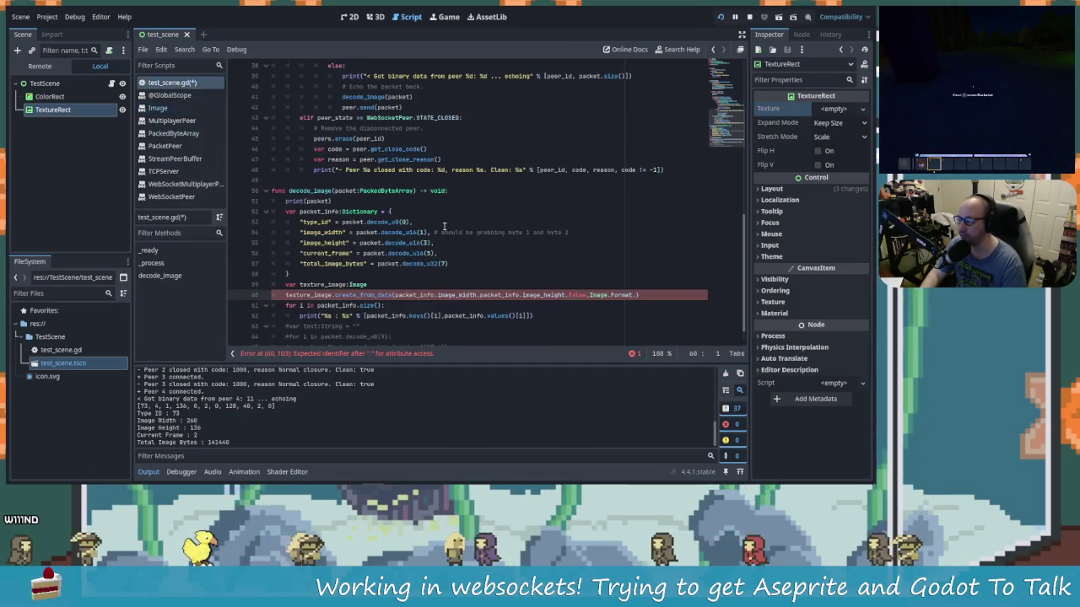
Step: Finish the create_from_data format argument as Image.Format.FORMAT_RGB8
left_click(635, 295)
type("RGB")
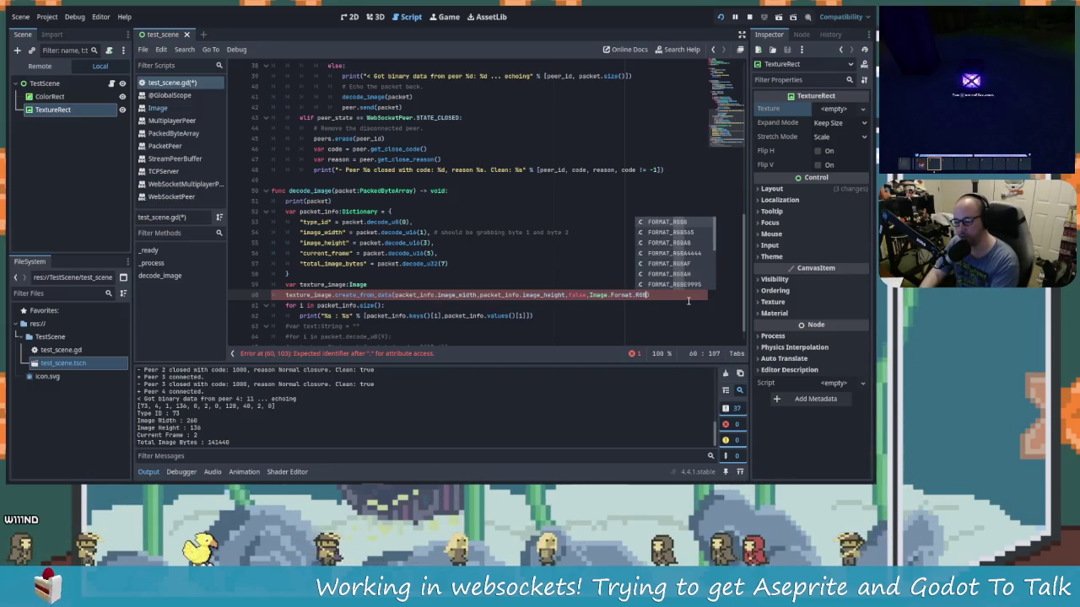
key("Return")
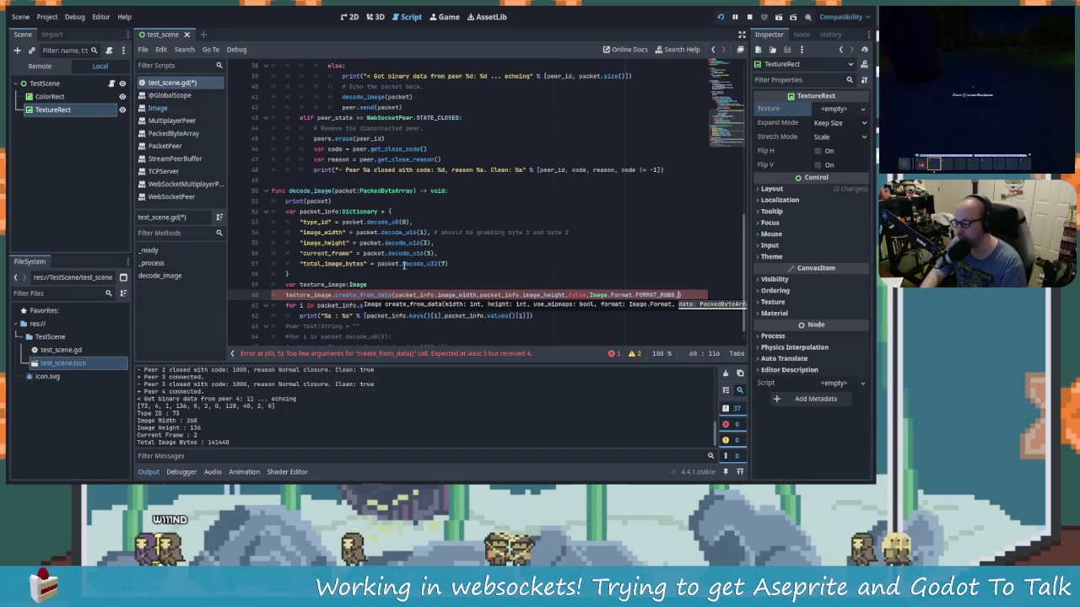
Step: Start a new line after the packet_info dictionary with 'var image_bytes_array:PackedB'
left_click(318, 273)
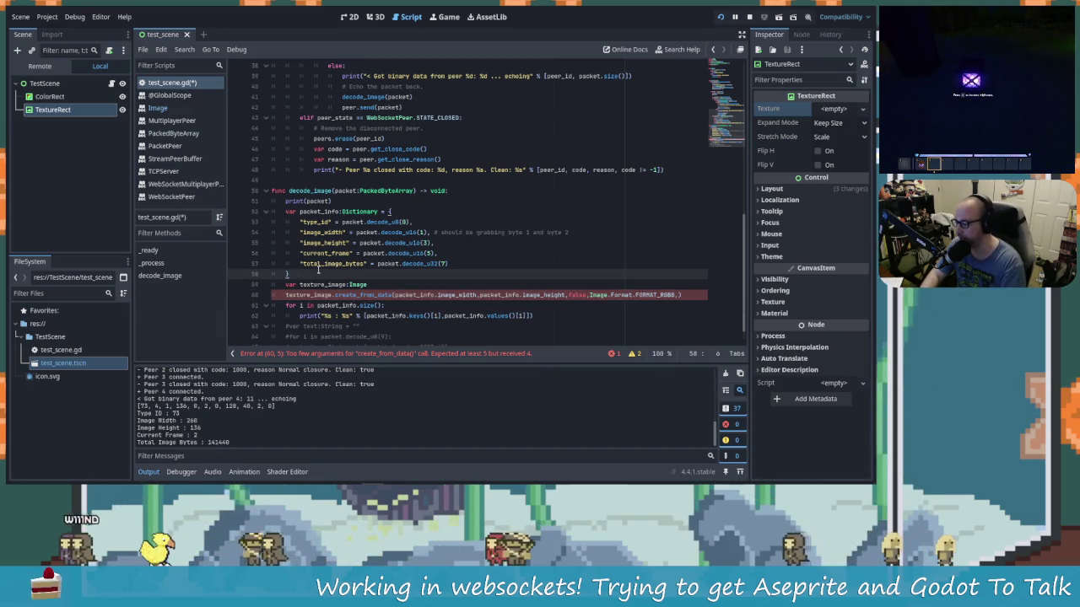
key("Return")
type("var ")
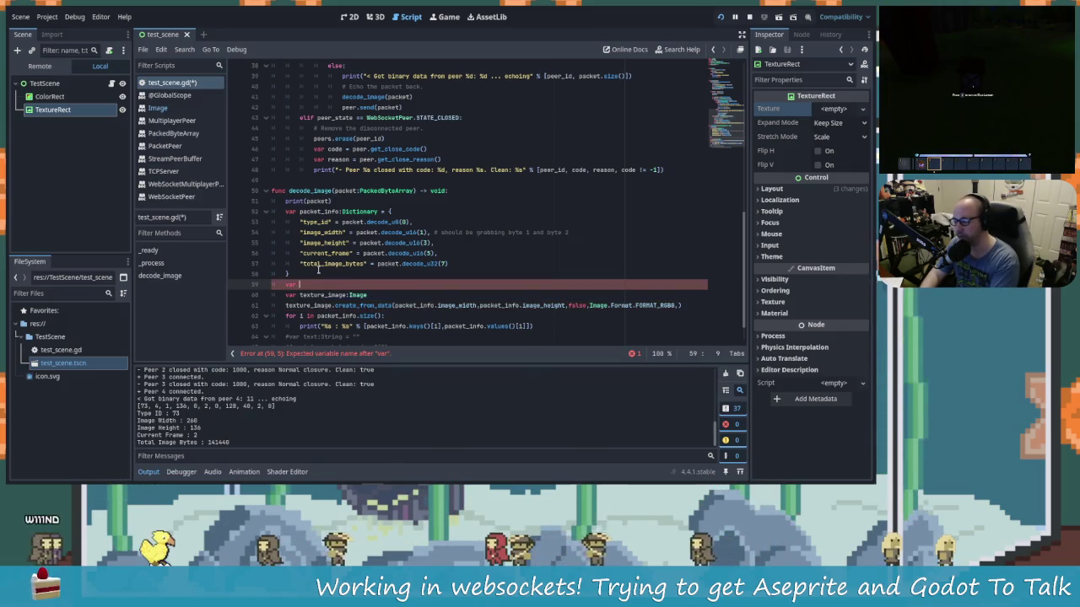
type("image")
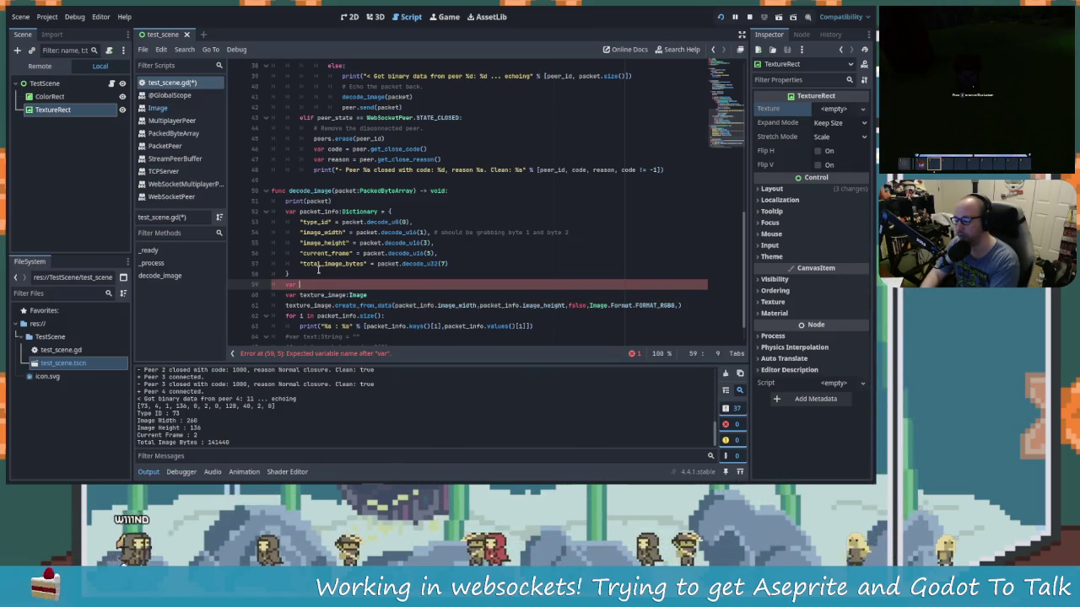
type("_by")
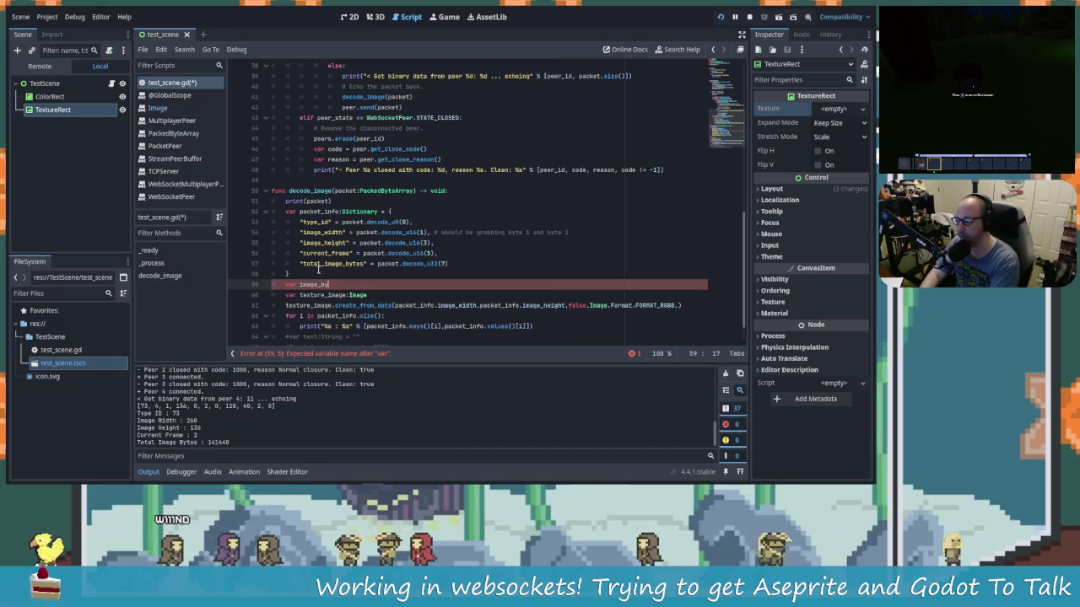
type("tes_array:Pa")
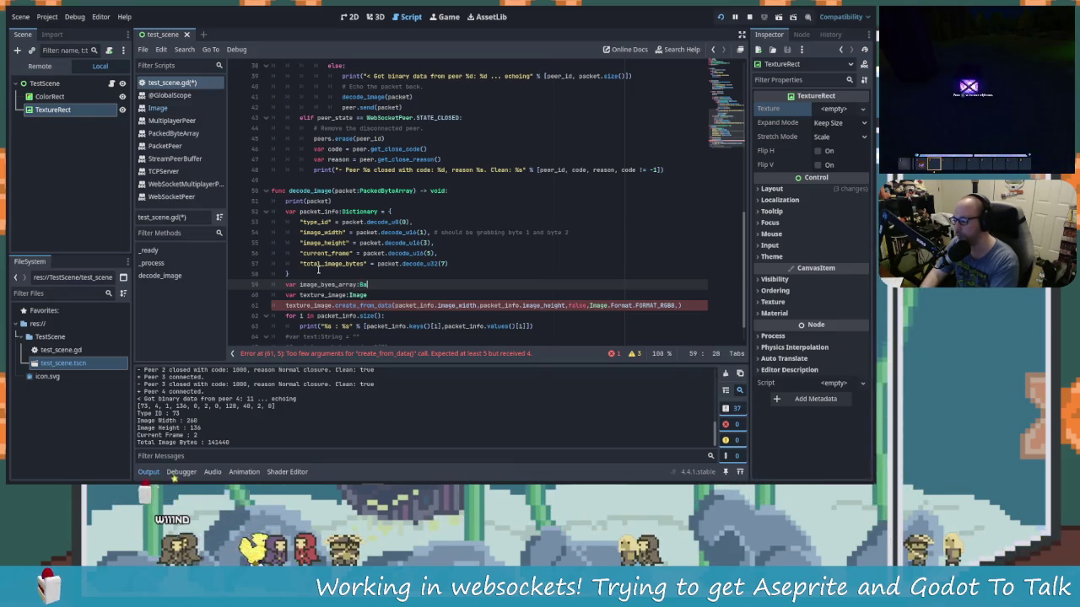
type("ckedB")
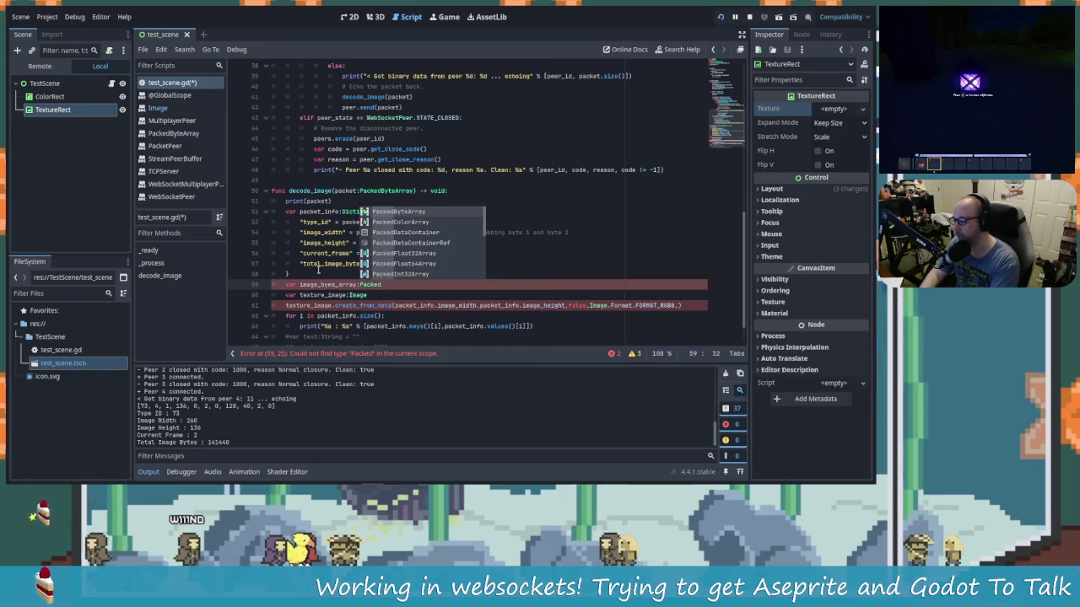
Step: Complete the declaration as image_bytes_array:PackedByteArray = packet.slice(7,packet.size())
key("Return")
type("= ")
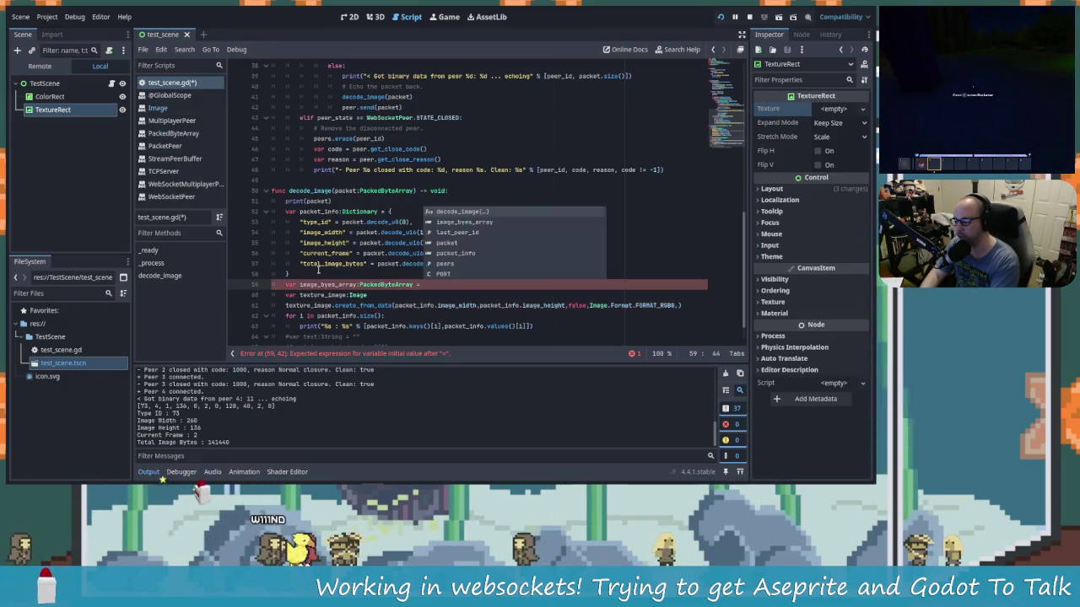
type("packet.s")
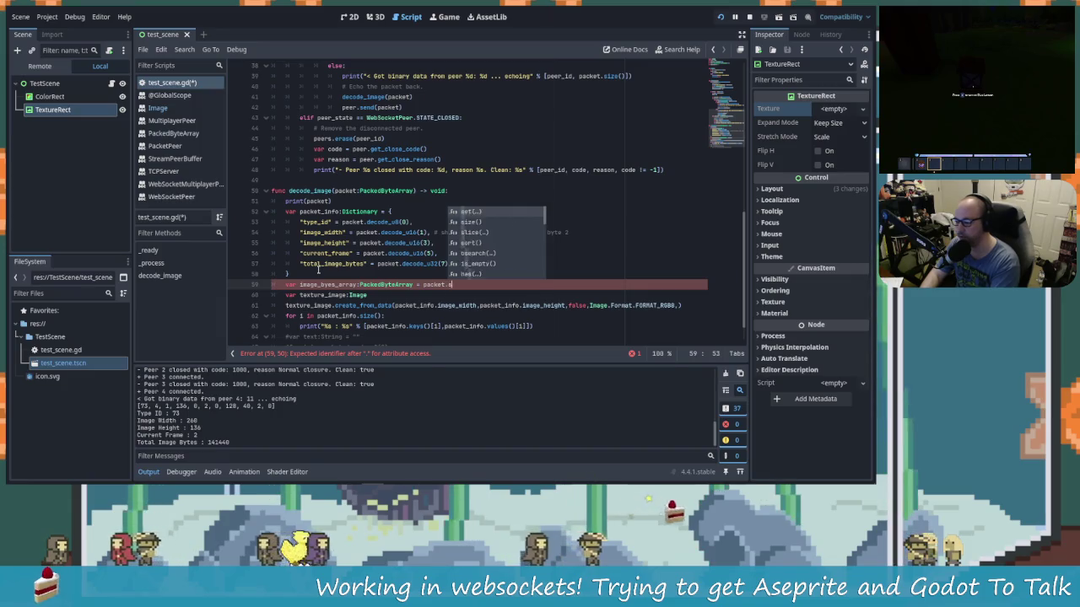
key("BackSpace")
key("BackSpace")
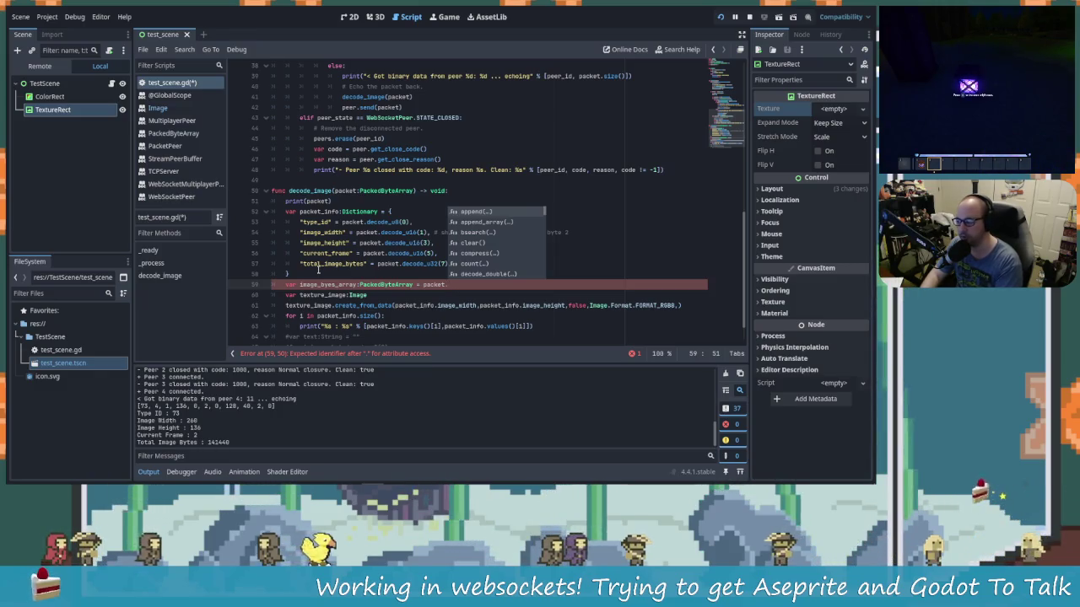
key("Down")
key("Down")
key("Down")
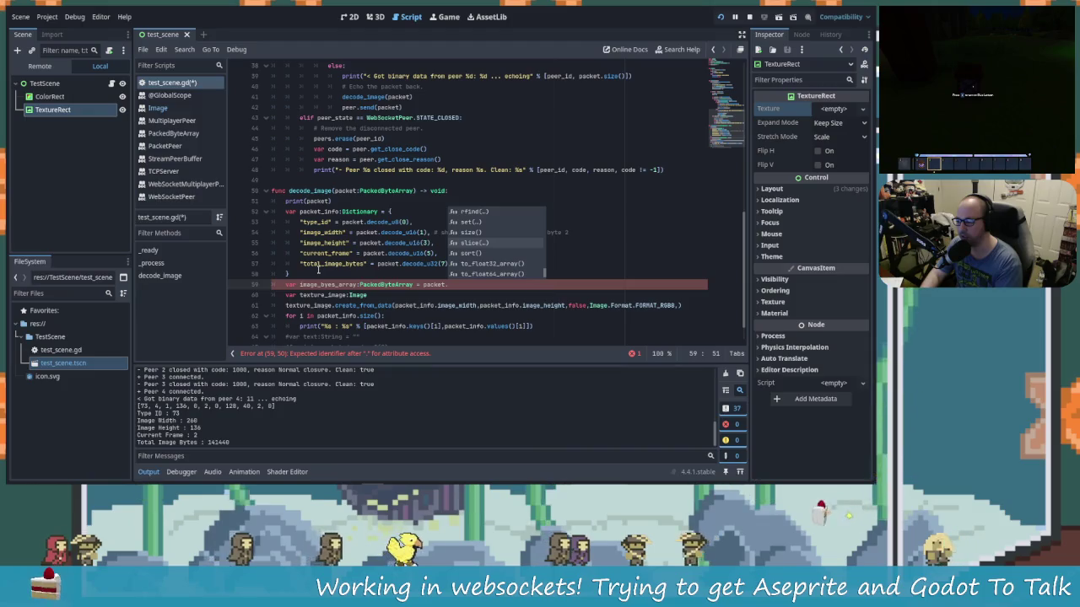
key("Return")
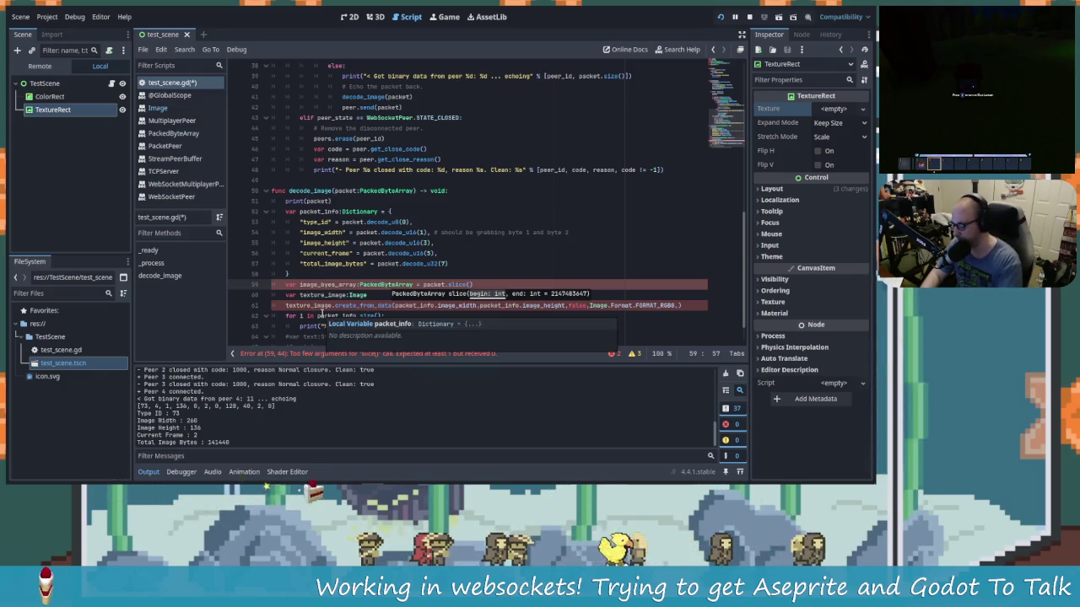
type("7")
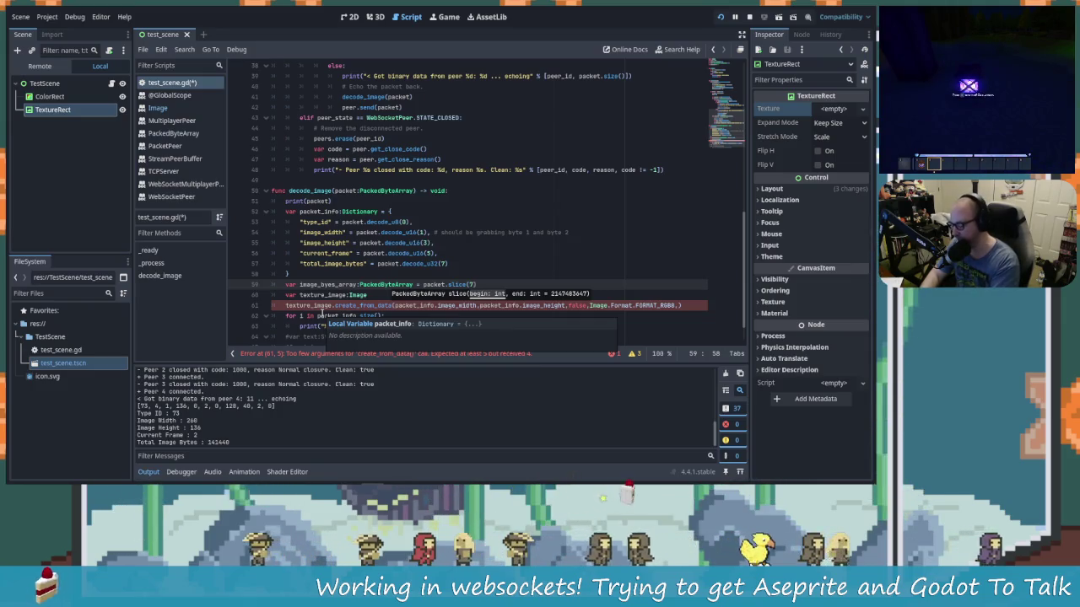
type(",")
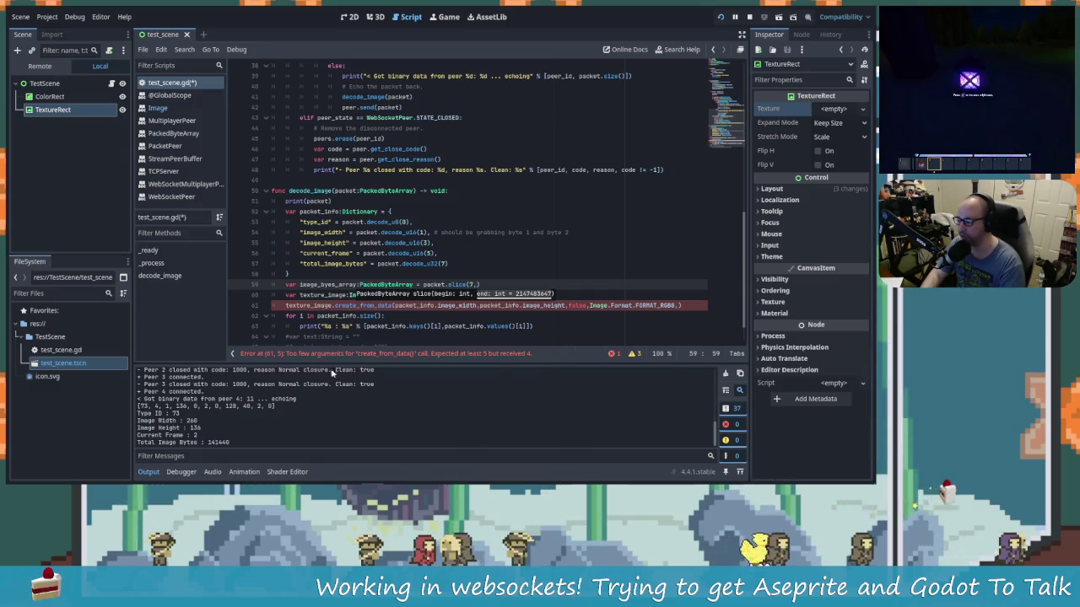
type("pa")
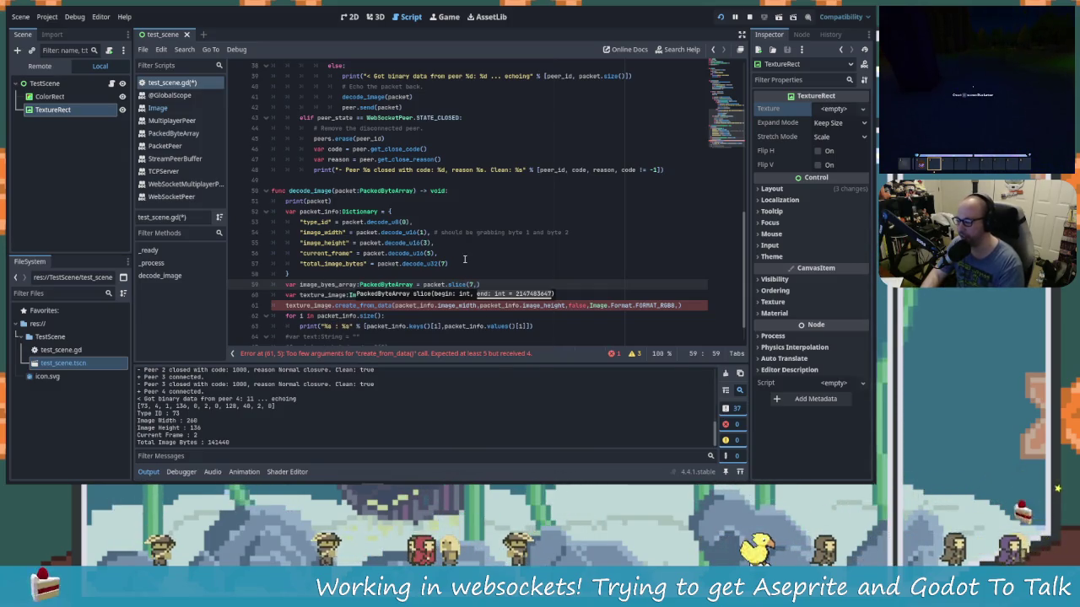
type("cket.")
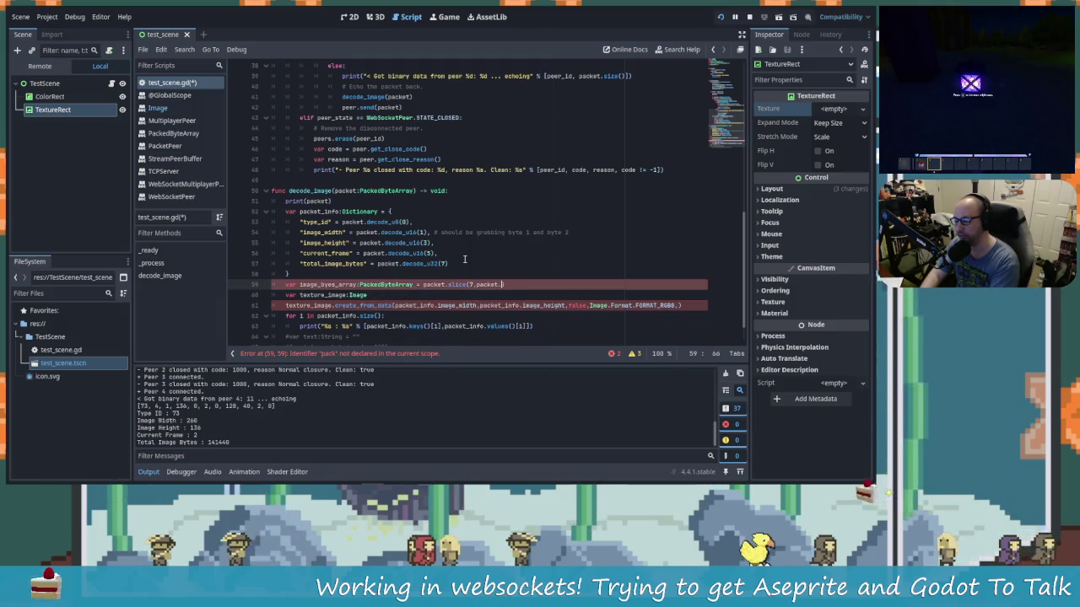
type("size()")
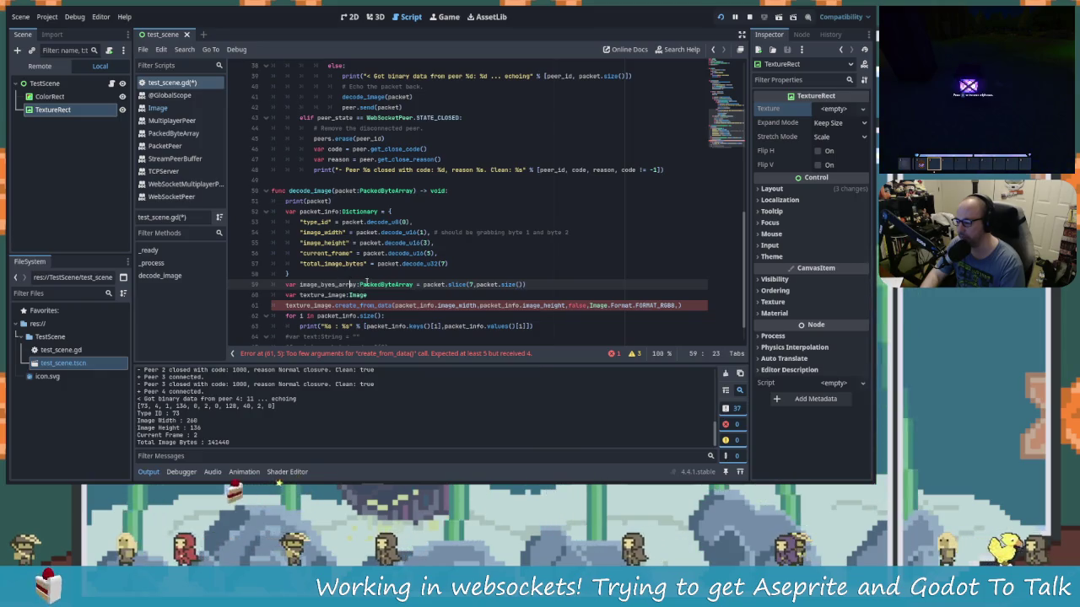
left_click(332, 284)
scroll(504, 295, "down", 1)
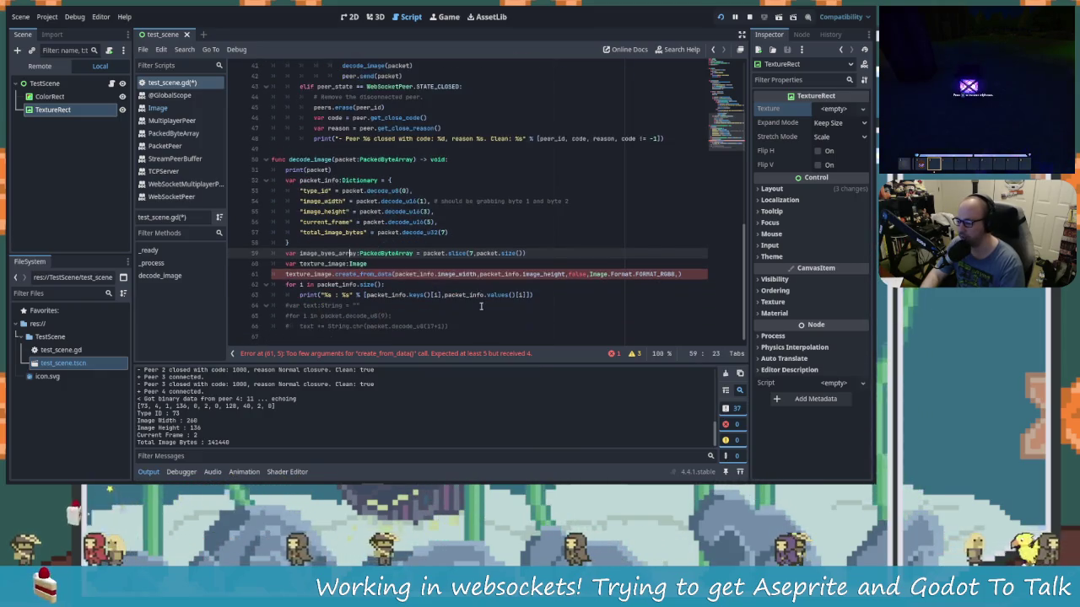
Step: Add image_byes_array as the fifth create_from_data argument
key("Right")
key("Right")
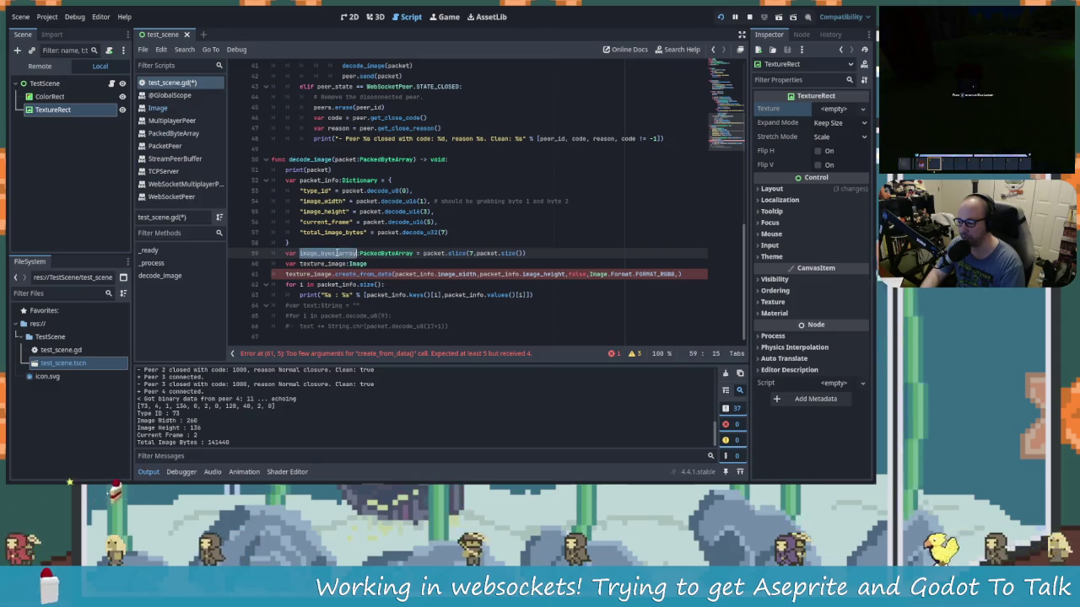
left_click(678, 274)
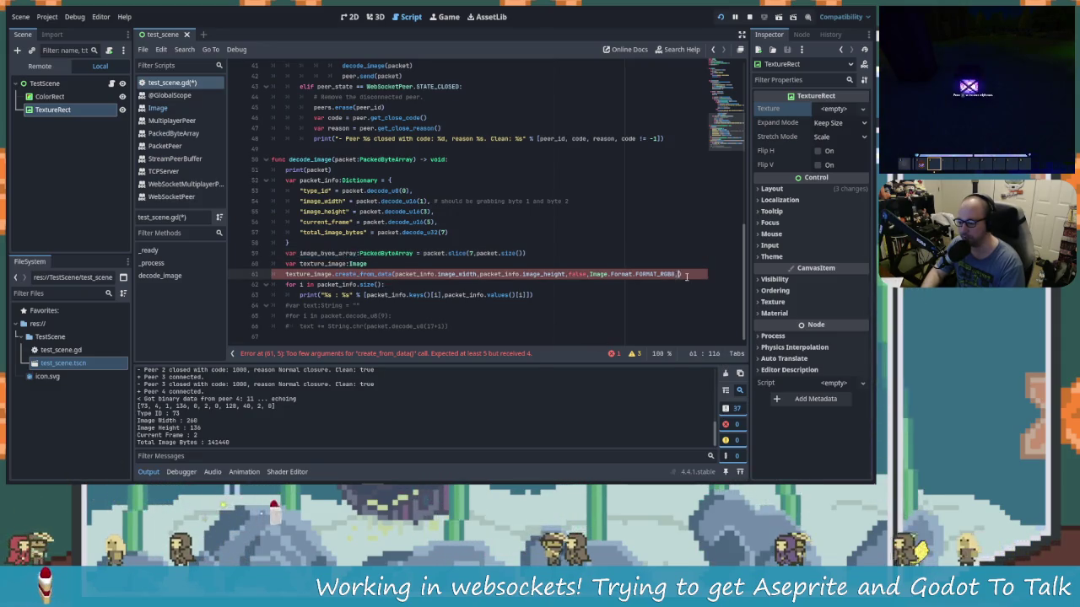
type("image_byes_array")
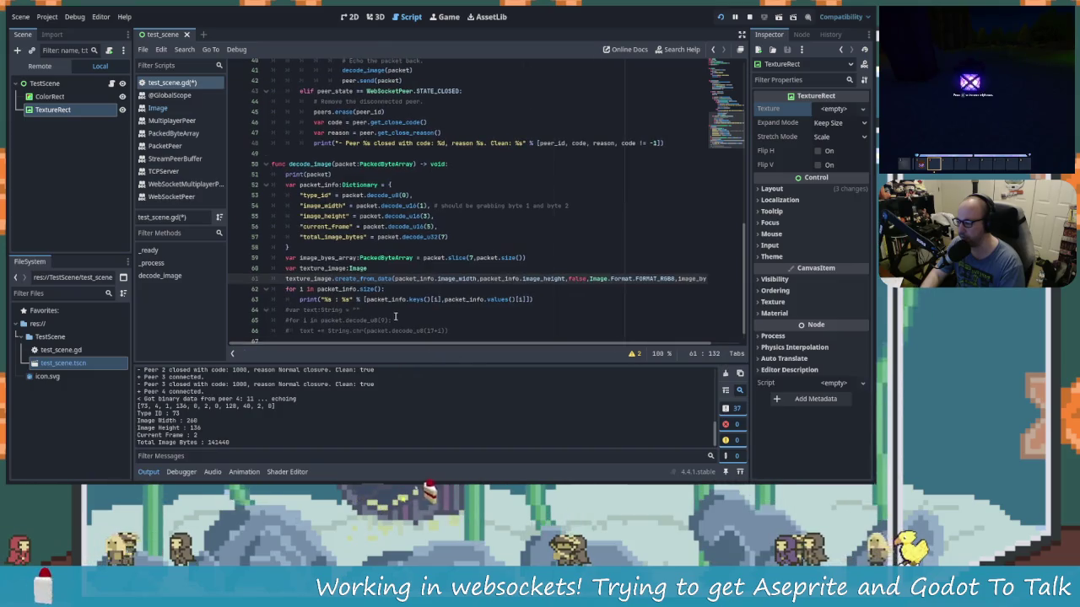
Step: Save the script and insert a blank line above the for loop
left_click(287, 287)
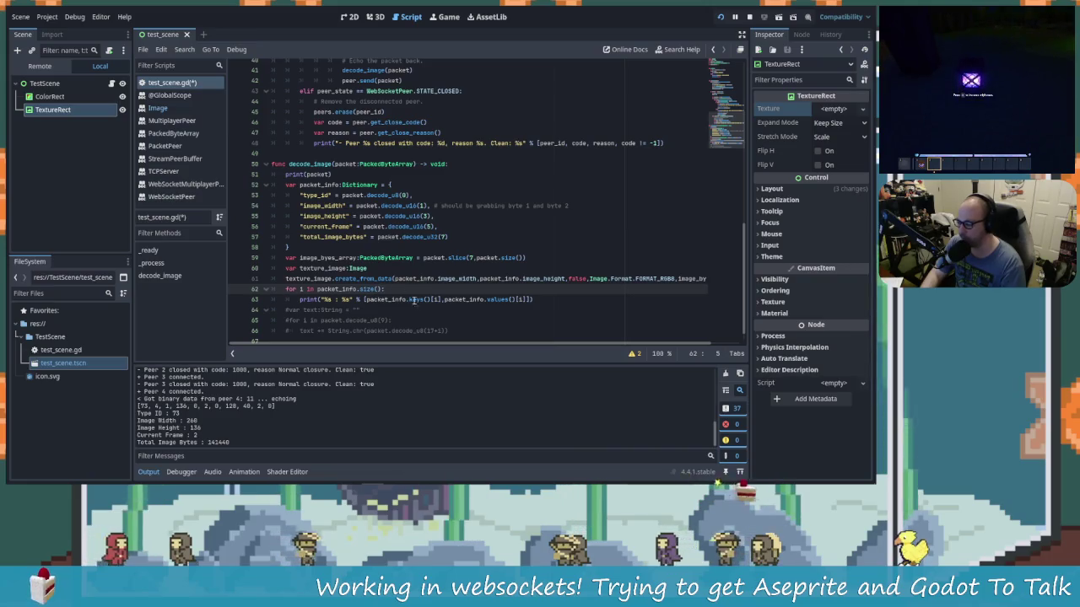
key("ctrl+s")
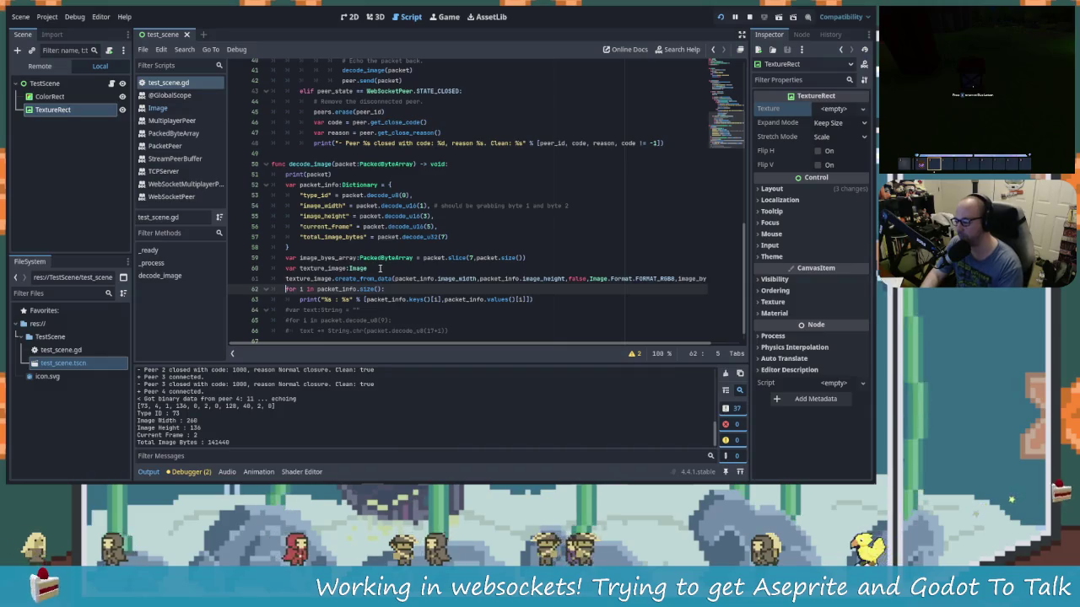
key("Return")
key("Up")
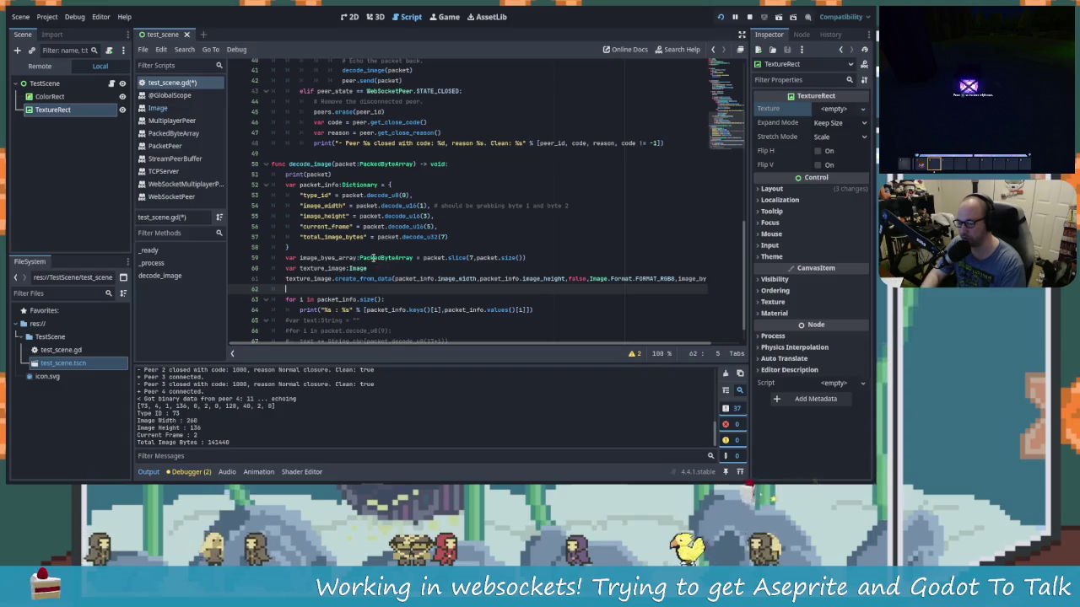
Step: Look over the TextureRect texture type options without changing them, then return to the script top
left_click(864, 110)
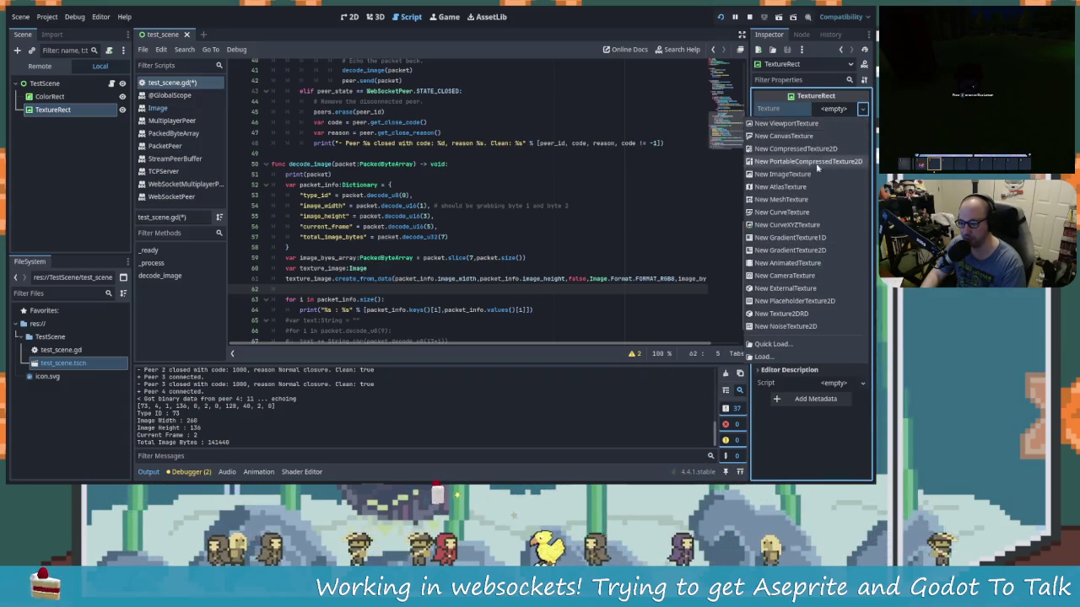
left_click(460, 295)
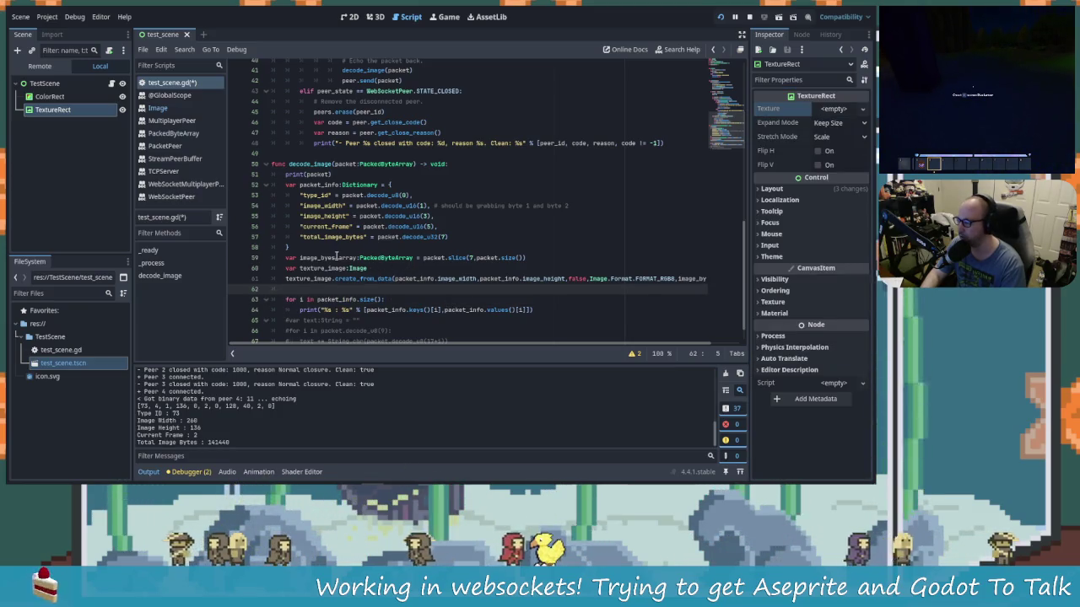
scroll(336, 255, "up", 13)
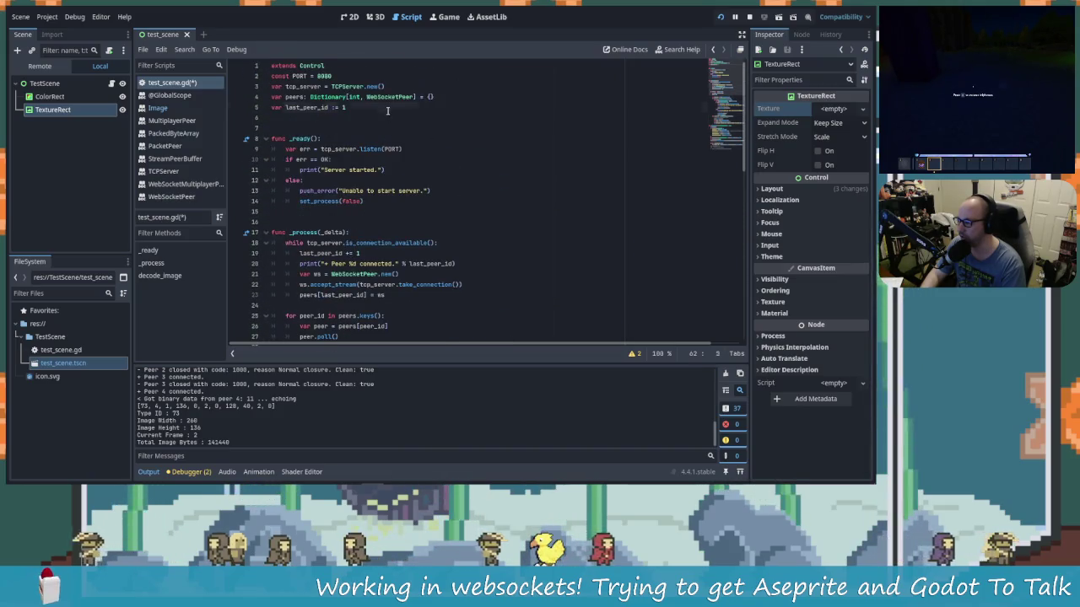
left_click(387, 109)
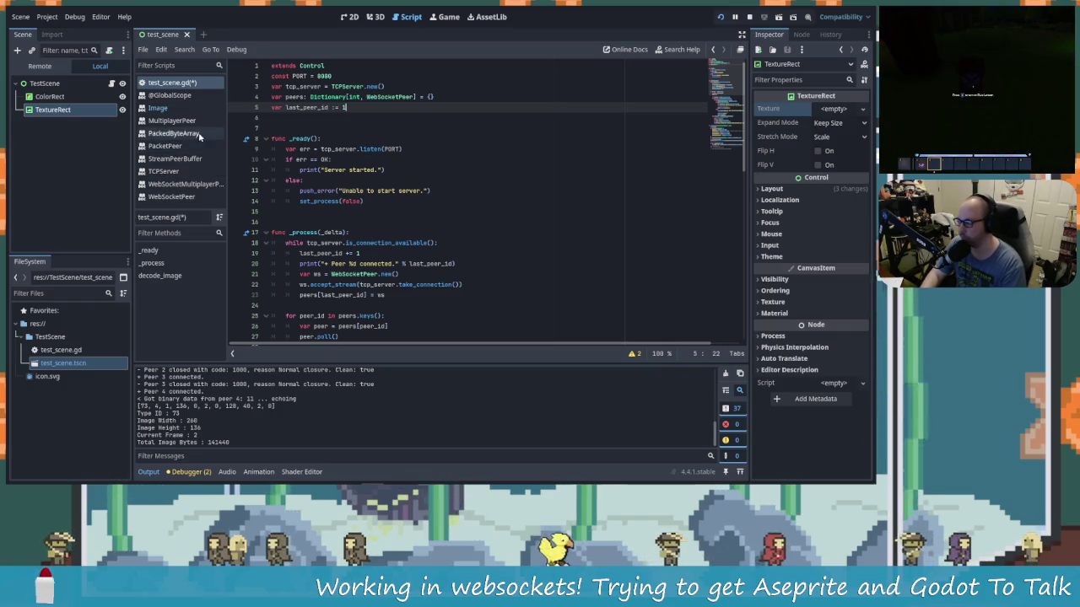
mouse_move(59, 111)
left_mouse_down()
mouse_move(337, 122)
mouse_move(342, 91)
mouse_move(358, 77)
mouse_move(337, 78)
left_mouse_up()
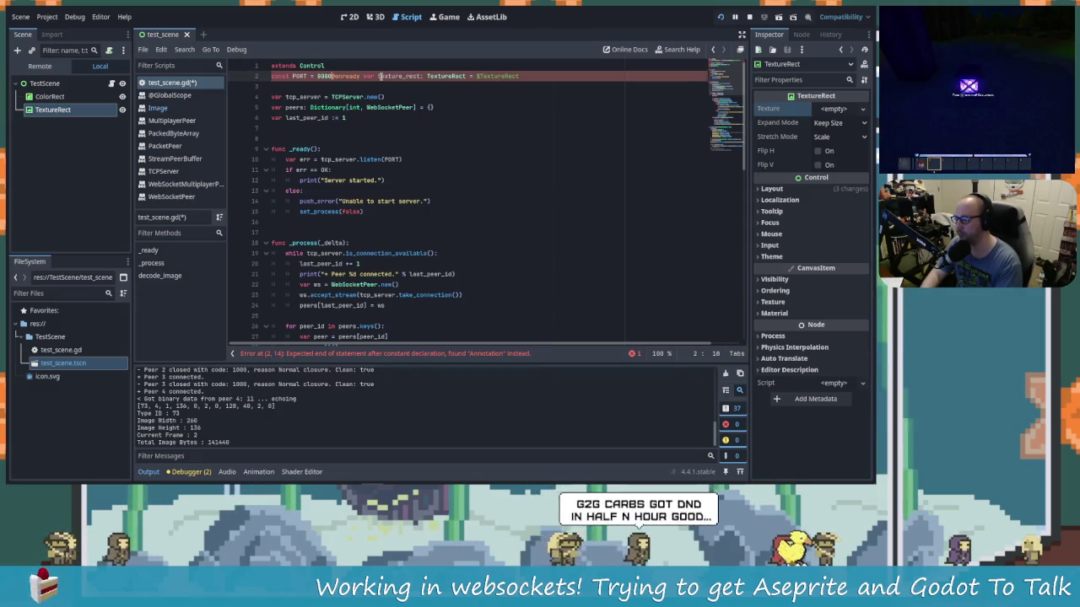
key("ctrl+z")
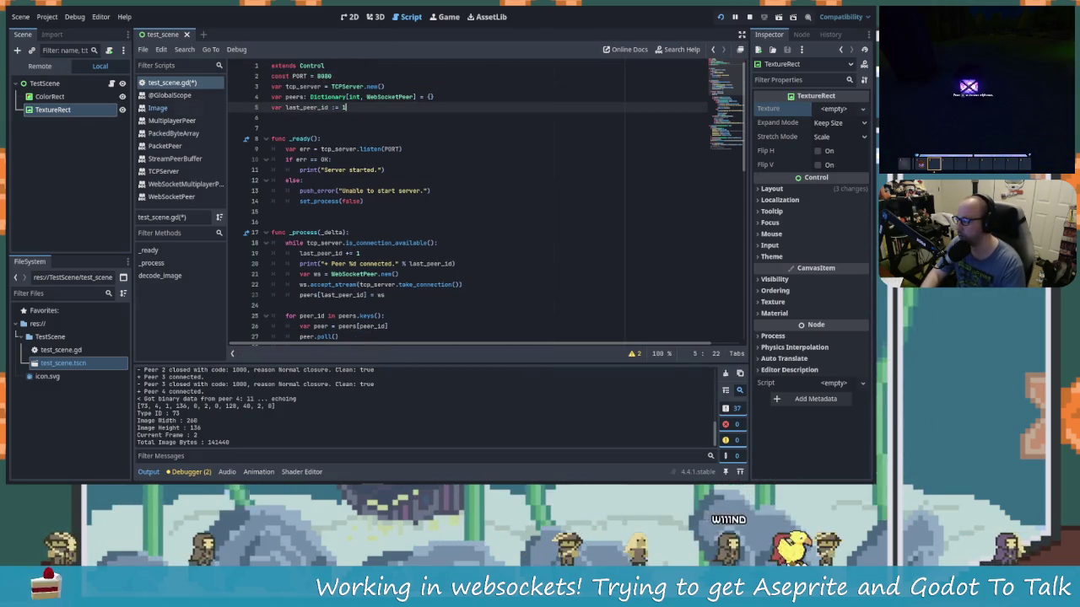
left_click_drag(53, 110, 332, 66)
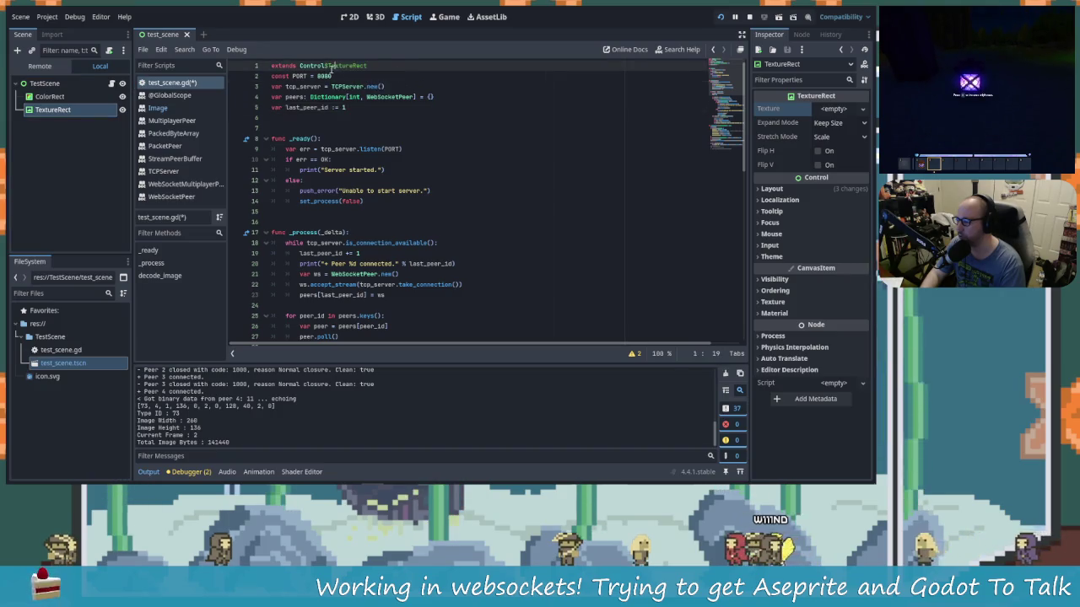
key("ctrl+z")
left_click(340, 67)
key("Return")
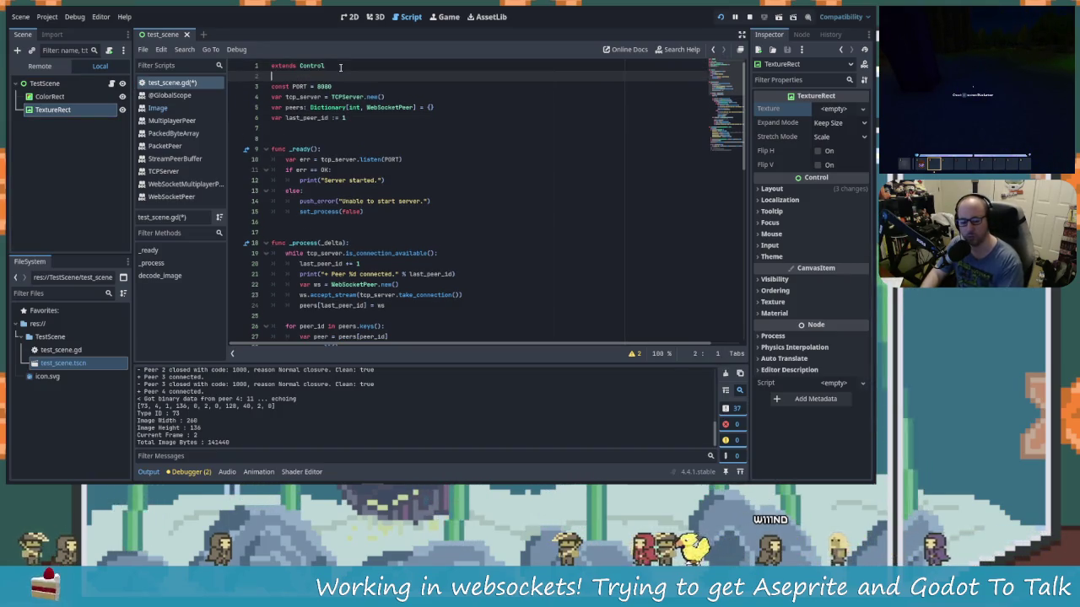
mouse_move(63, 110)
left_mouse_down()
mouse_move(313, 93)
mouse_move(311, 82)
left_mouse_up()
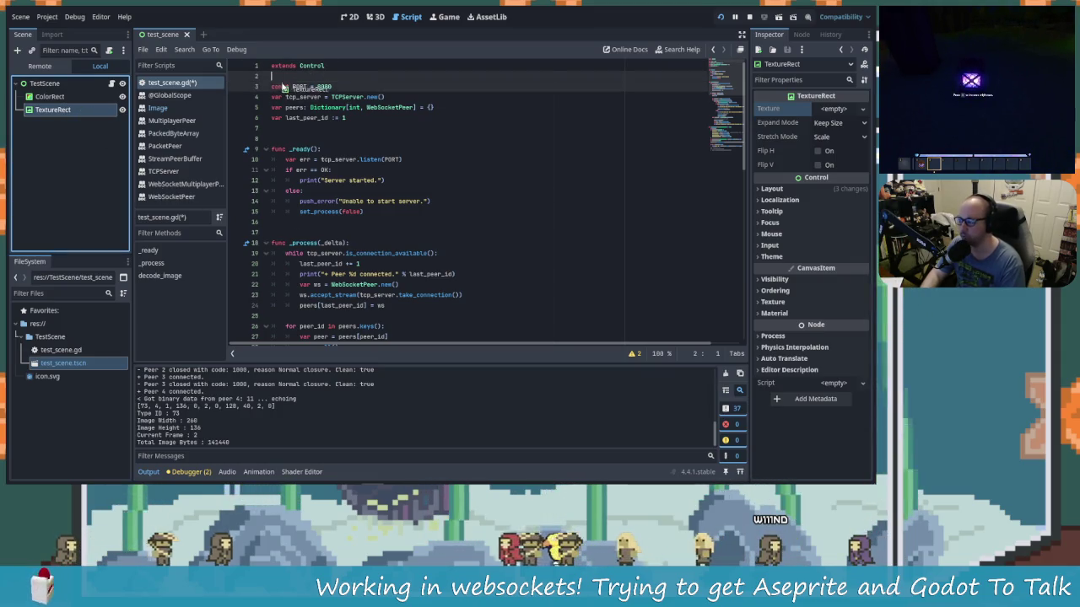
key("ctrl+z")
mouse_move(52, 110)
left_mouse_down()
mouse_move(286, 72)
mouse_move(311, 78)
left_mouse_up()
double_click(336, 76)
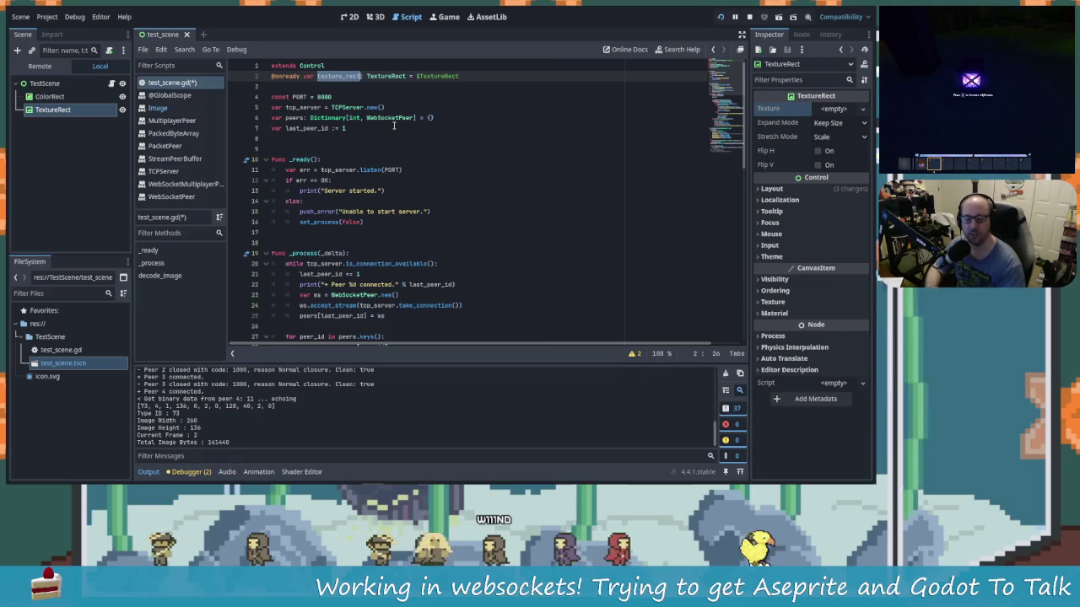
scroll(395, 190, "down", 10)
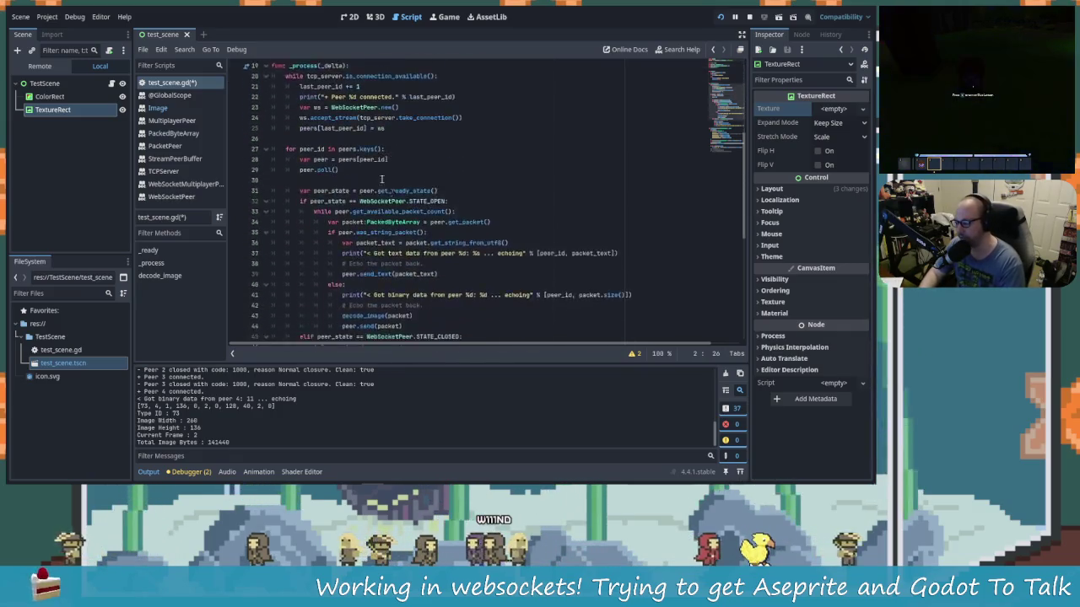
Step: Scroll test_scene.gd down to the blank line 64 in decode_image, then switch to GitKraken
scroll(403, 246, "down", 5)
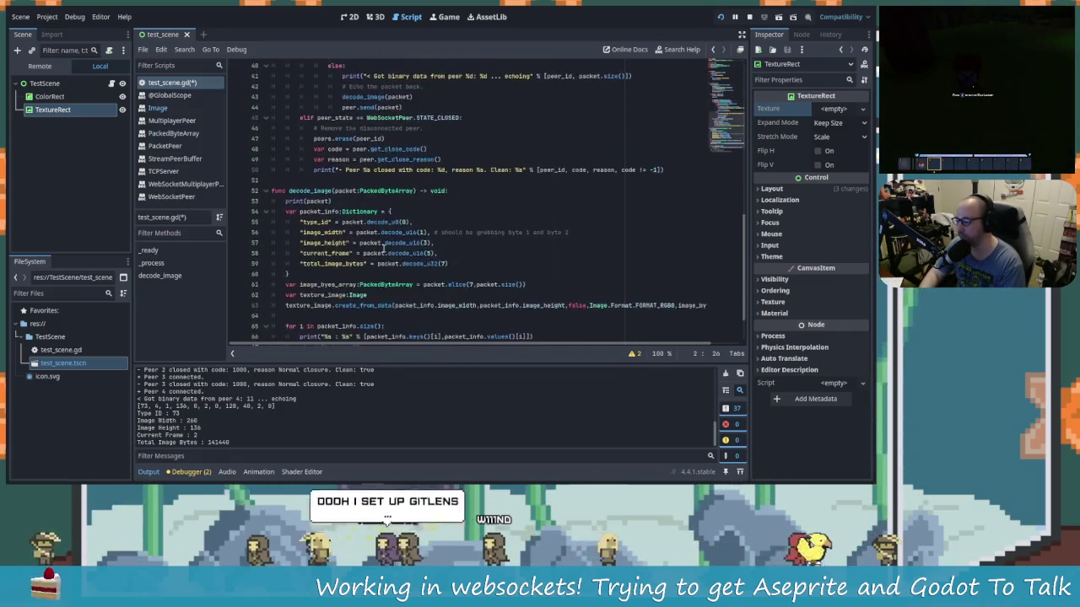
left_click(330, 264)
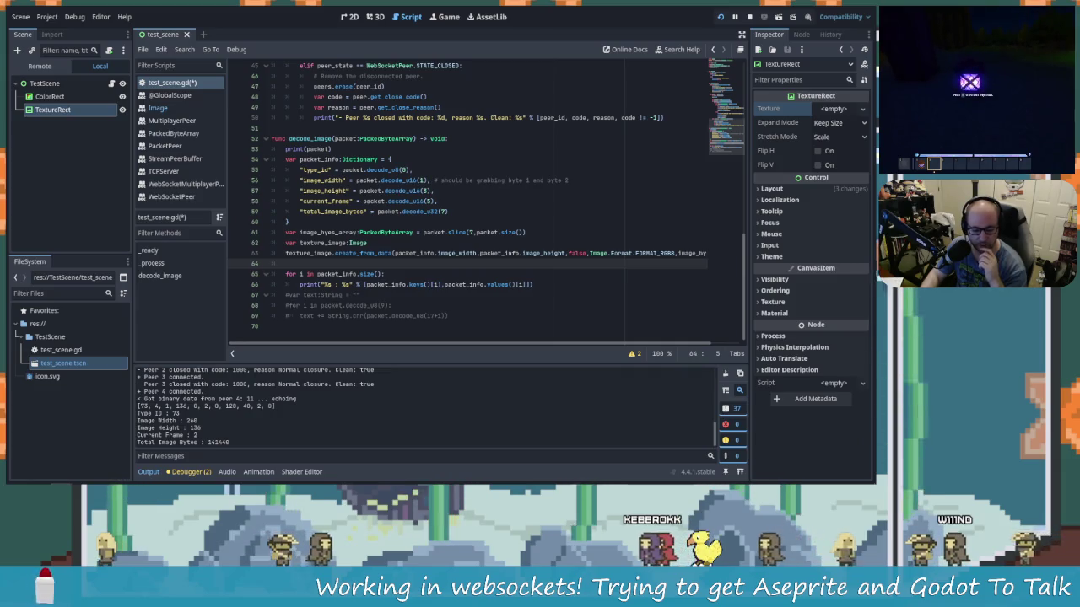
key("alt+Tab")
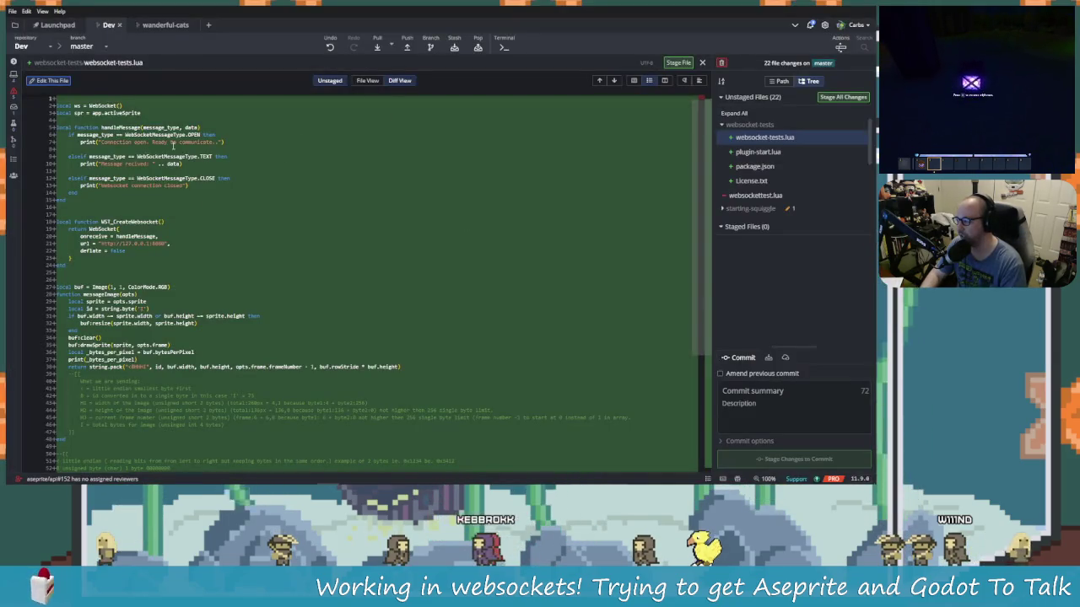
Step: Open the unstaged websocket-tests.lua diff and scroll through its code
left_click(702, 63)
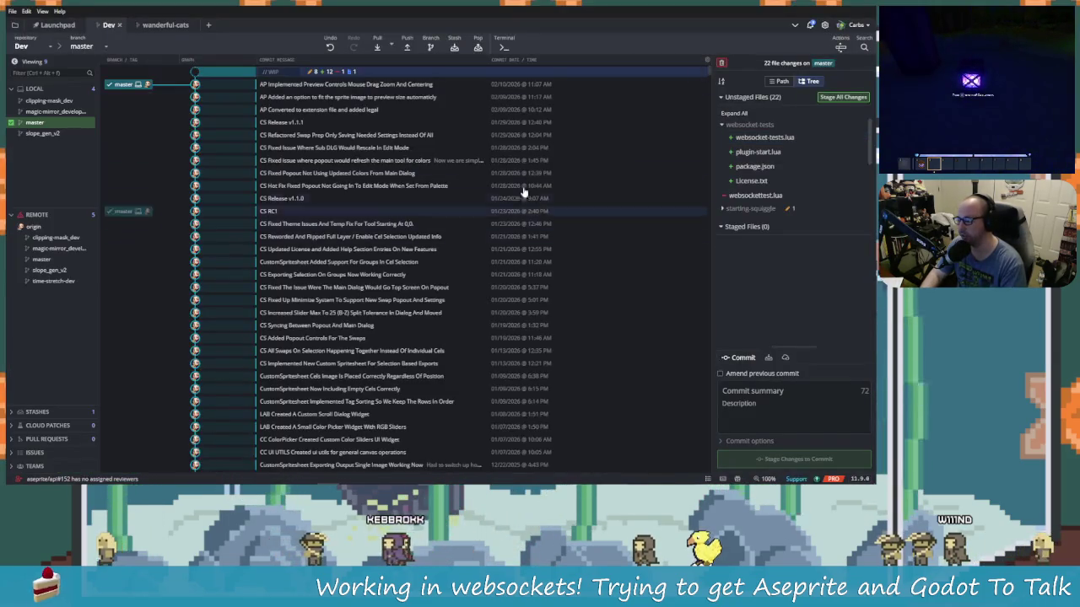
left_click(746, 138)
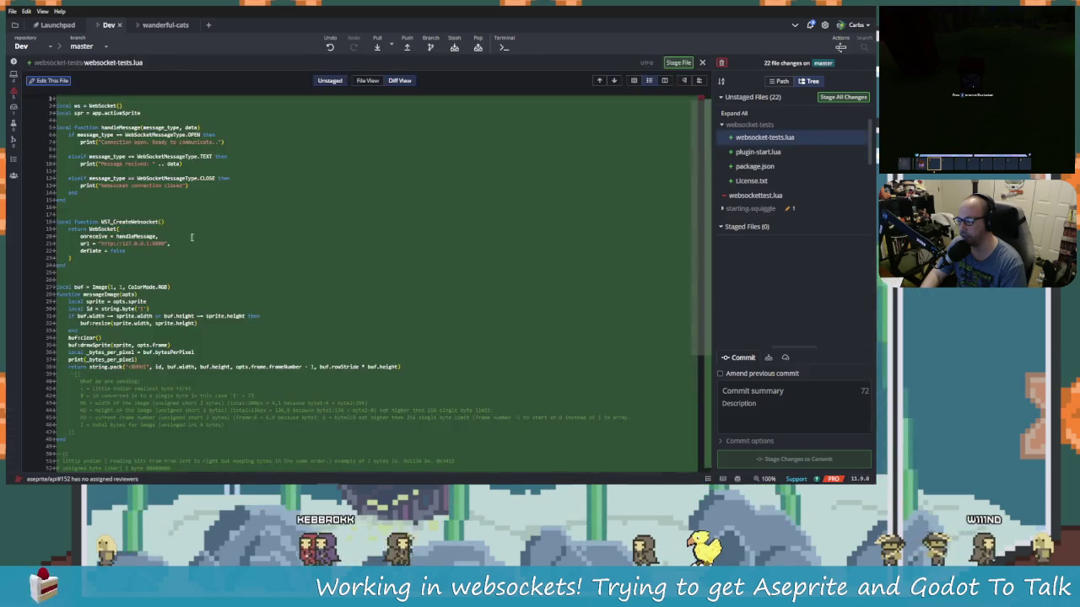
scroll(171, 207, "down", 3)
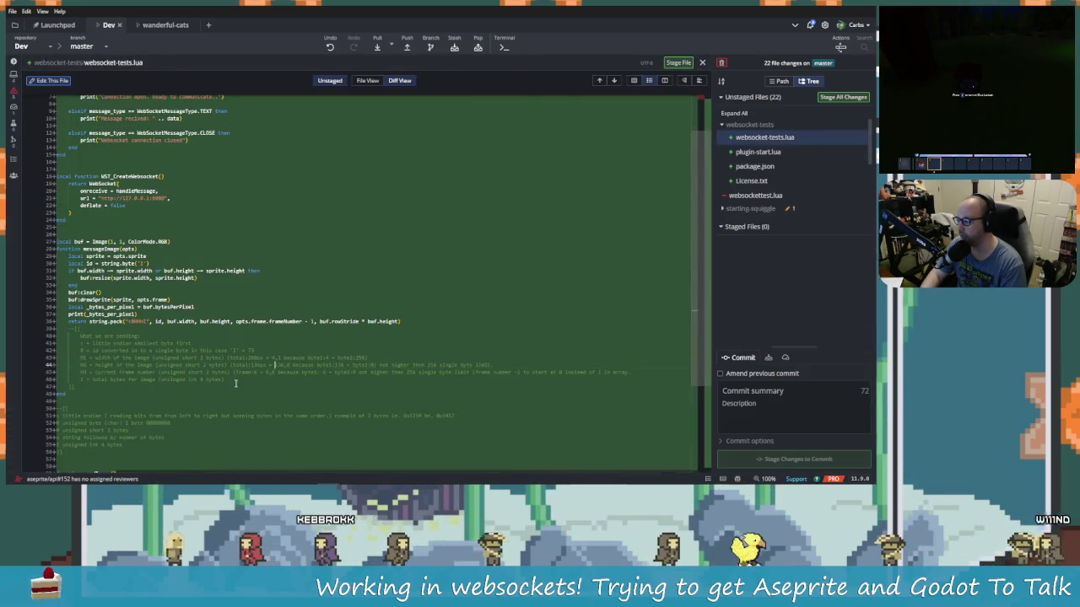
left_click(119, 211)
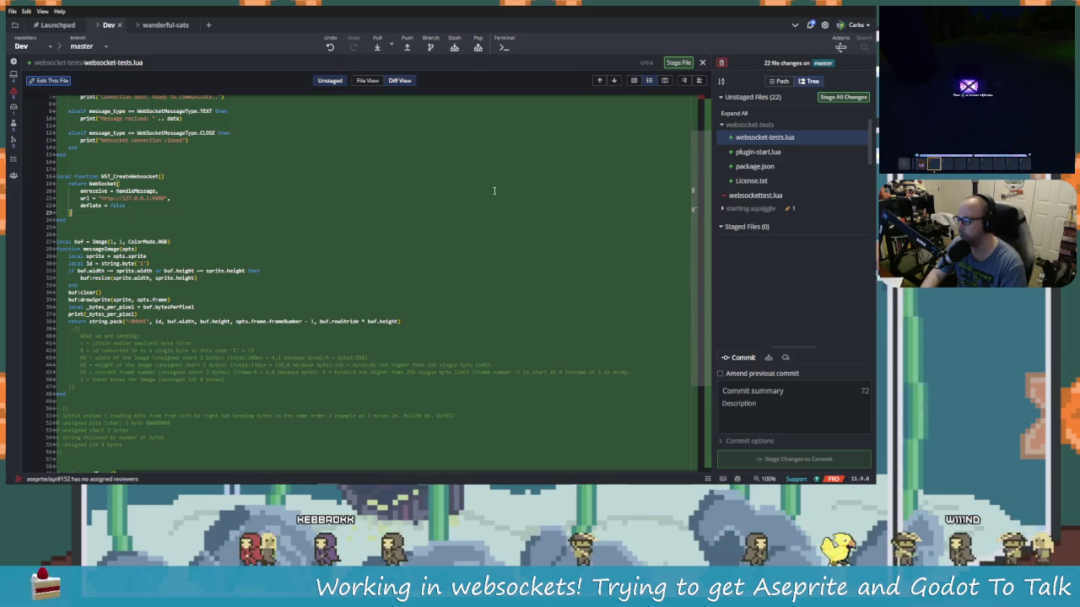
scroll(510, 211, "up", 2)
scroll(522, 231, "down", 8)
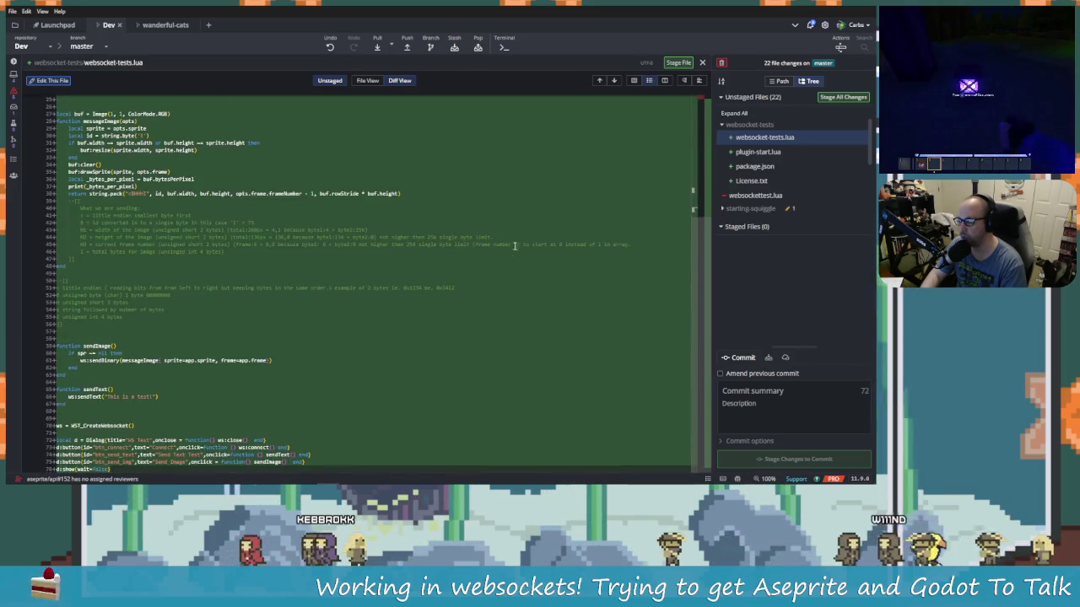
scroll(515, 270, "up", 8)
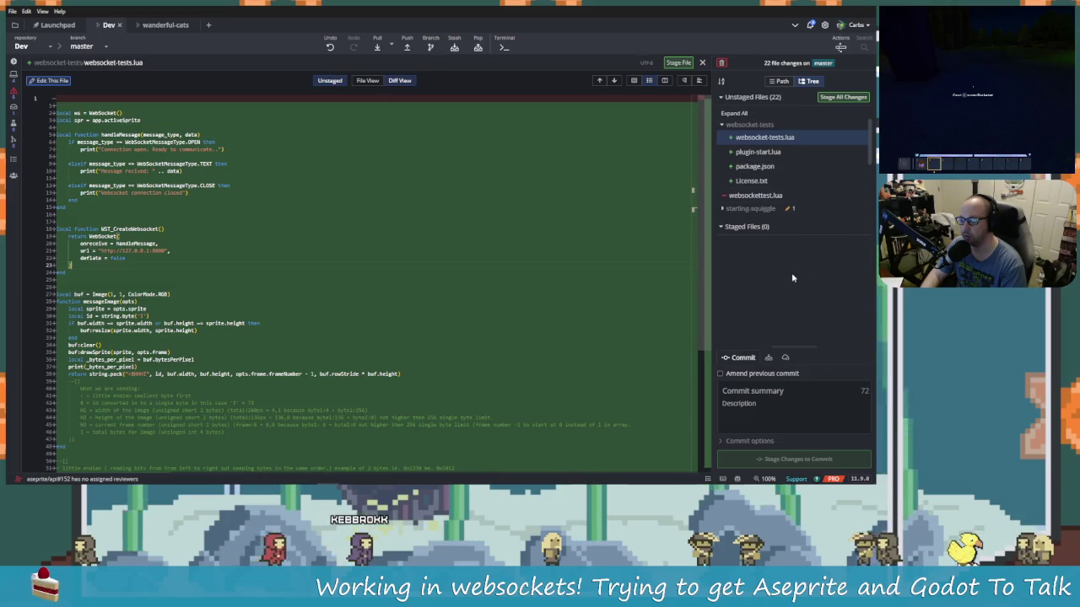
Step: Switch the diff to Hunk View and expand the layer-check folder in Unstaged Files
left_click(632, 81)
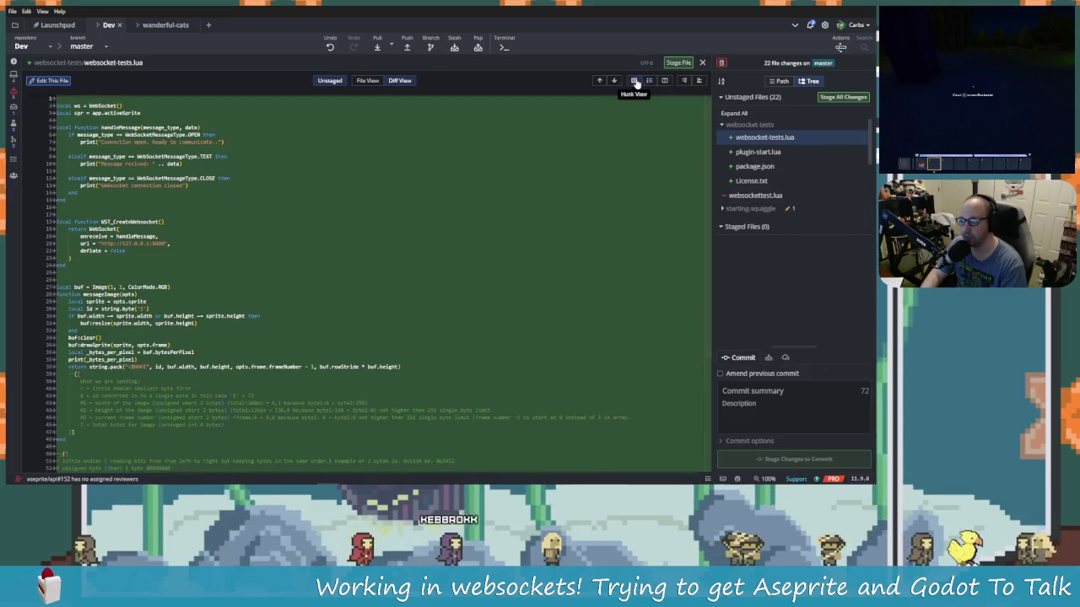
scroll(754, 177, "down", 3)
left_click(753, 175)
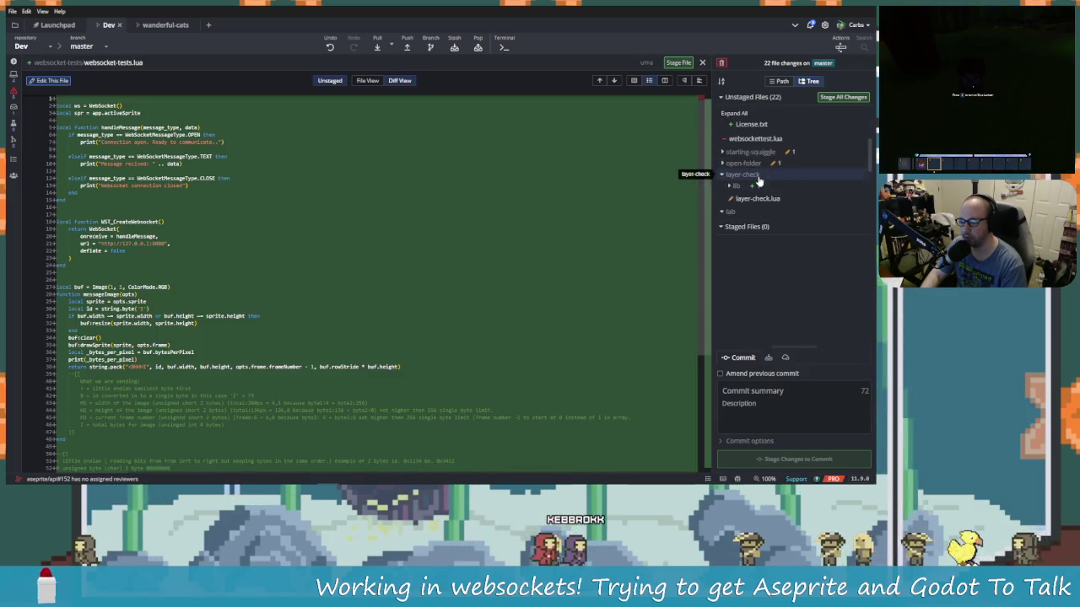
Step: Review the layer-check.lua diff in Hunk, Inline and Split views, then return to Godot
left_click(763, 200)
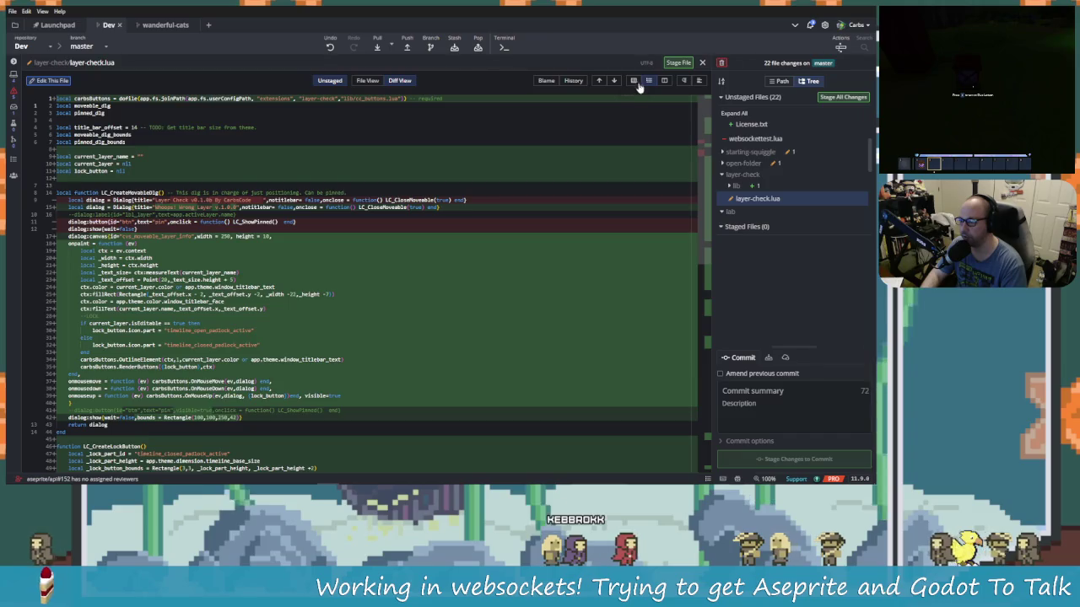
left_click(633, 81)
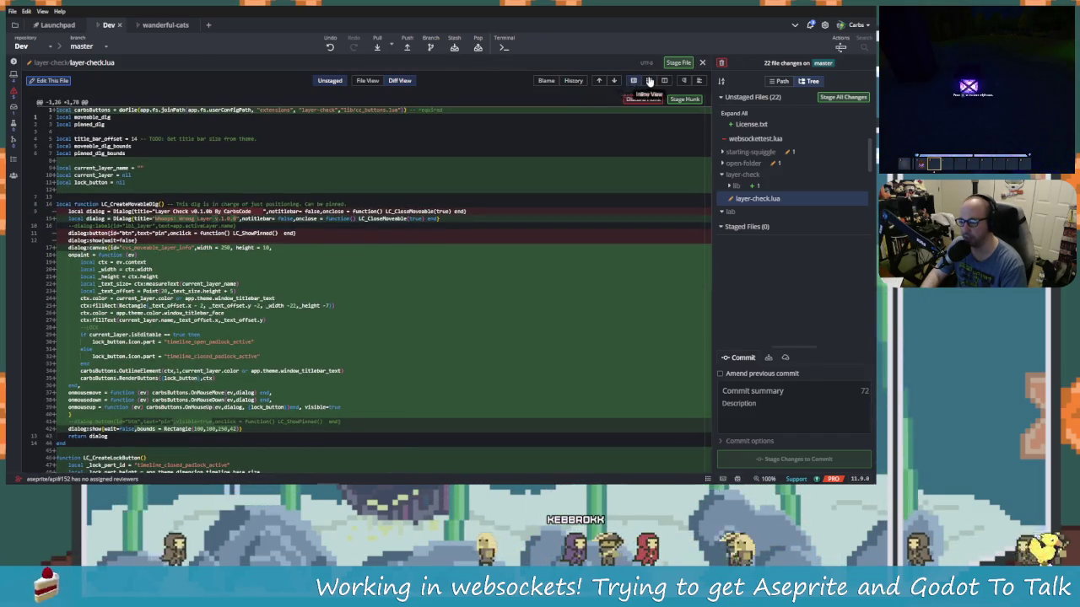
left_click(649, 81)
scroll(602, 124, "down", 2)
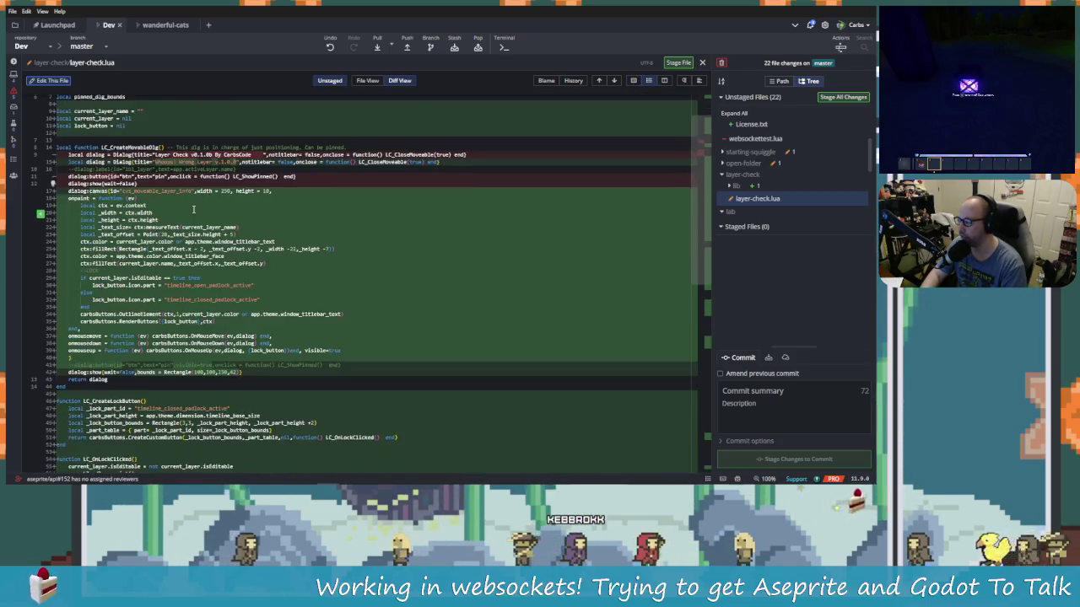
scroll(602, 124, "up", 2)
left_click(664, 81)
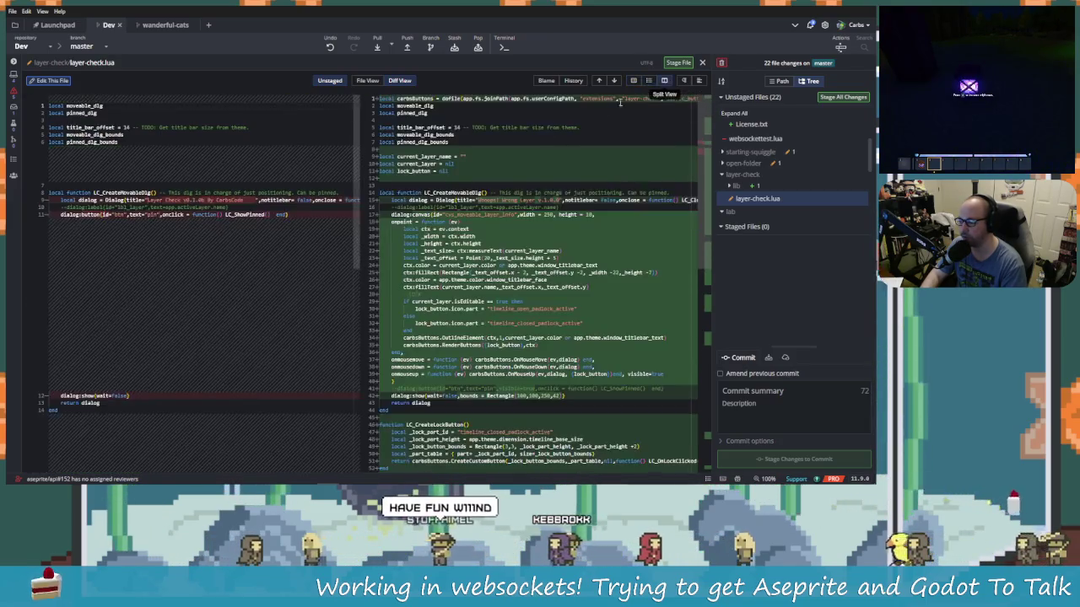
scroll(436, 262, "down", 5)
scroll(436, 261, "up", 3)
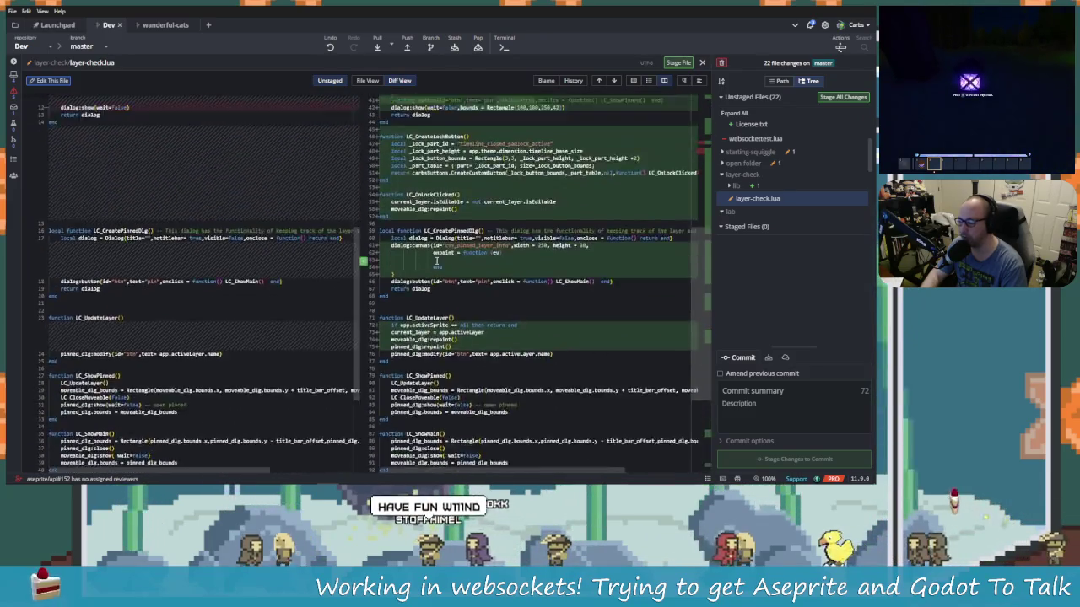
scroll(436, 262, "up", 2)
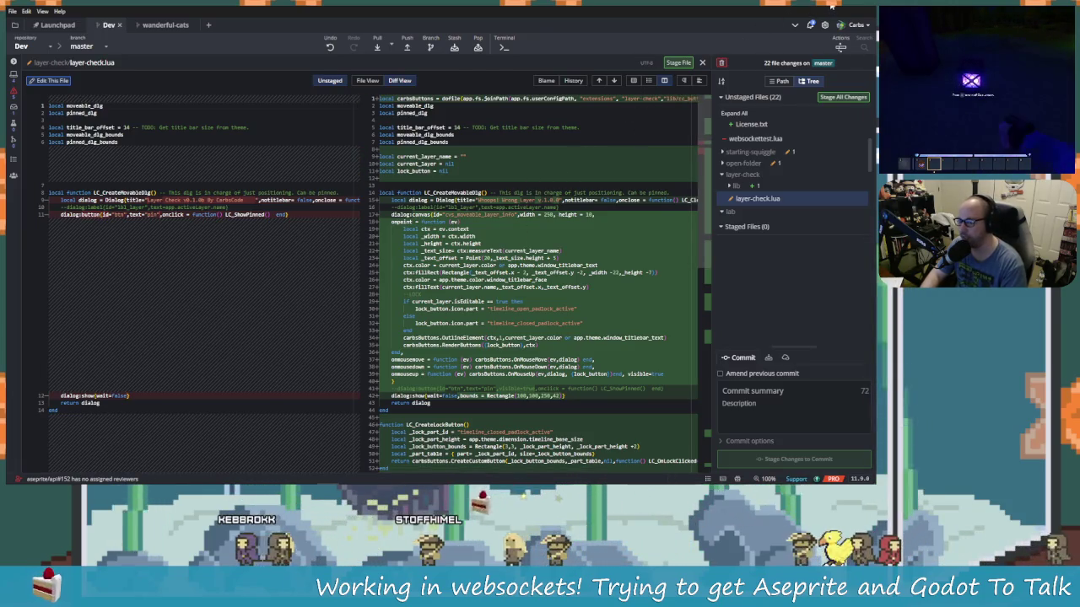
key("alt+Tab")
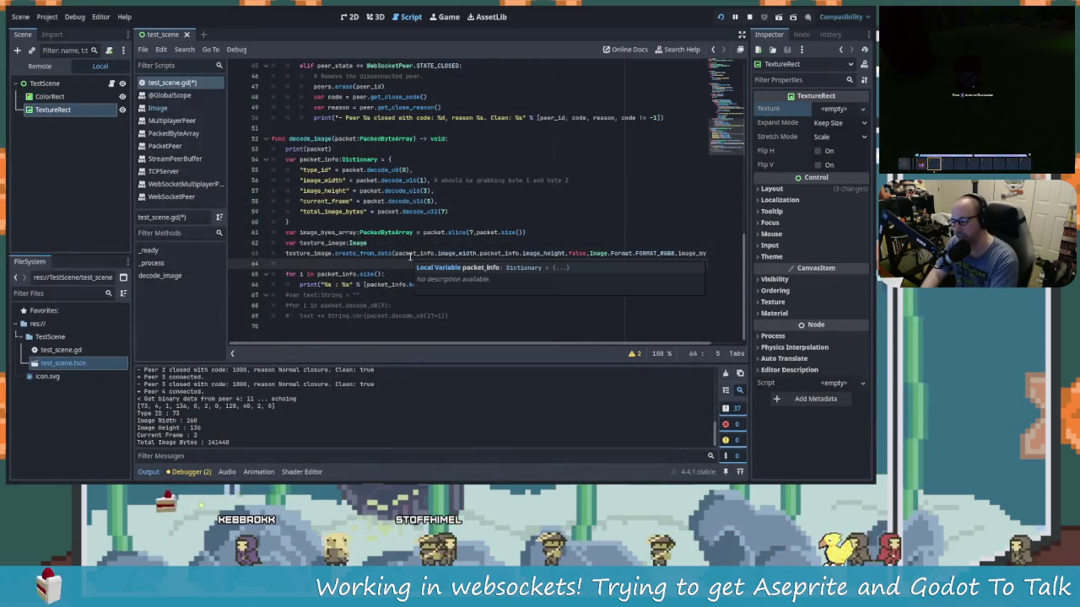
Step: Write texture_rect.texture = on line 64, correcting the autocomplete typos along the way
key("ctrl+space")
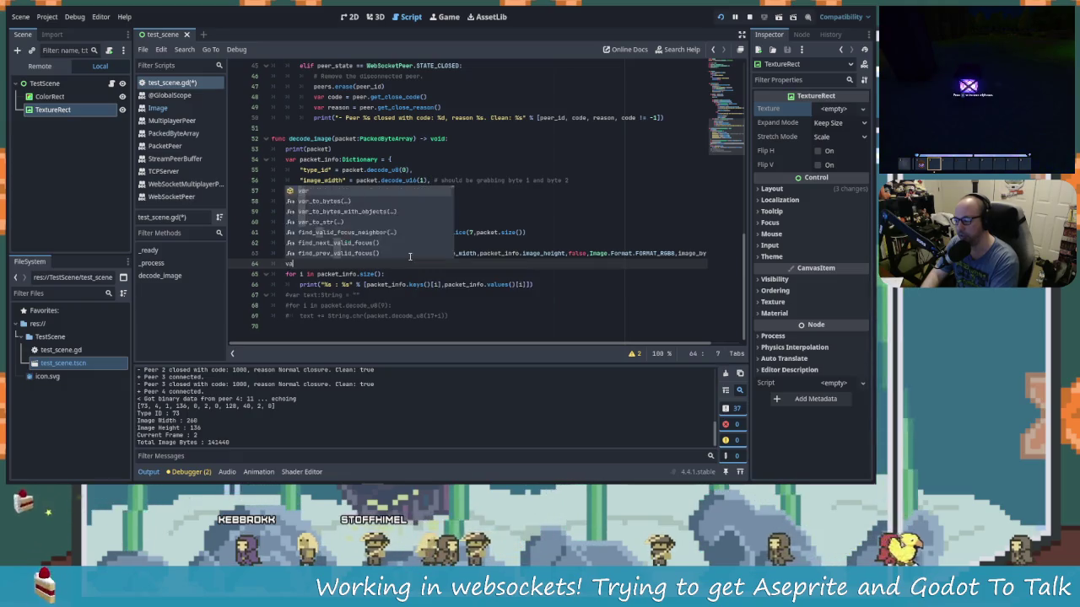
key("Escape")
type("tex")
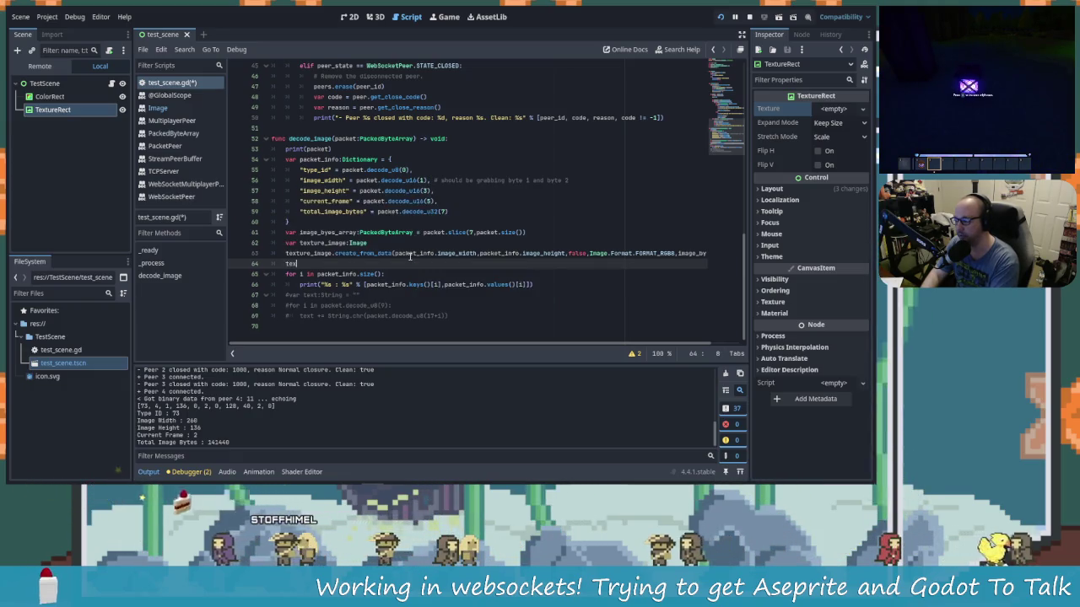
type("ture")
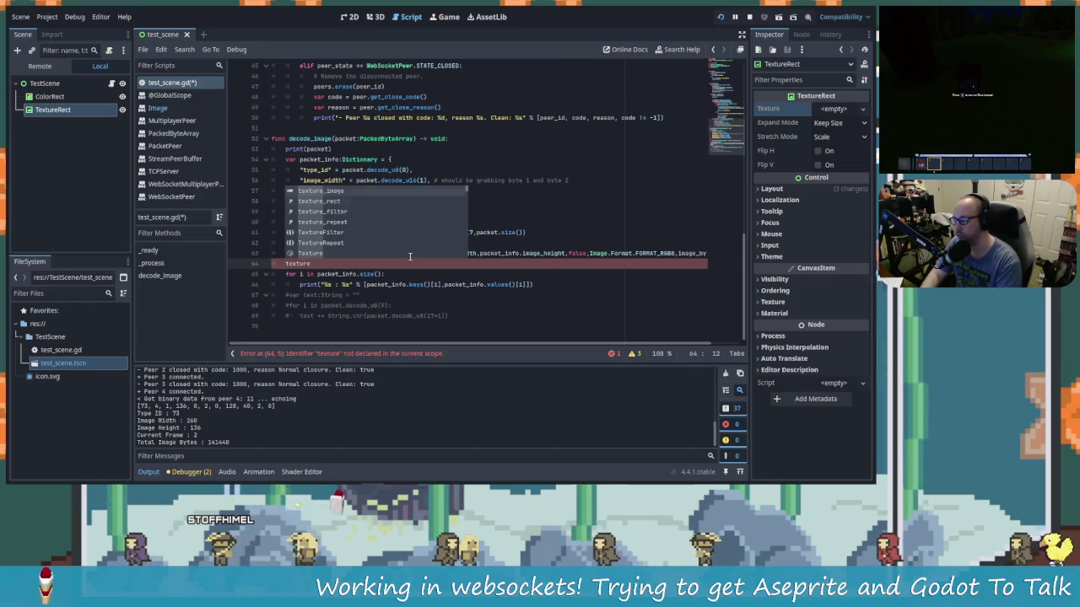
type("_rect.in")
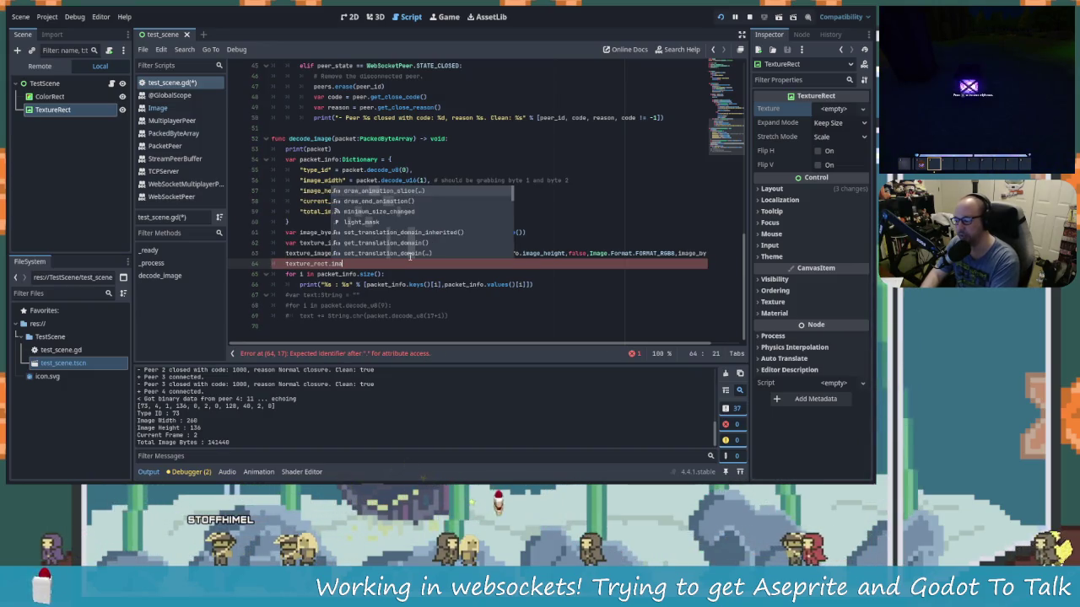
key("BackSpace")
key("BackSpace")
type("texture =")
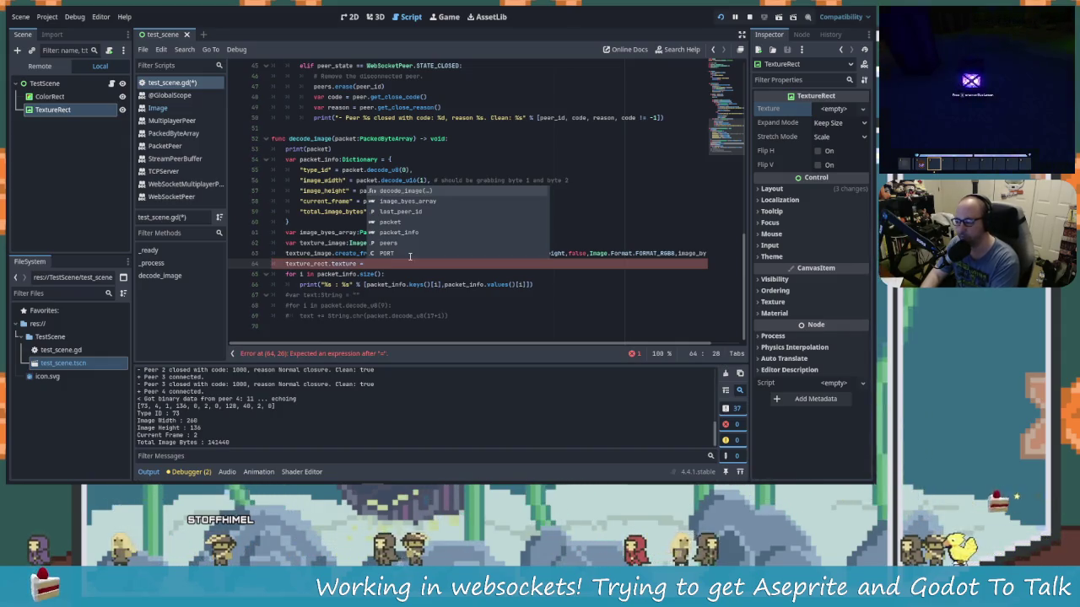
type("tex")
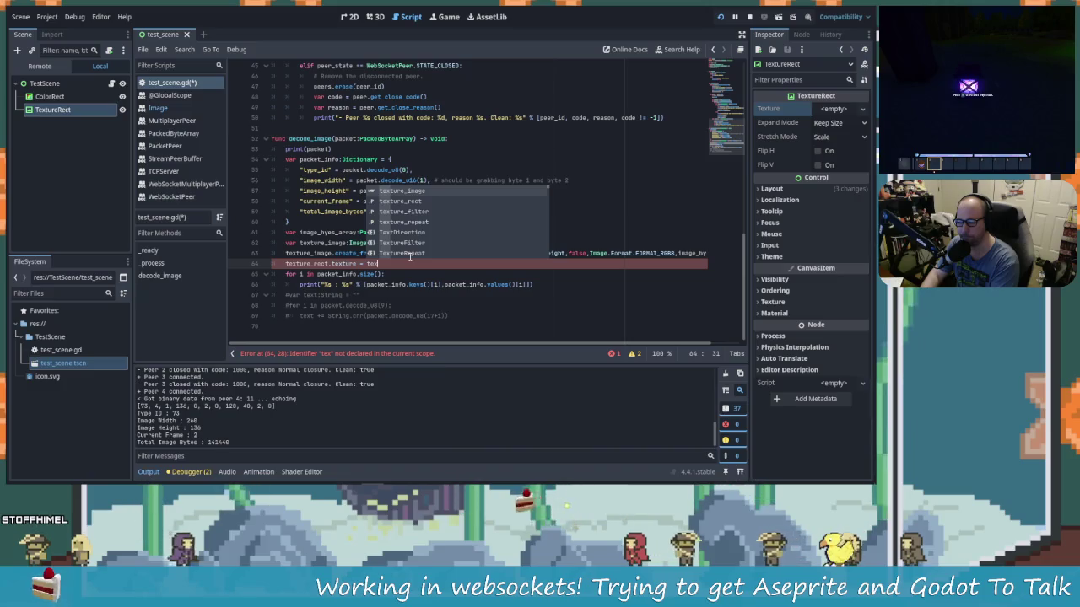
key("BackSpace")
key("BackSpace")
key("BackSpace")
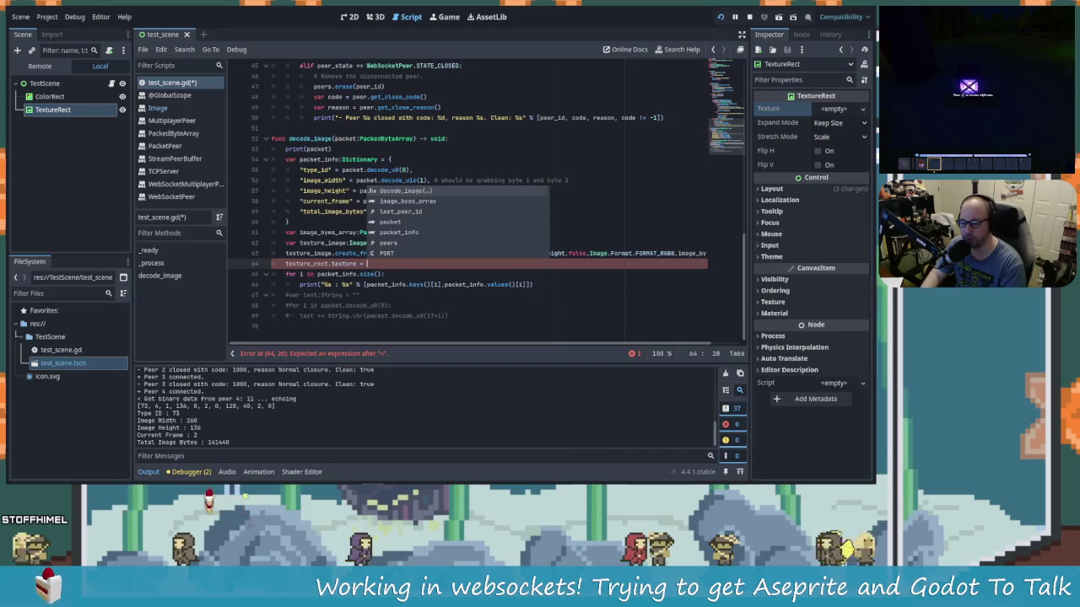
left_click(861, 109)
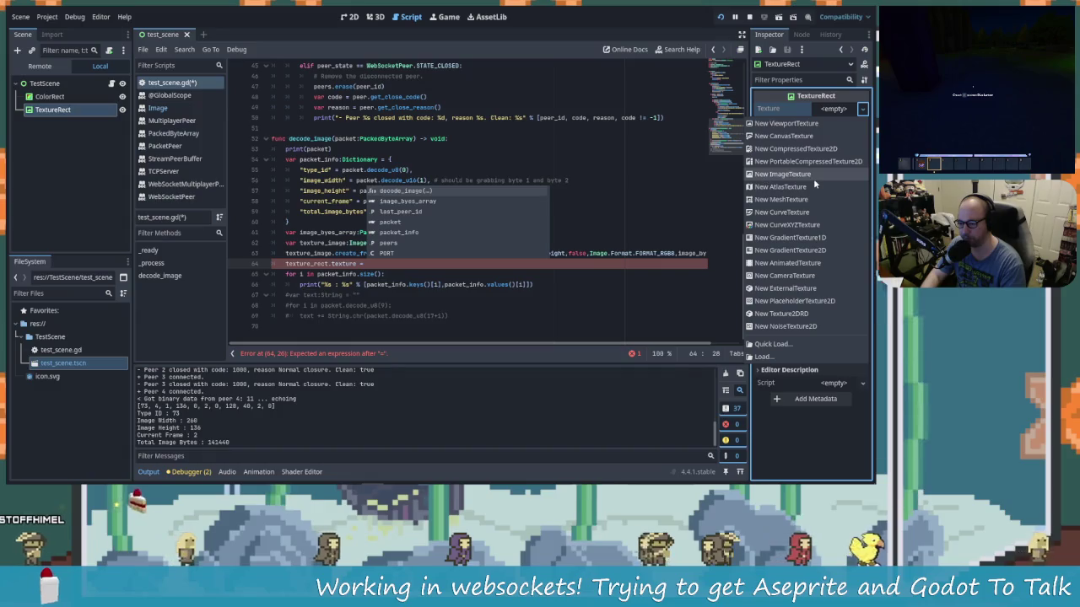
Step: Assign a New ImageTexture to the TextureRect's Texture and delete the ' =' on line 64
left_click(783, 175)
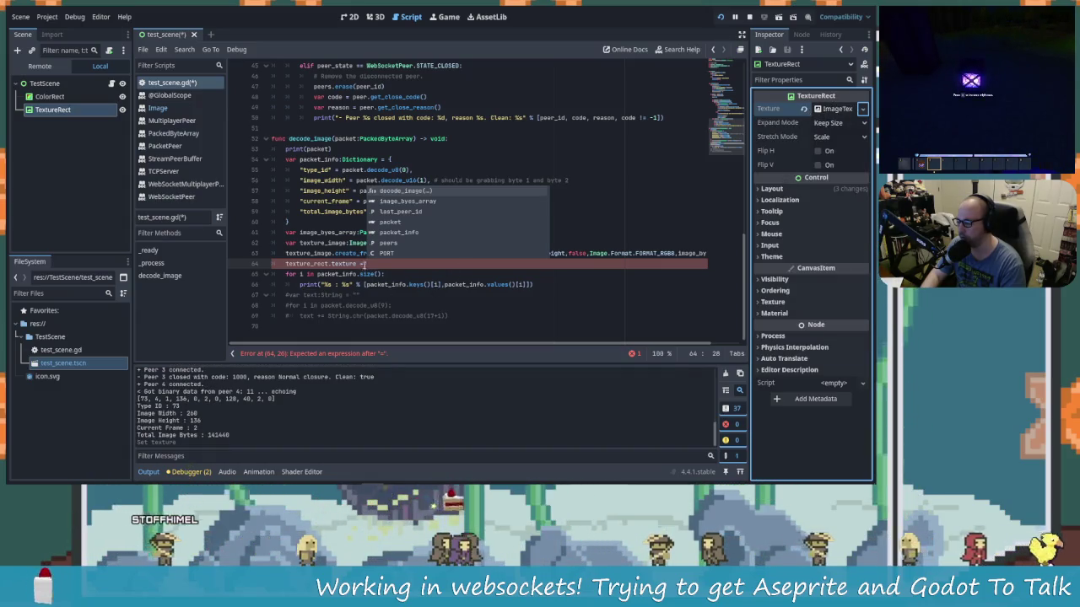
key("BackSpace")
key("BackSpace")
key("BackSpace")
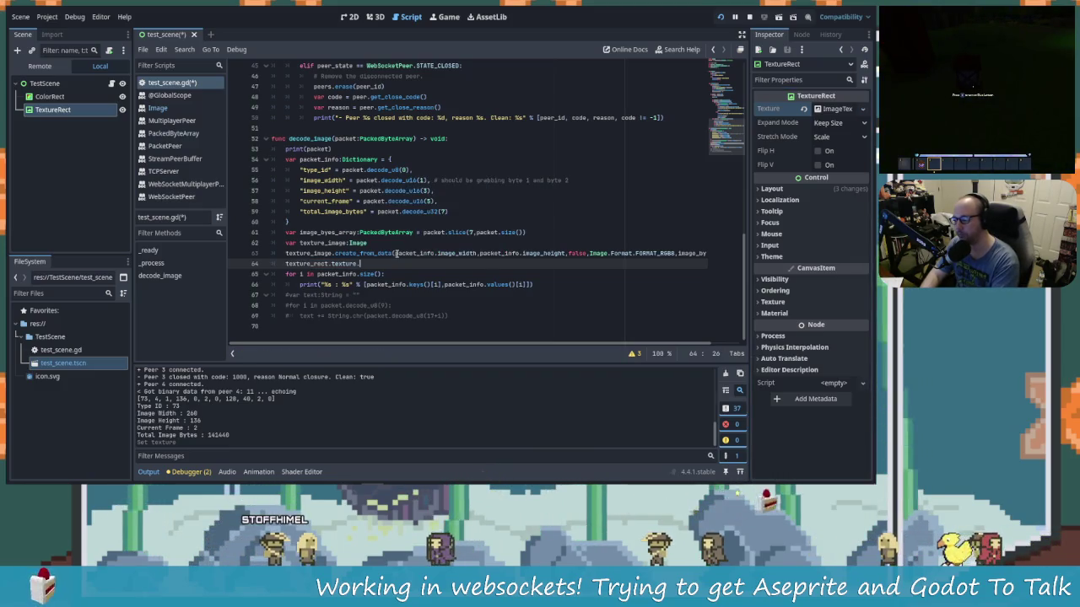
type(".")
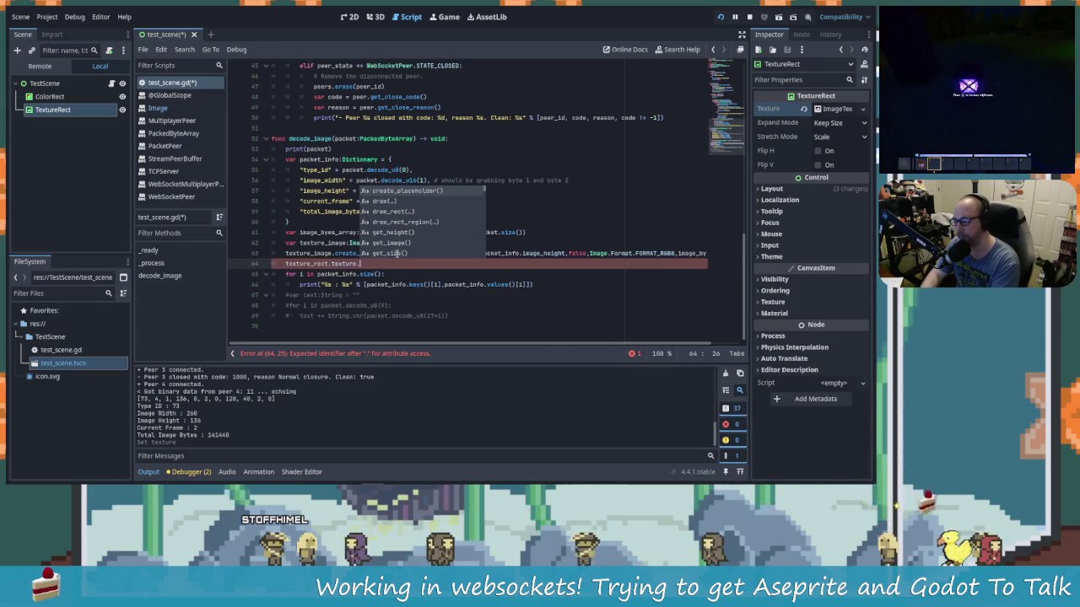
Step: Turn line 64 into texture_rect.texture.get_image().set_data() using autocomplete
type("set")
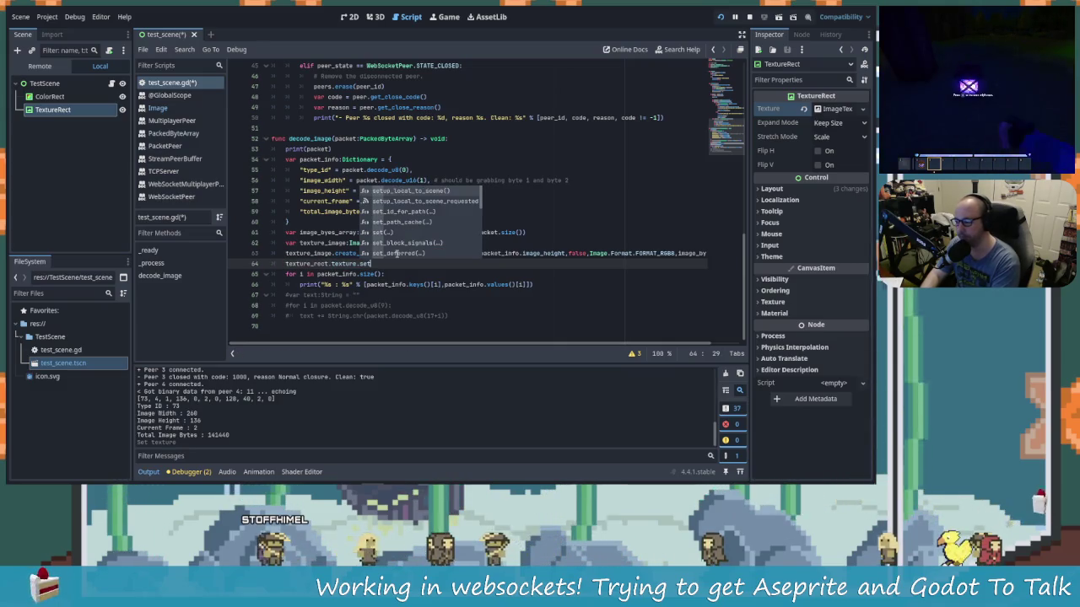
key("BackSpace")
key("BackSpace")
key("BackSpace")
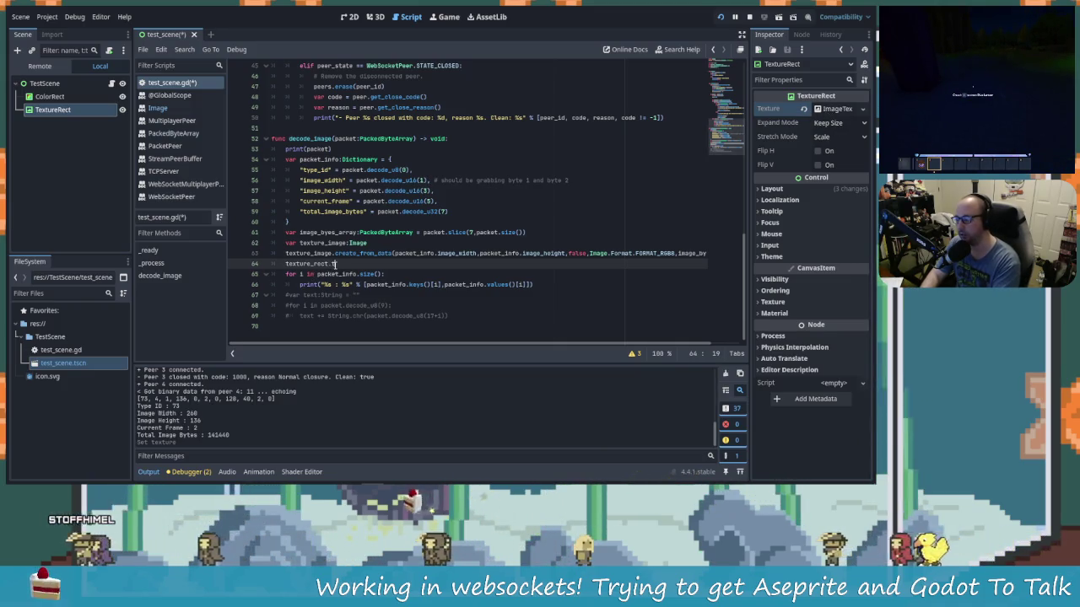
type("exture.")
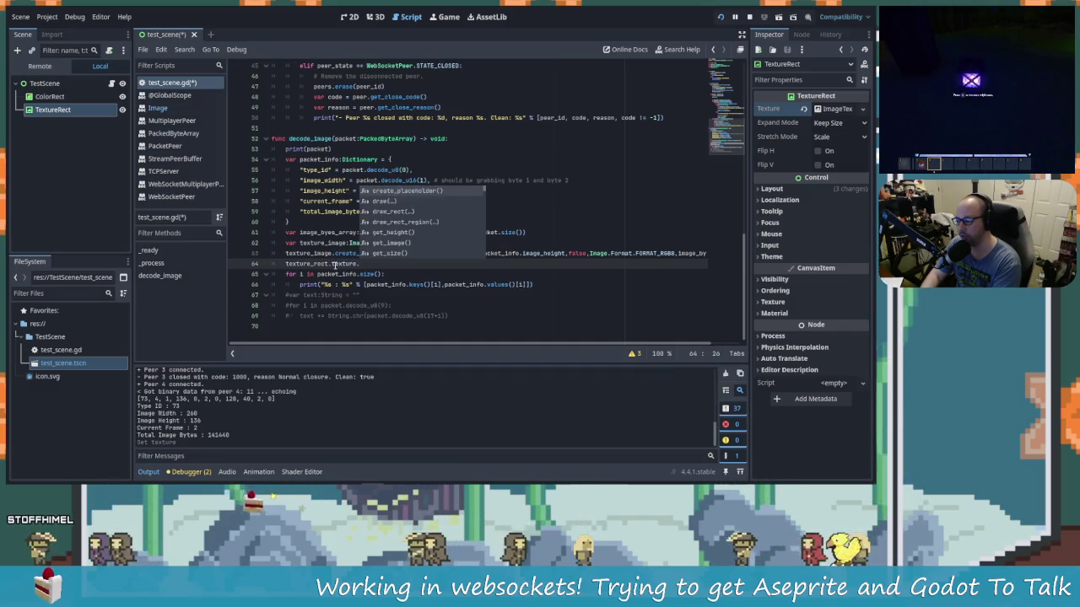
type("imag")
key("BackSpace")
key("BackSpace")
key("BackSpace")
type("set")
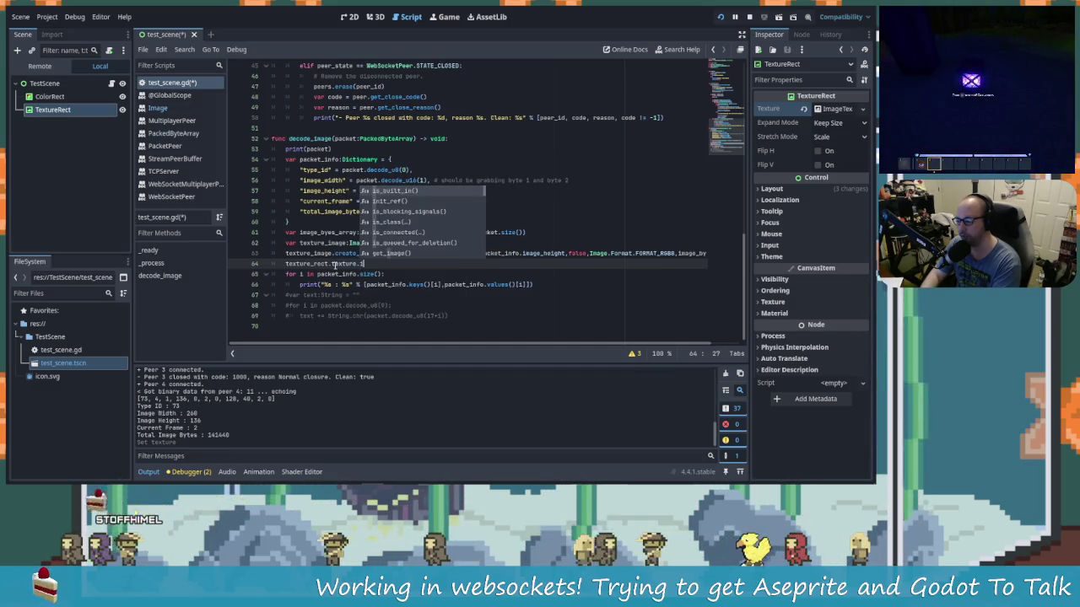
key("BackSpace")
key("BackSpace")
key("BackSpace")
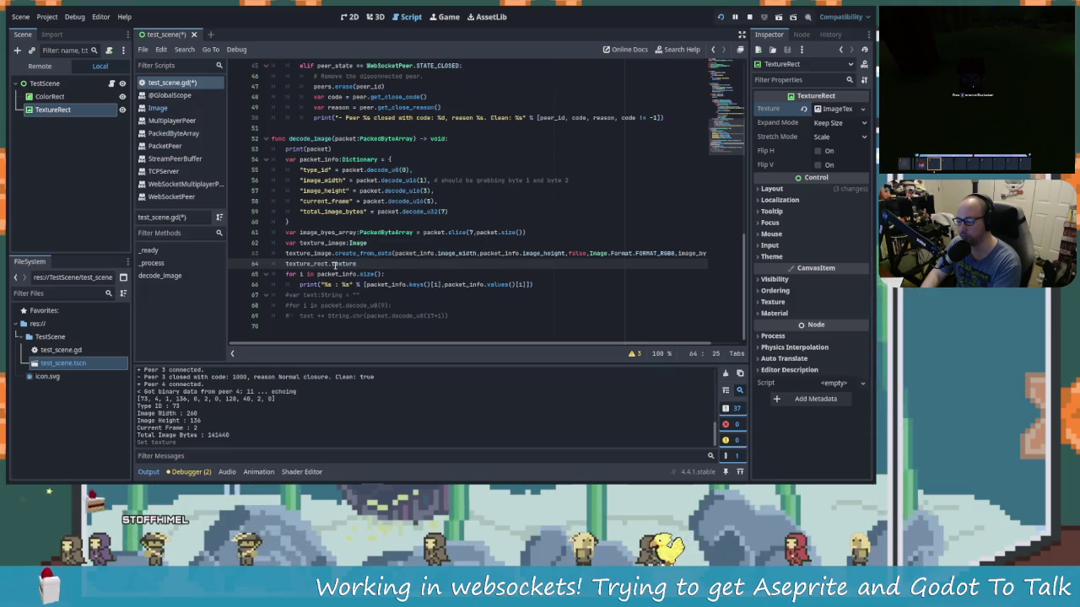
type(".getin")
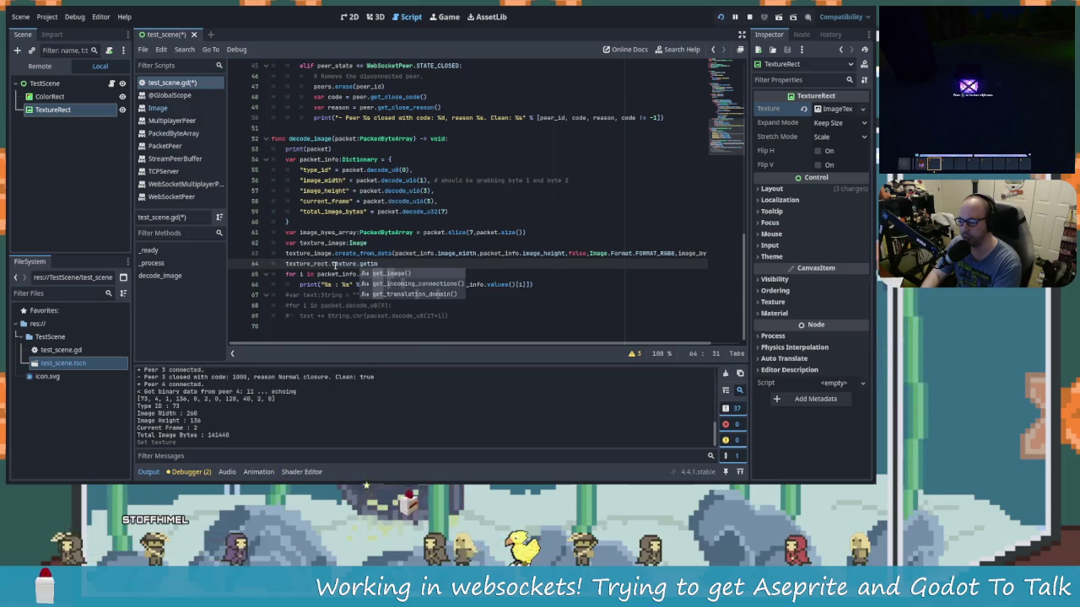
key("Return")
type(".")
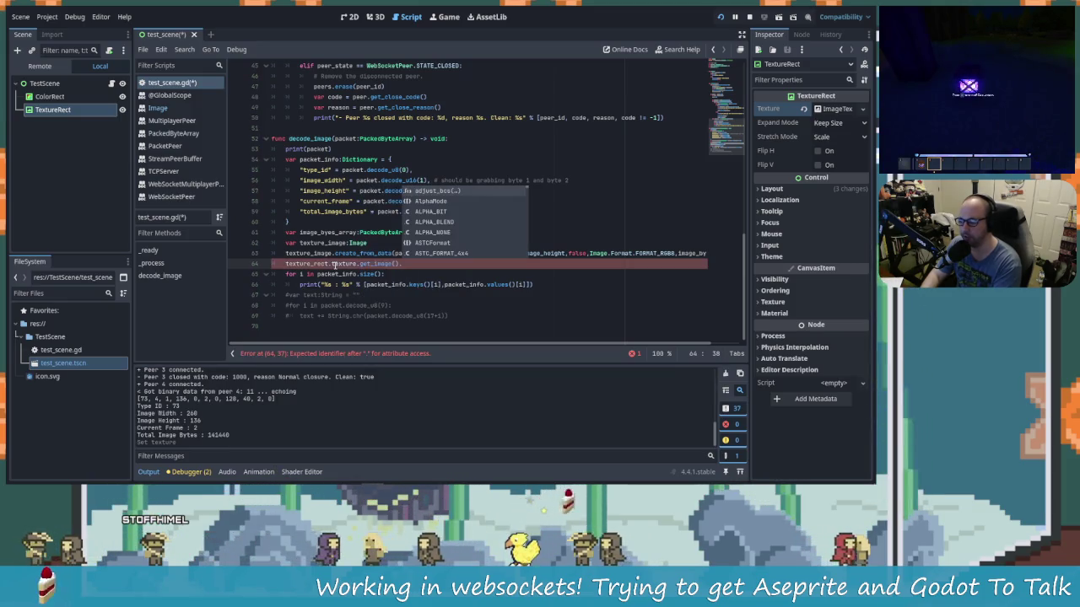
key("BackSpace")
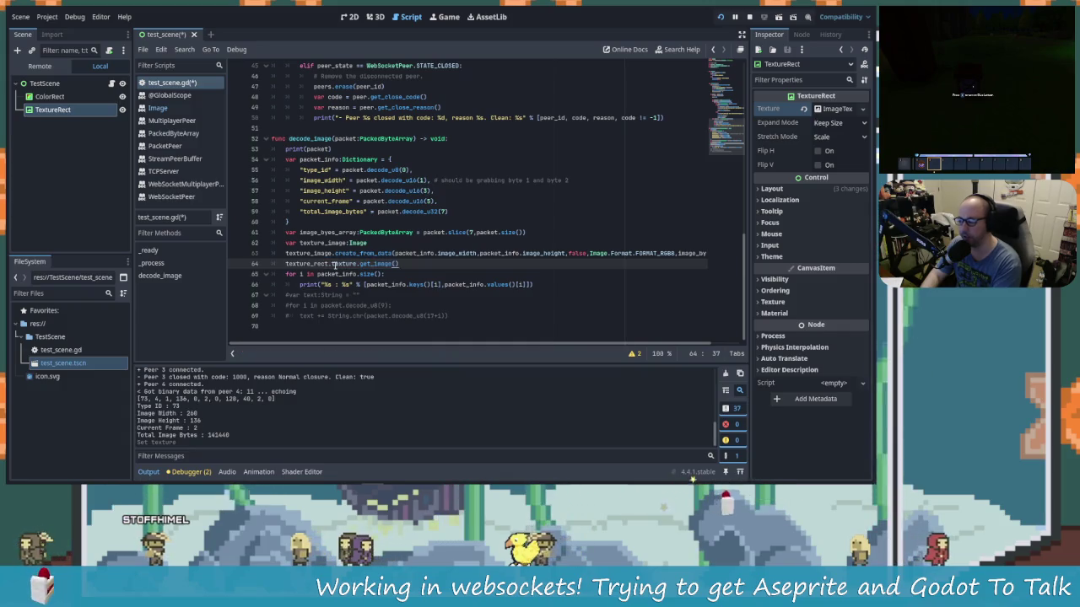
type(".set")
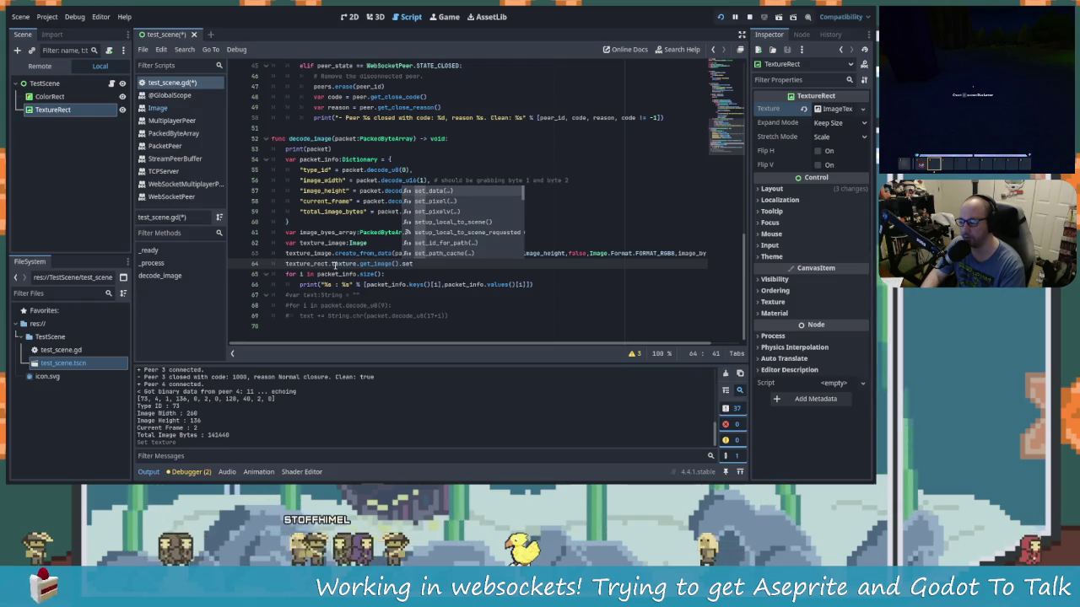
type("_d")
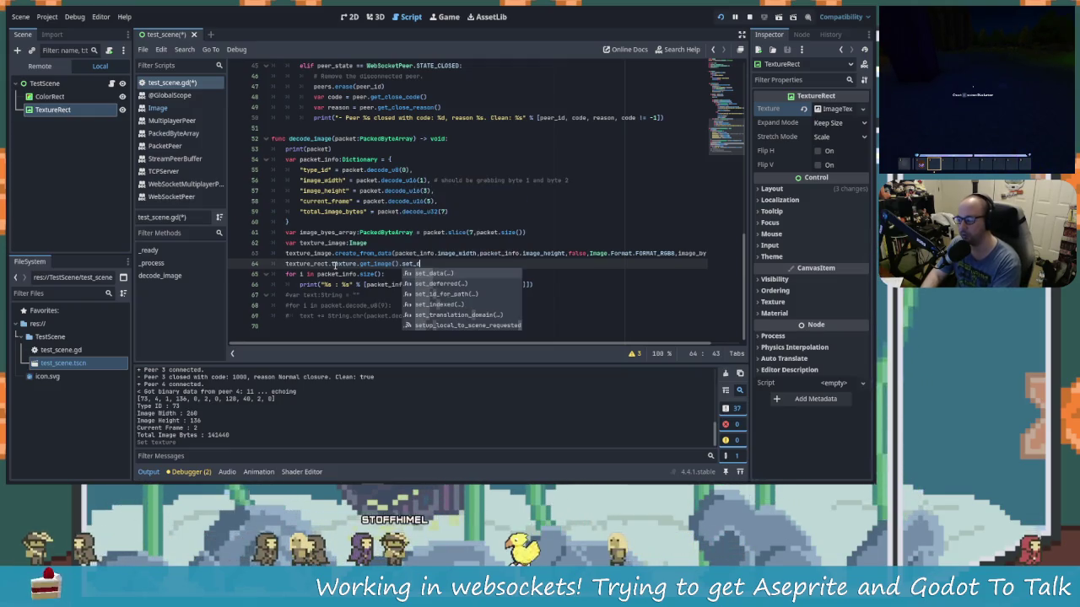
key("Return")
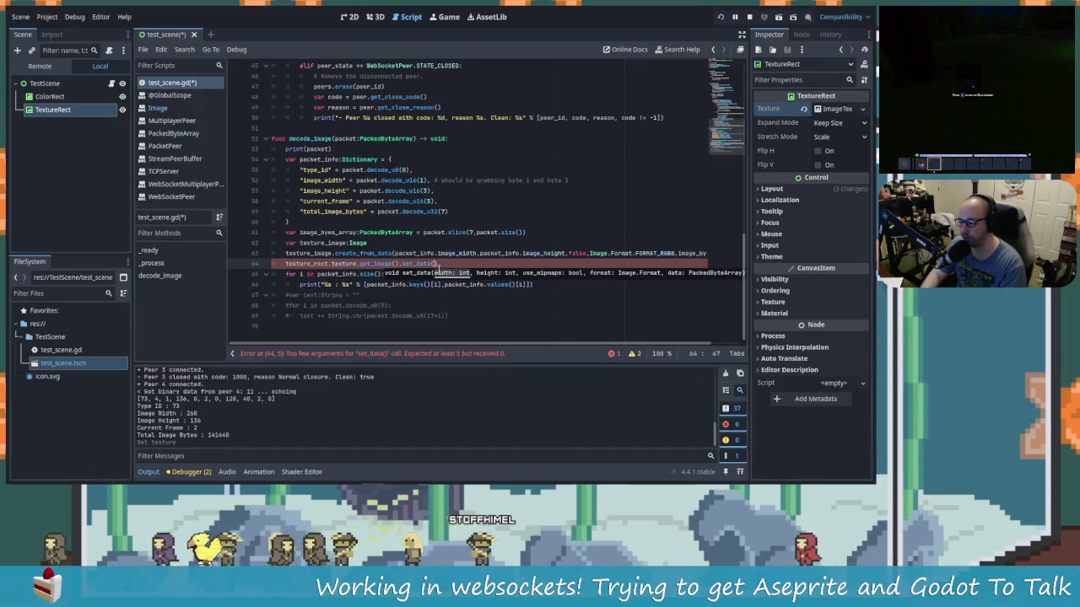
Step: Move the create_from_data arguments into set_data and delete the old Image creation lines
left_click(413, 264)
left_click_drag(395, 253, 697, 258)
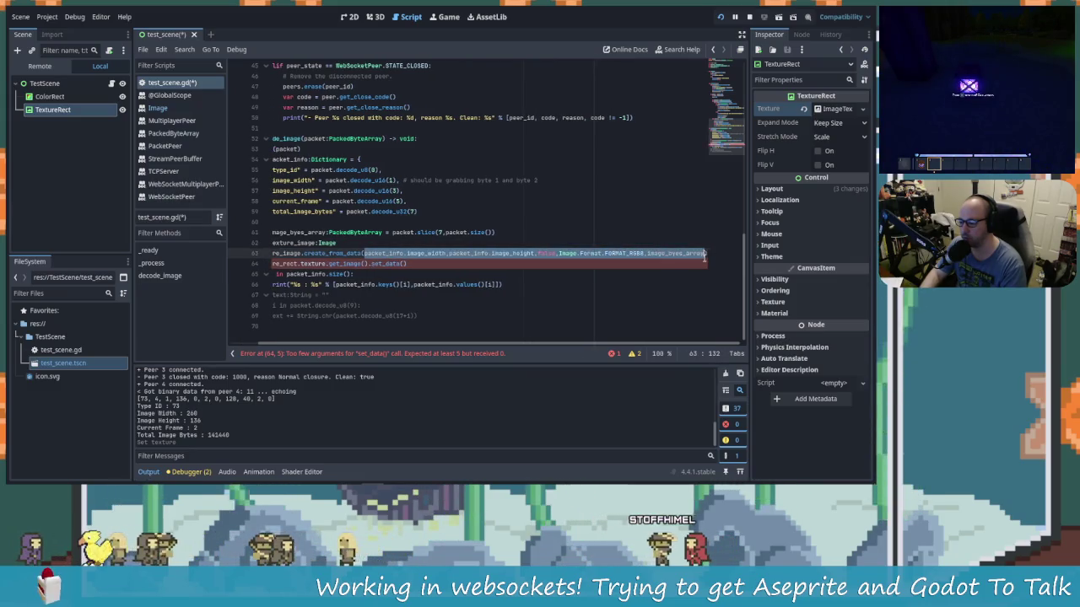
key("ctrl+x")
left_click(434, 263)
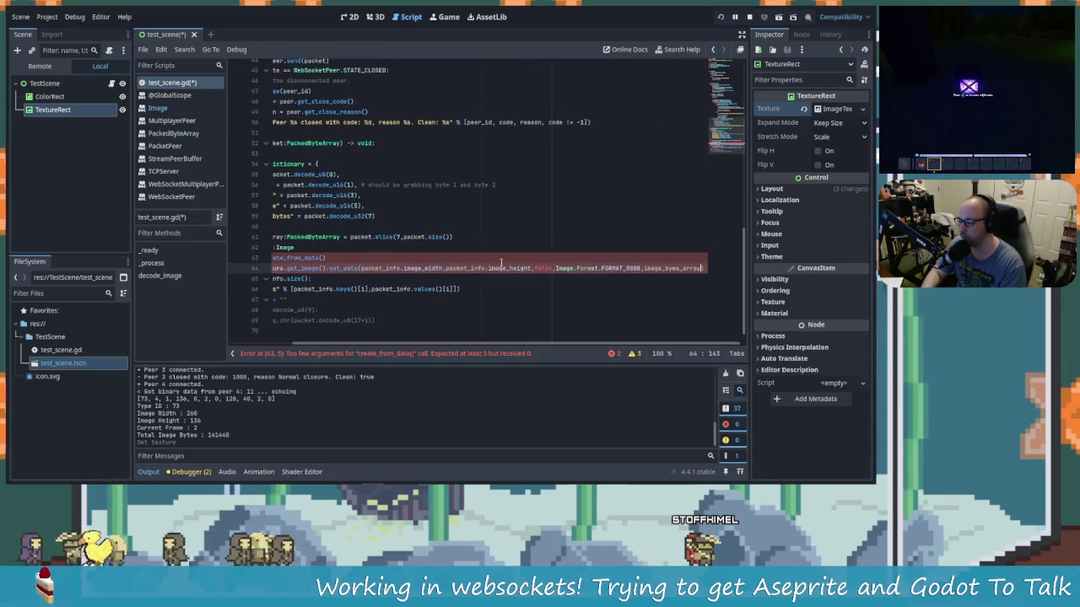
key("ctrl+v")
key("Up")
scroll(283, 335, "up", 1)
key("ctrl+Left")
key("ctrl+Left")
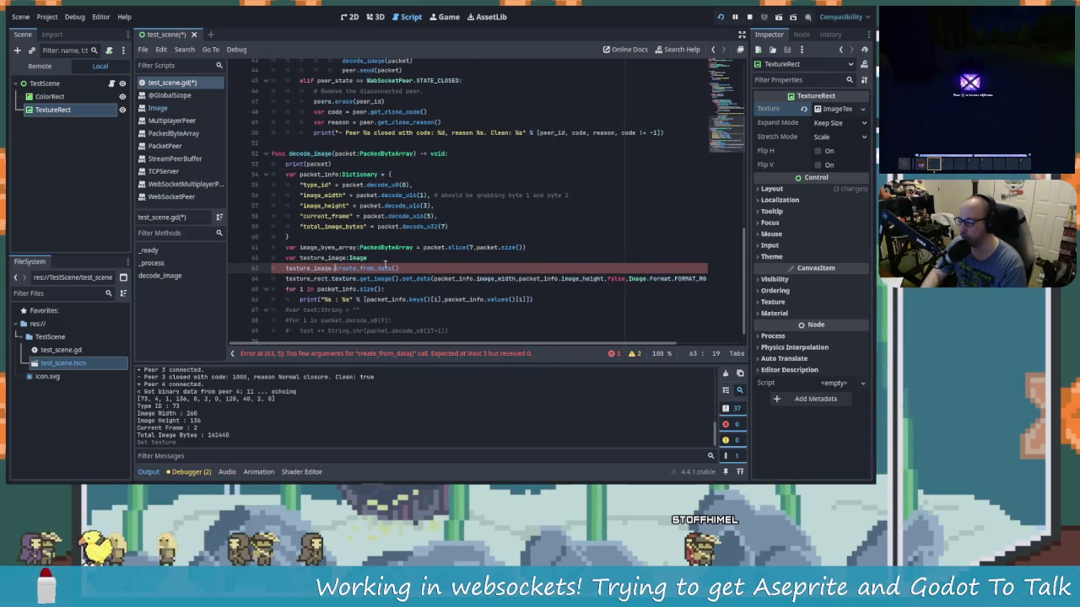
left_click_drag(425, 270, 244, 263)
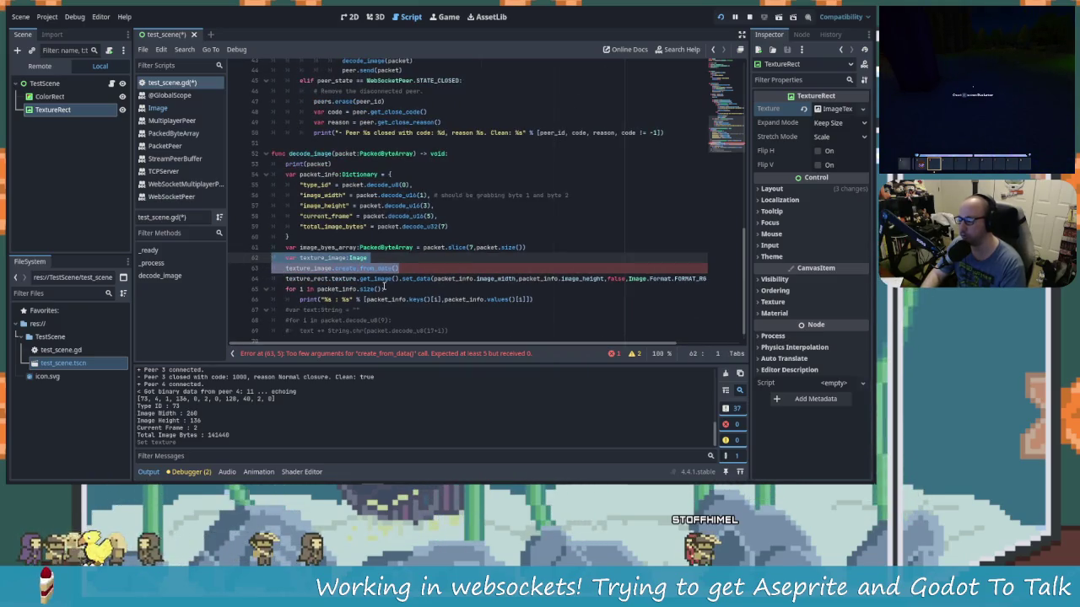
key("BackSpace")
key("BackSpace")
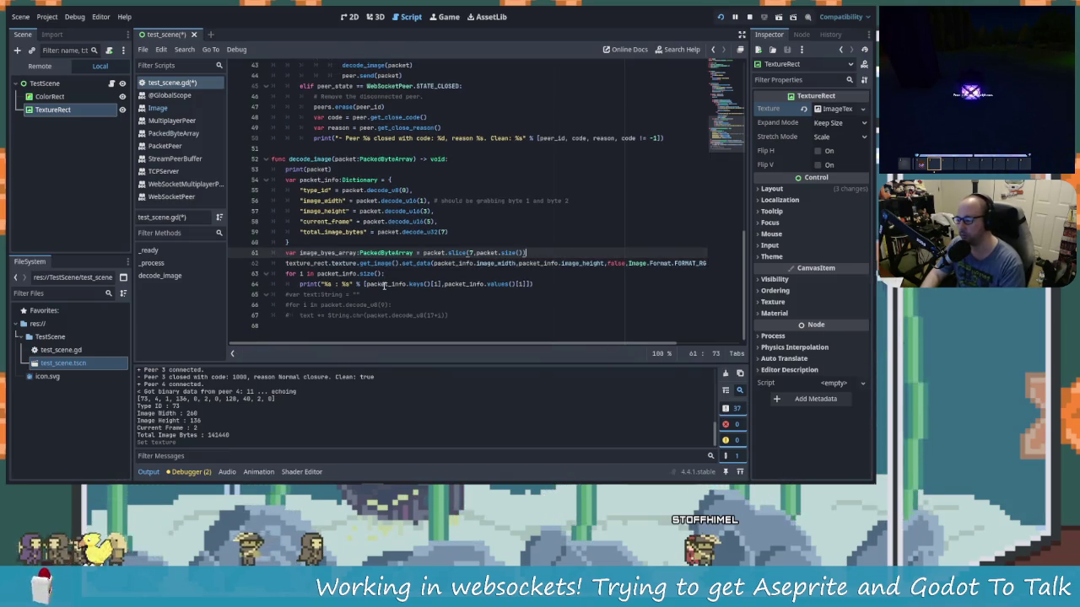
Step: Toggle the ColorRect's visibility, save the script, then stop and rerun the scene
mouse_move(580, 343)
left_mouse_down()
mouse_move(695, 341)
mouse_move(630, 341)
left_mouse_up()
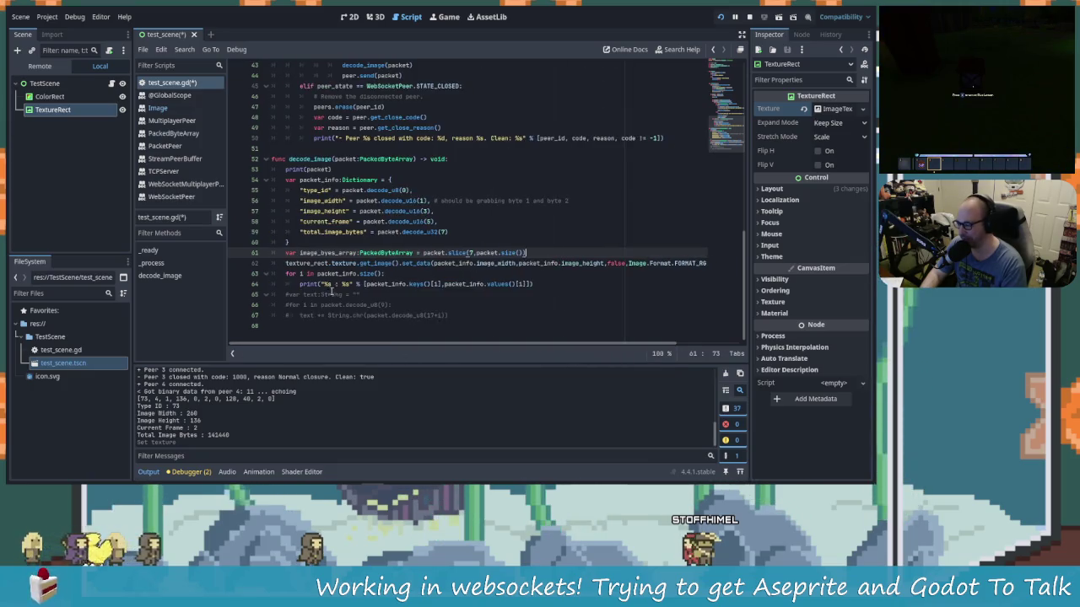
left_click(123, 97)
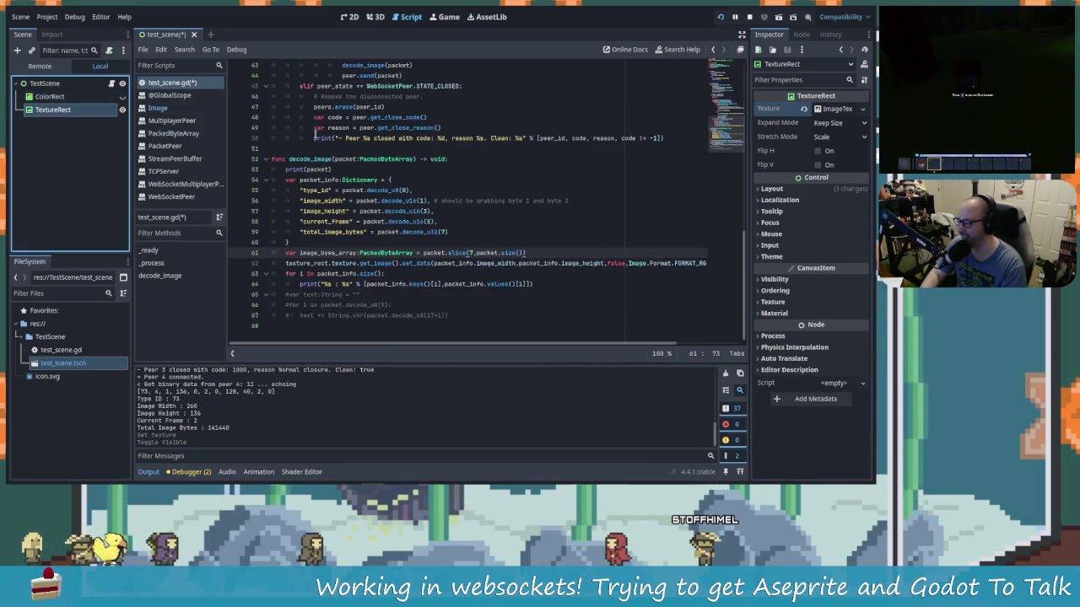
left_click(332, 169)
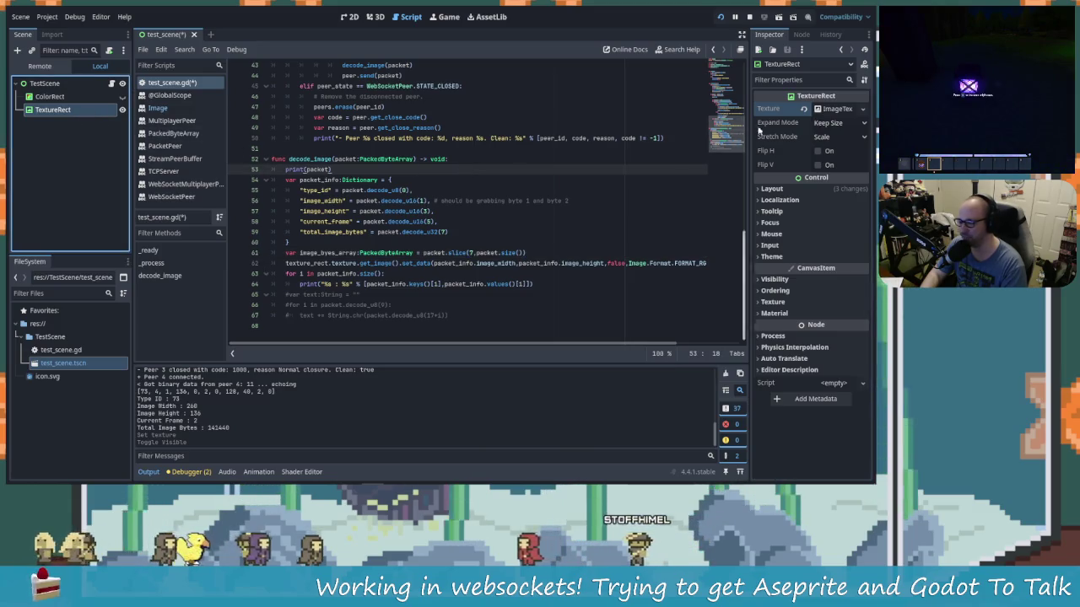
left_click(433, 211)
key("ctrl+s")
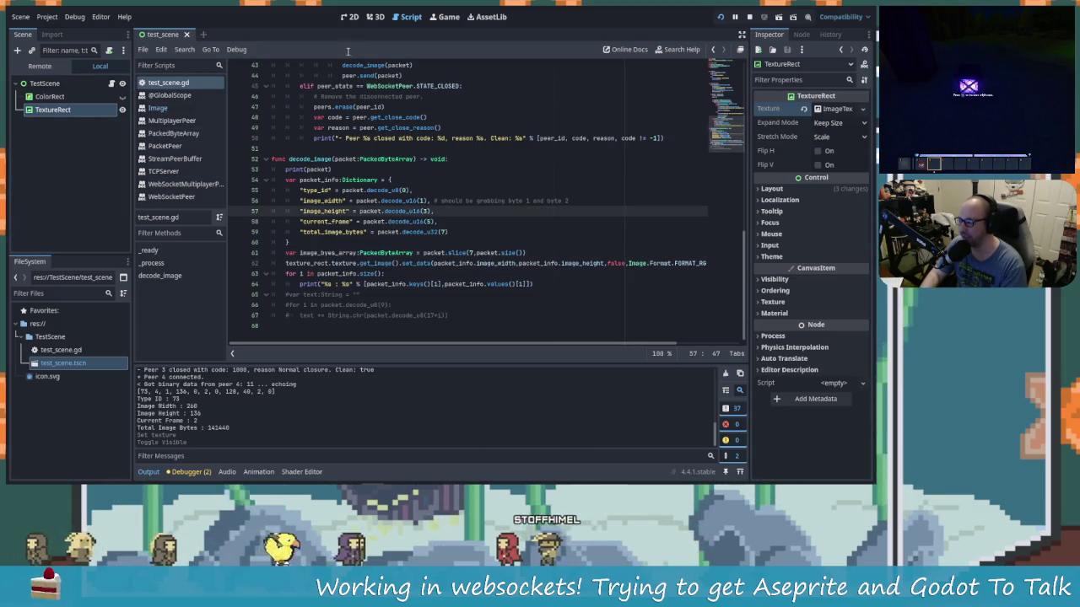
key("Down")
key("Down")
key("Down")
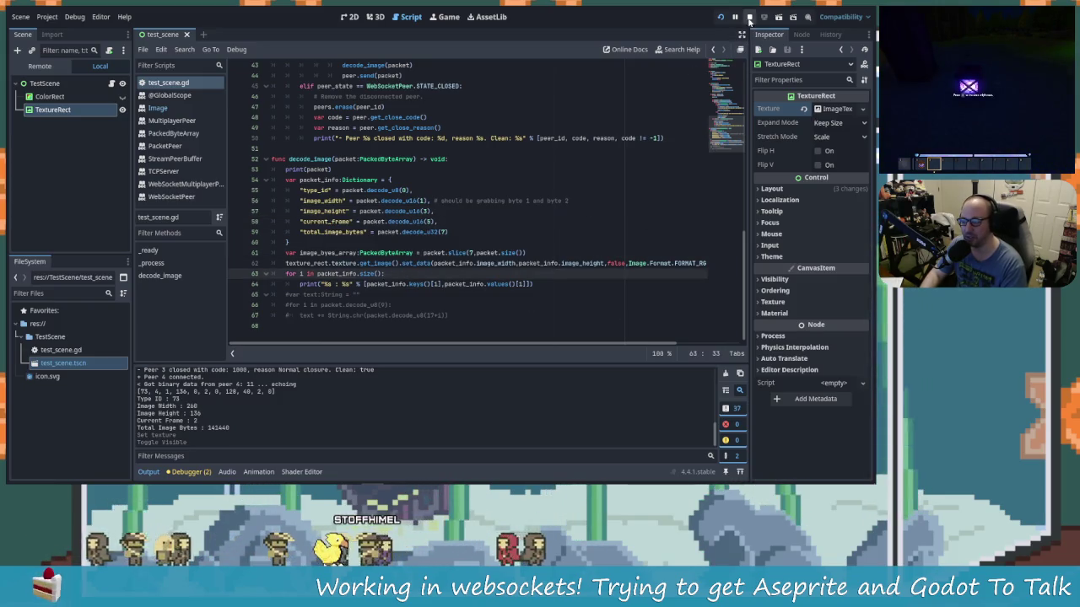
left_click(750, 18)
left_click(720, 18)
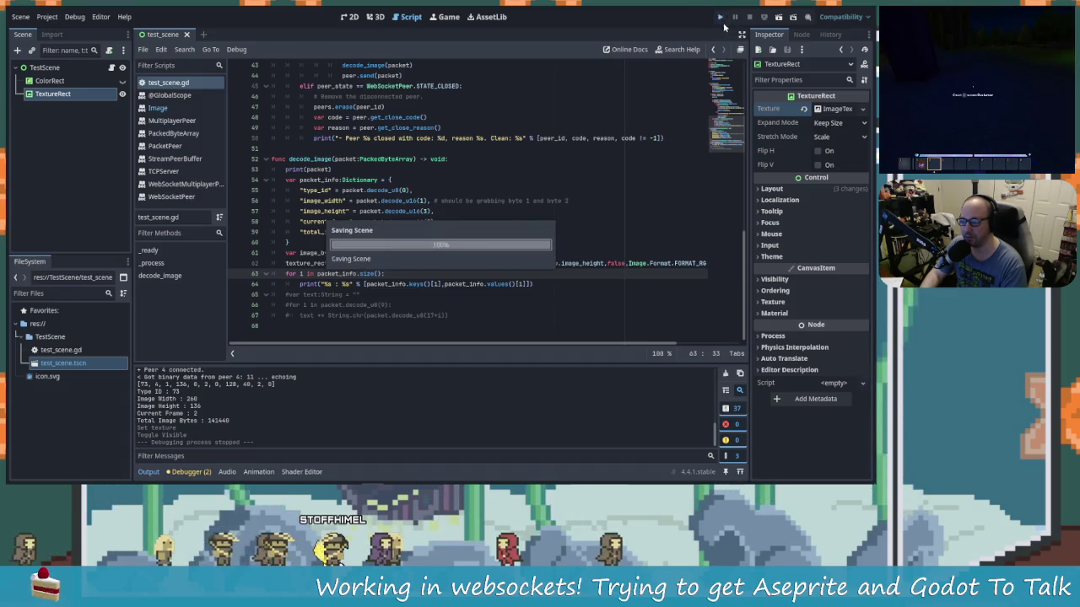
Step: Dismiss Aseprite's console messages and close the WS Test panel, ending the websocket connection
key("alt+Tab")
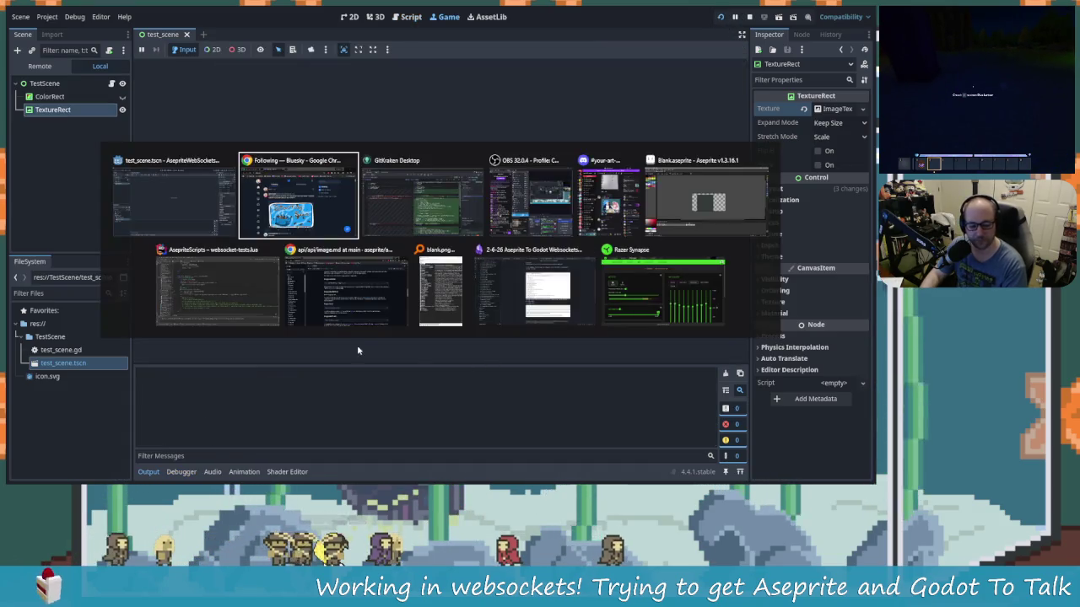
key("Tab")
key("Tab")
key("Tab")
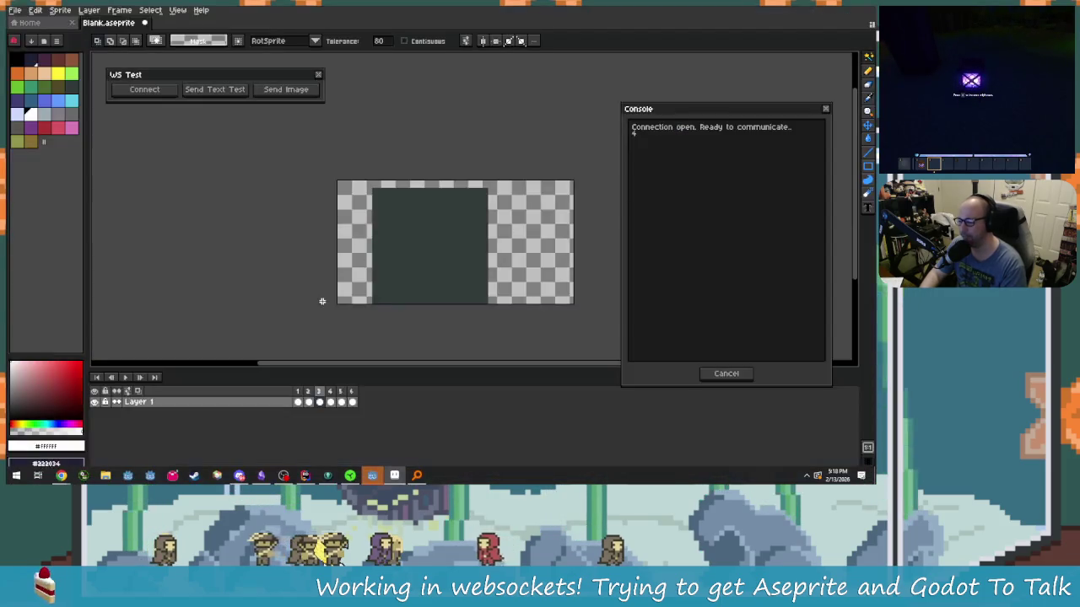
left_click(725, 374)
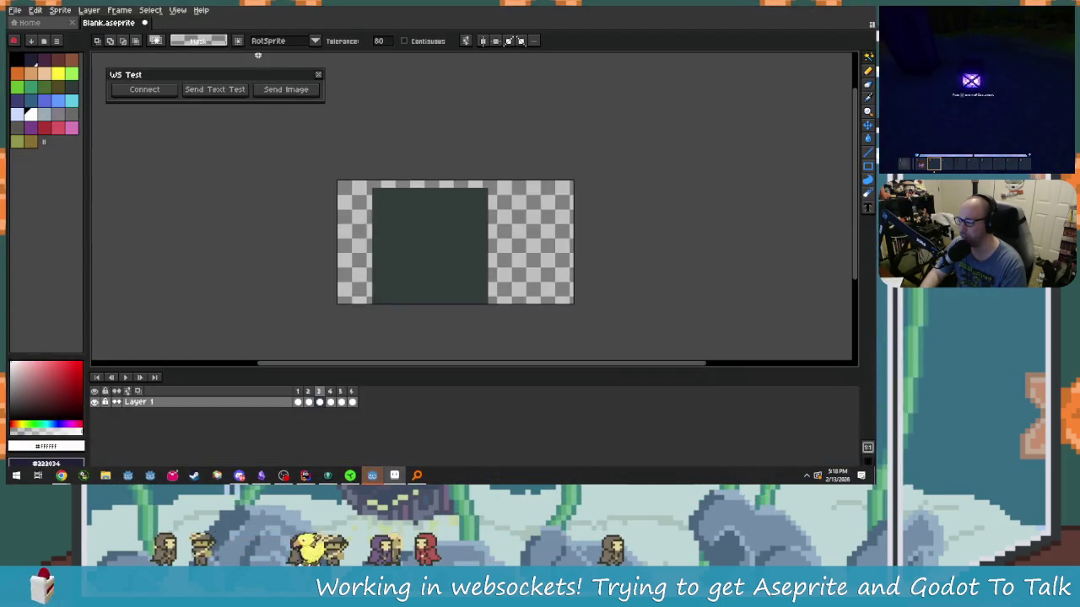
left_click(319, 75)
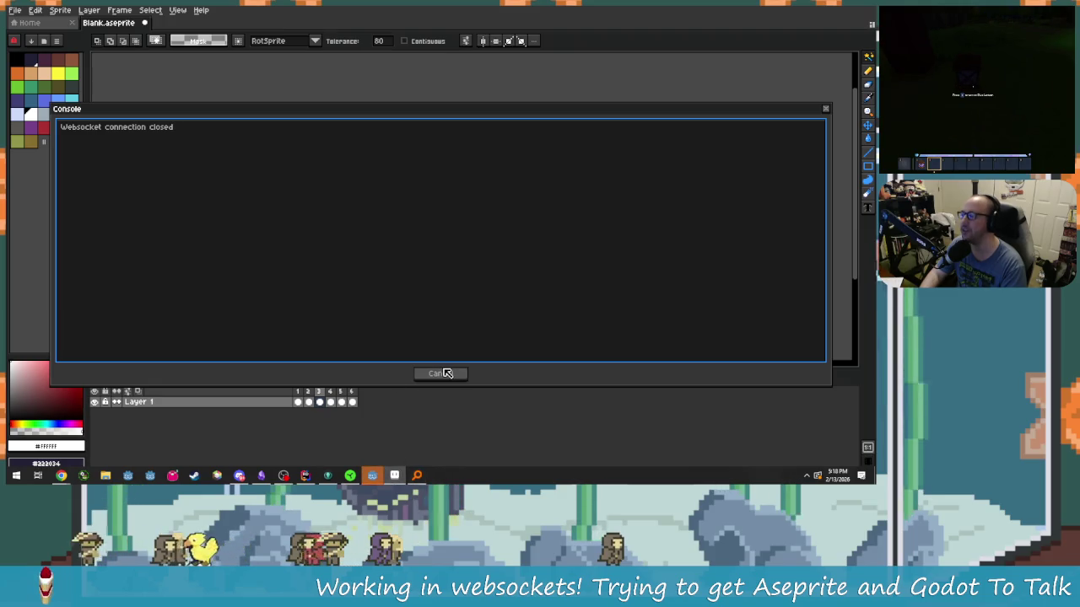
left_click(444, 373)
left_click(372, 475)
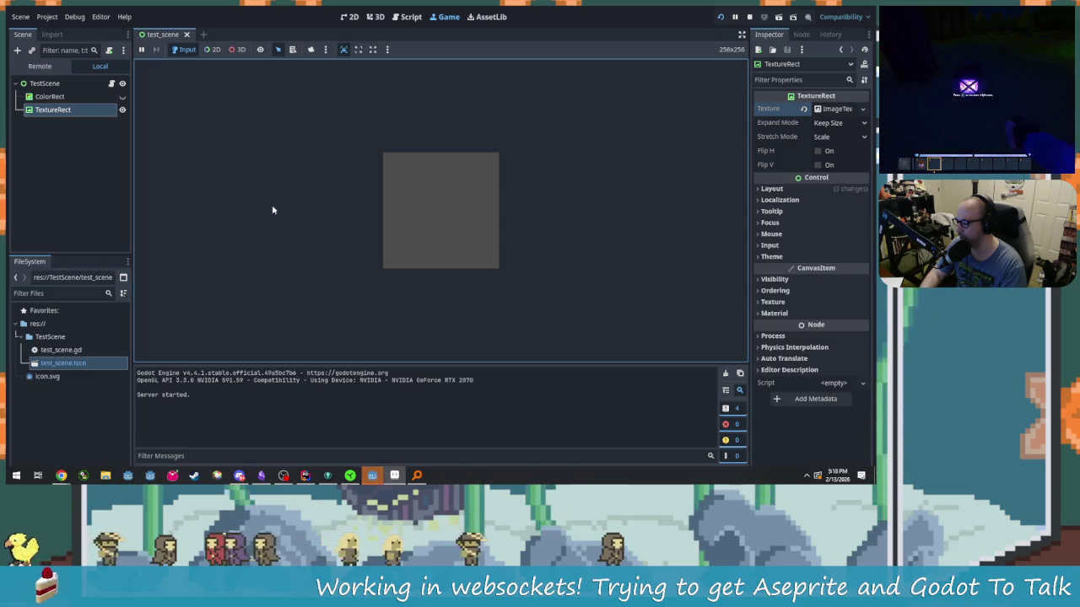
key("alt+Tab")
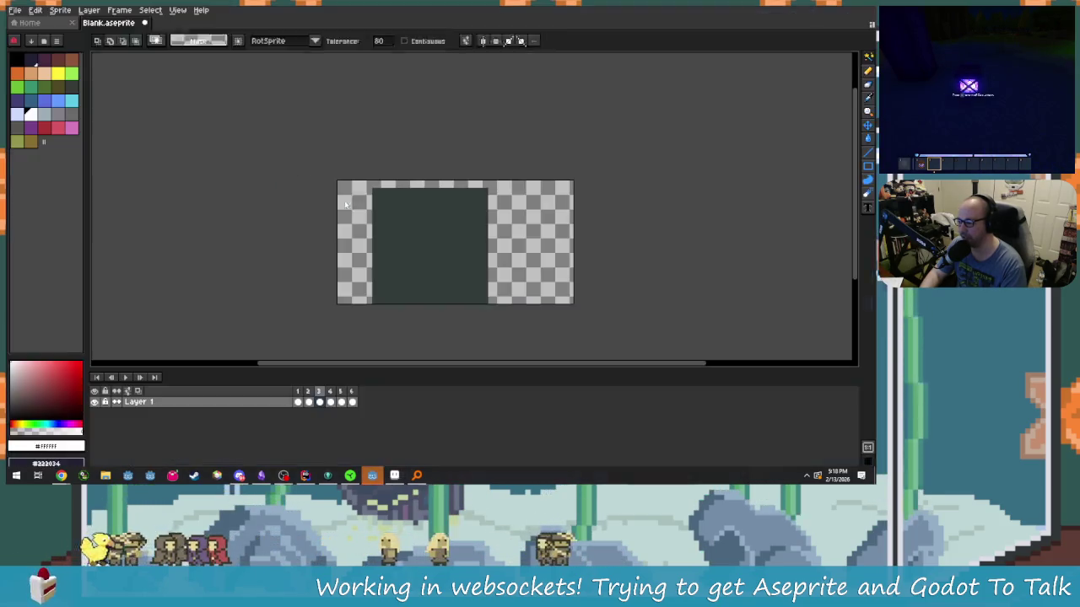
scroll(438, 268, "up", 2)
scroll(414, 286, "down", 1)
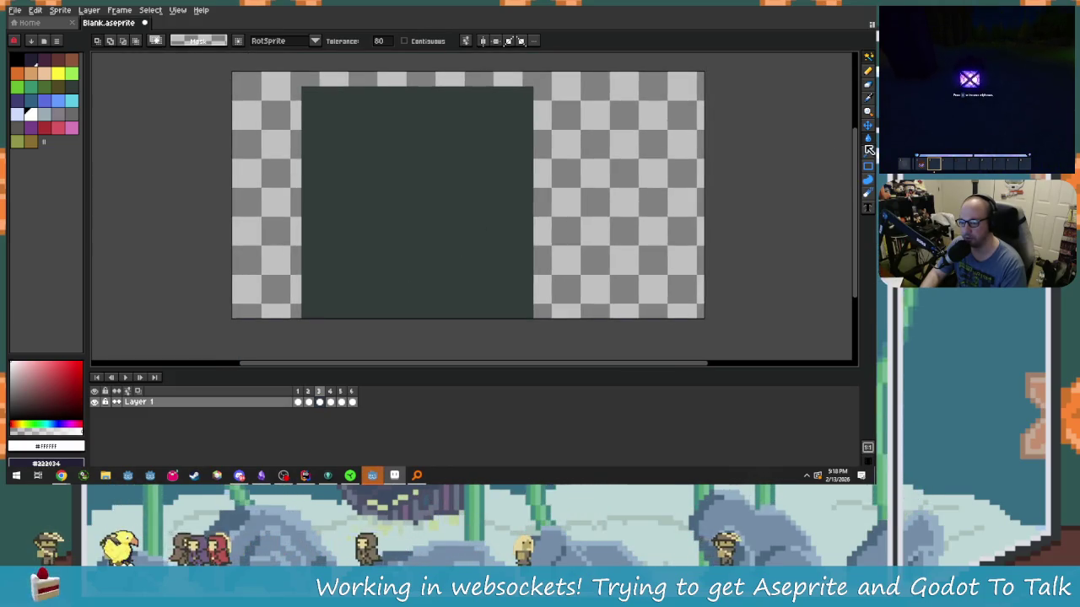
Step: Choose red, undo the scribble, and paint-bucket fill the heart shape red
left_click(868, 138)
left_click(46, 128)
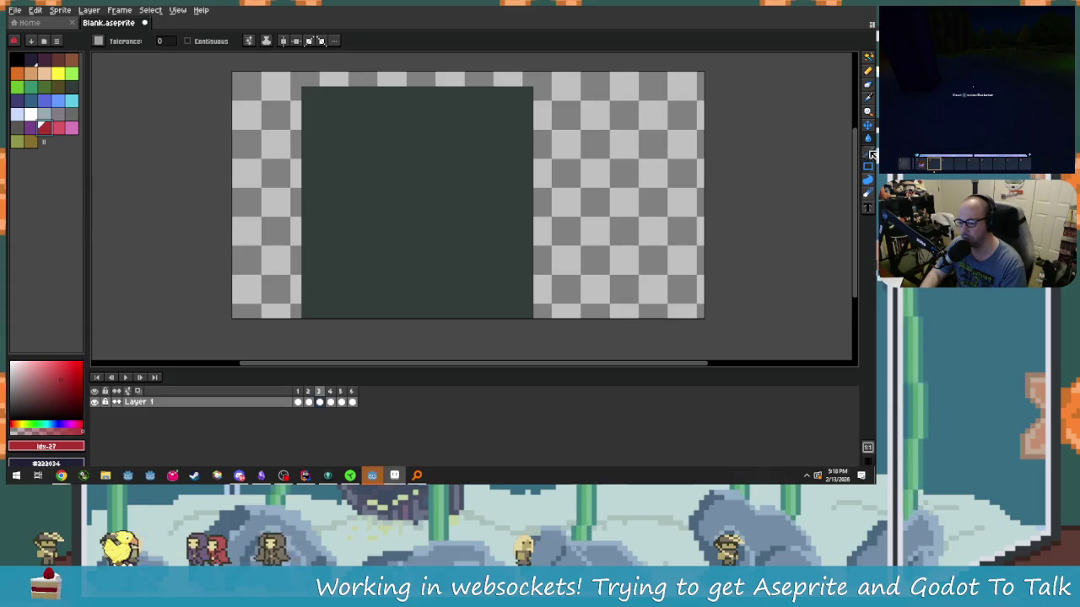
left_click(868, 71)
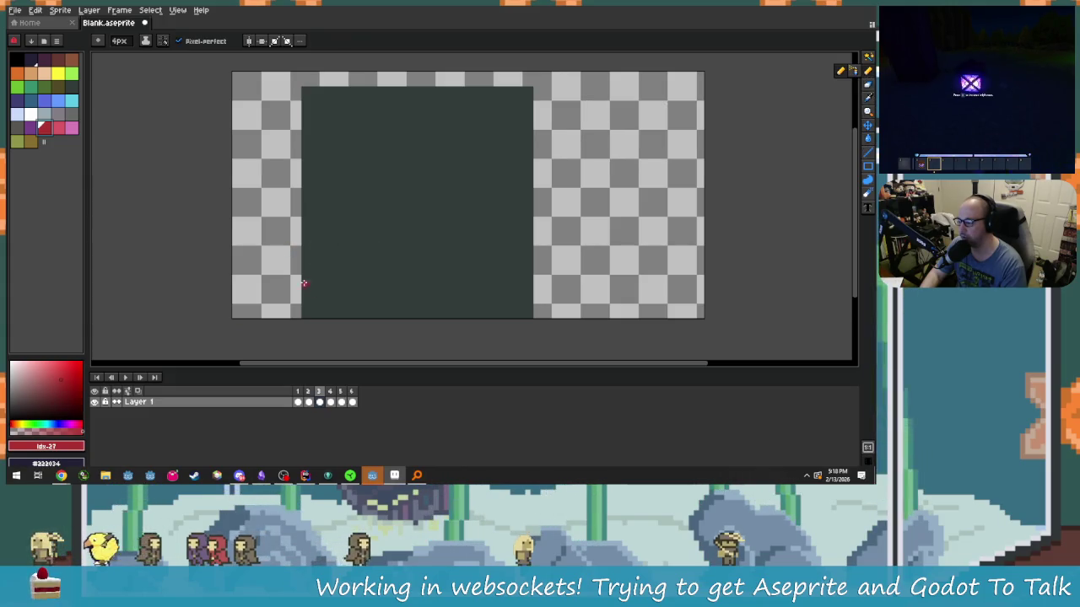
mouse_move(324, 297)
left_mouse_down()
mouse_move(481, 121)
mouse_move(554, 245)
mouse_move(411, 234)
left_mouse_up()
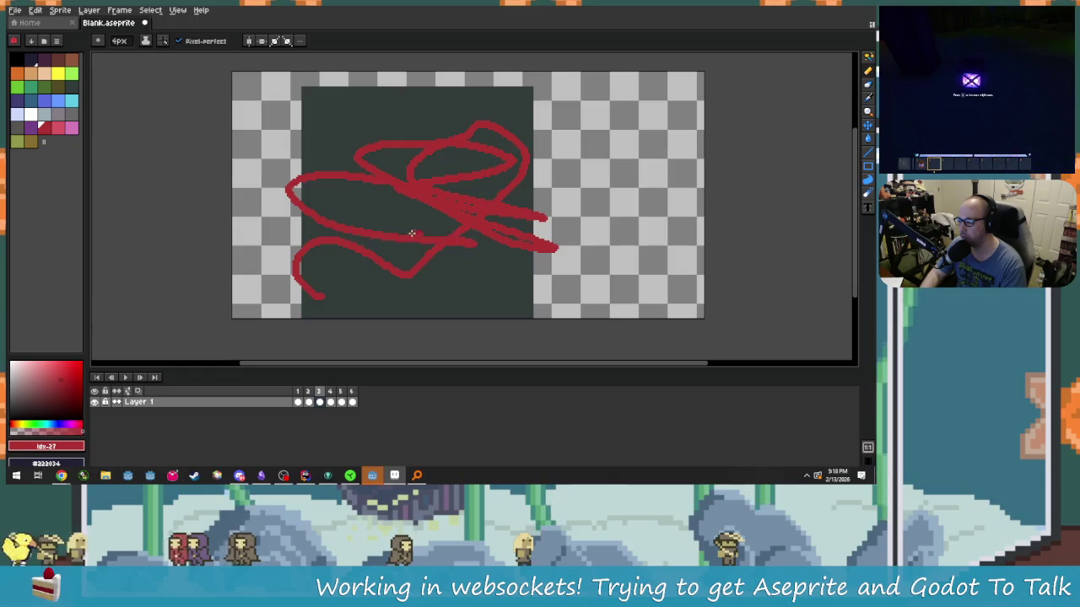
key("ctrl+z")
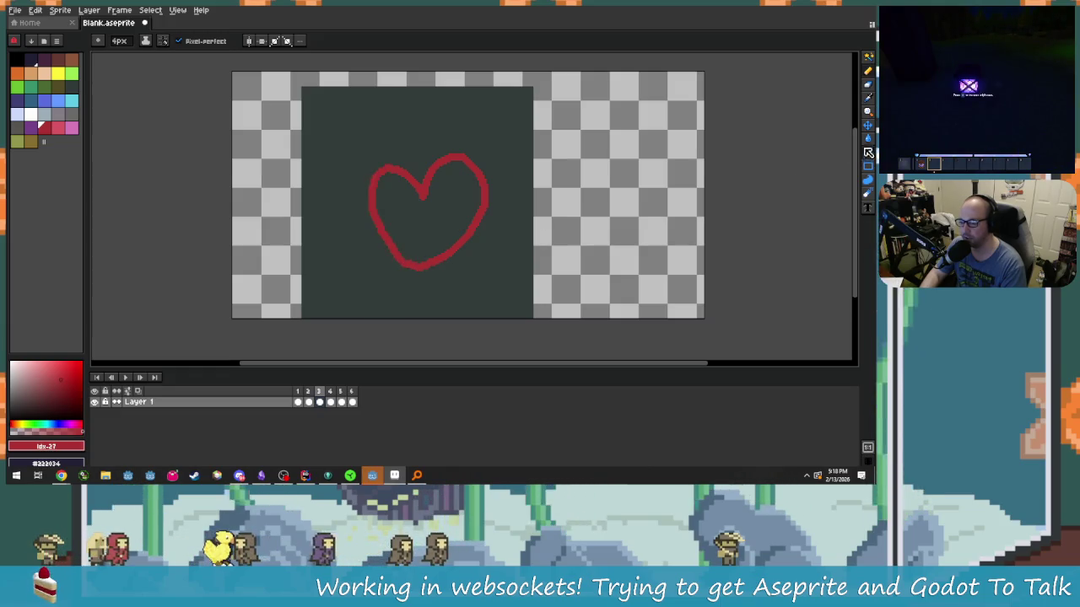
key("g")
left_click(513, 280)
key("ctrl+z")
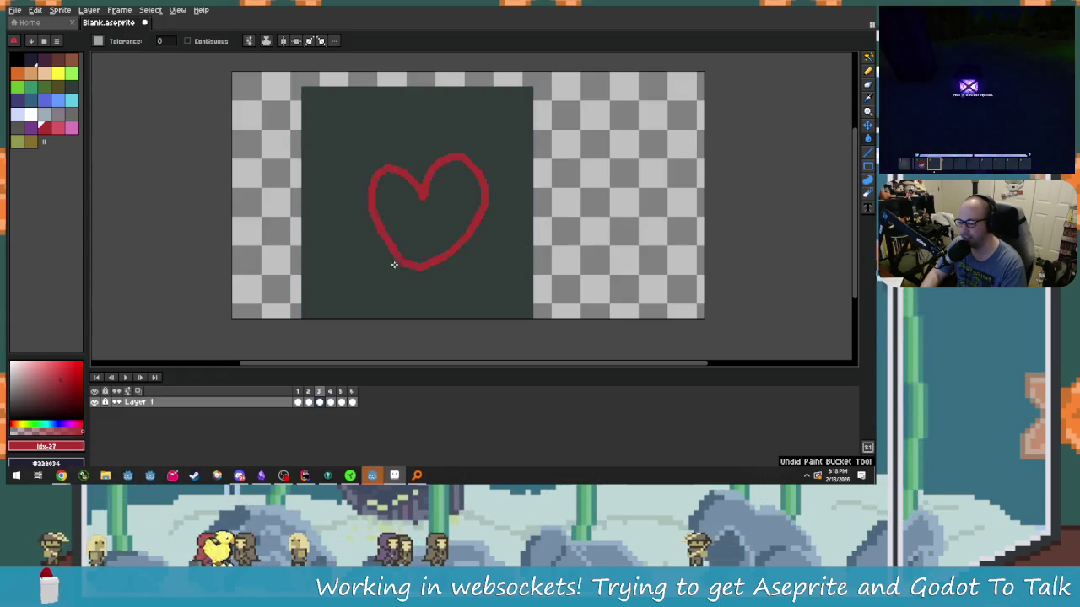
left_click(379, 178)
mouse_move(472, 251)
left_mouse_down()
mouse_move(428, 280)
mouse_move(454, 271)
mouse_move(451, 298)
left_mouse_up()
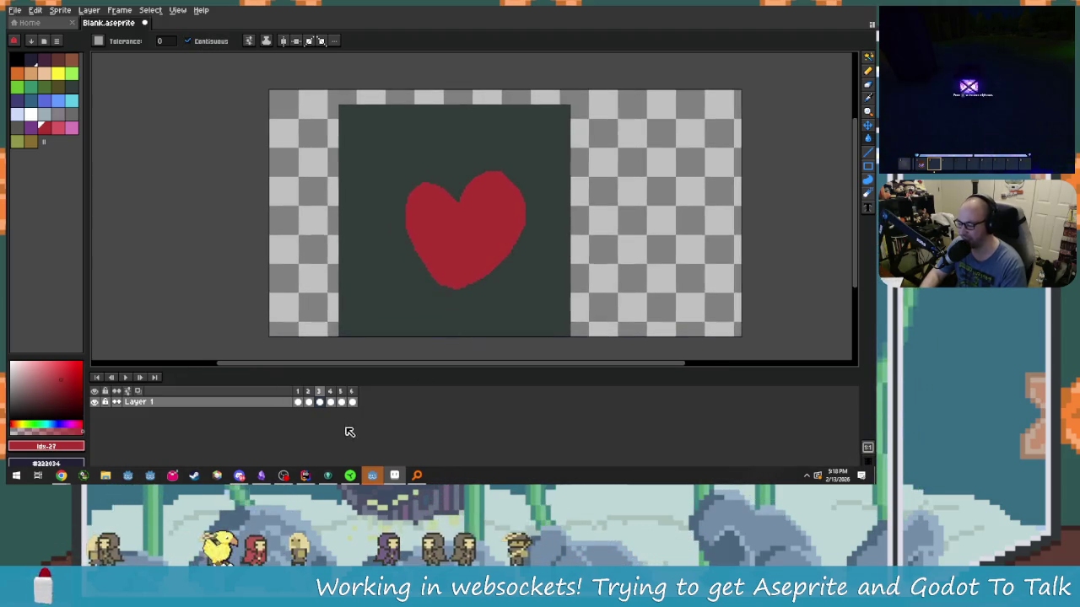
Step: Run Layer > Websocket Tests, allow and connect it, and send the heart image to Godot
left_click(120, 10)
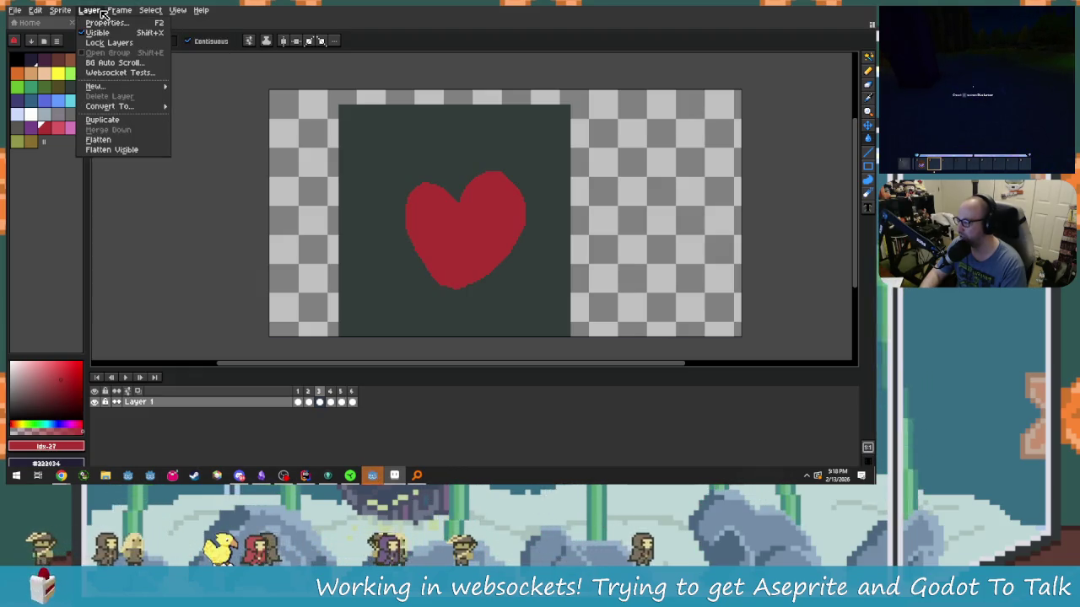
left_click(127, 73)
left_click(422, 298)
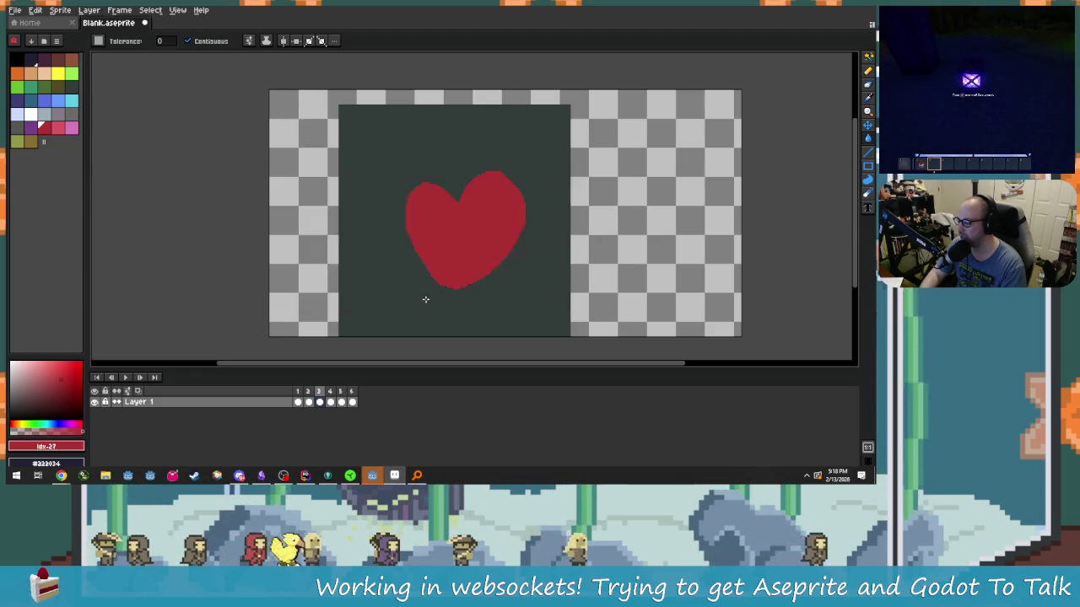
left_click(371, 249)
left_click_drag(52, 248, 673, 268)
left_click_drag(475, 246, 233, 91)
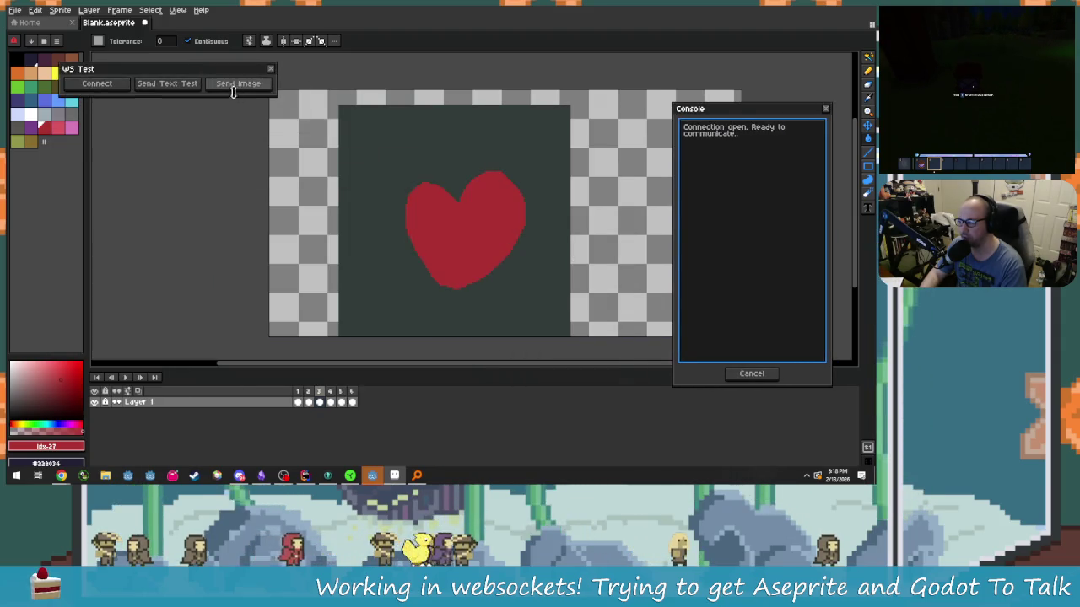
left_click(256, 87)
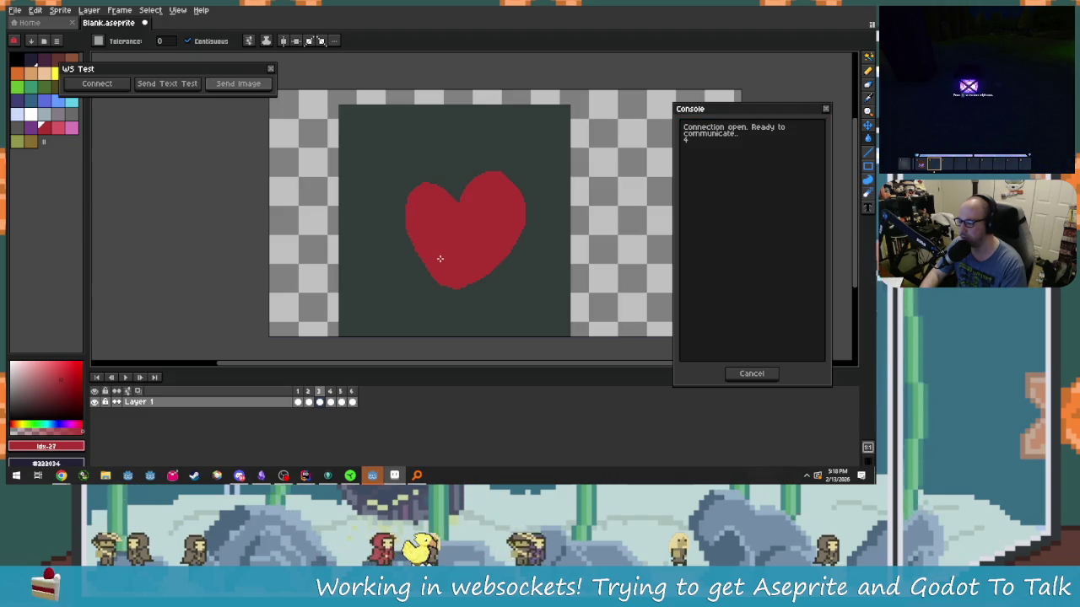
left_click(374, 476)
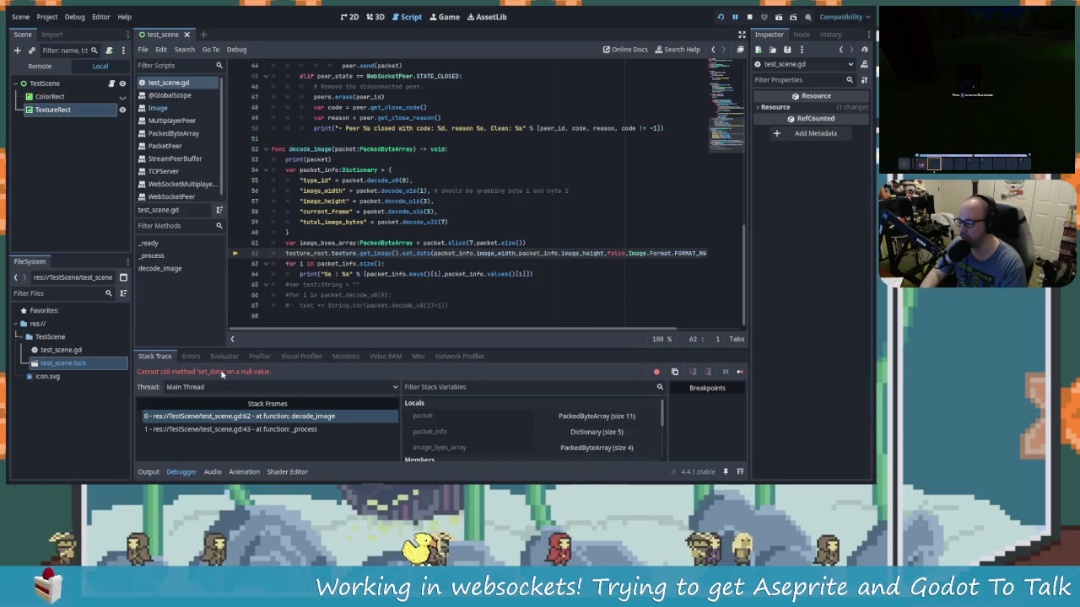
Step: Check the runtime values of the variables on line 62 where set_data fails
mouse_move(310, 253)
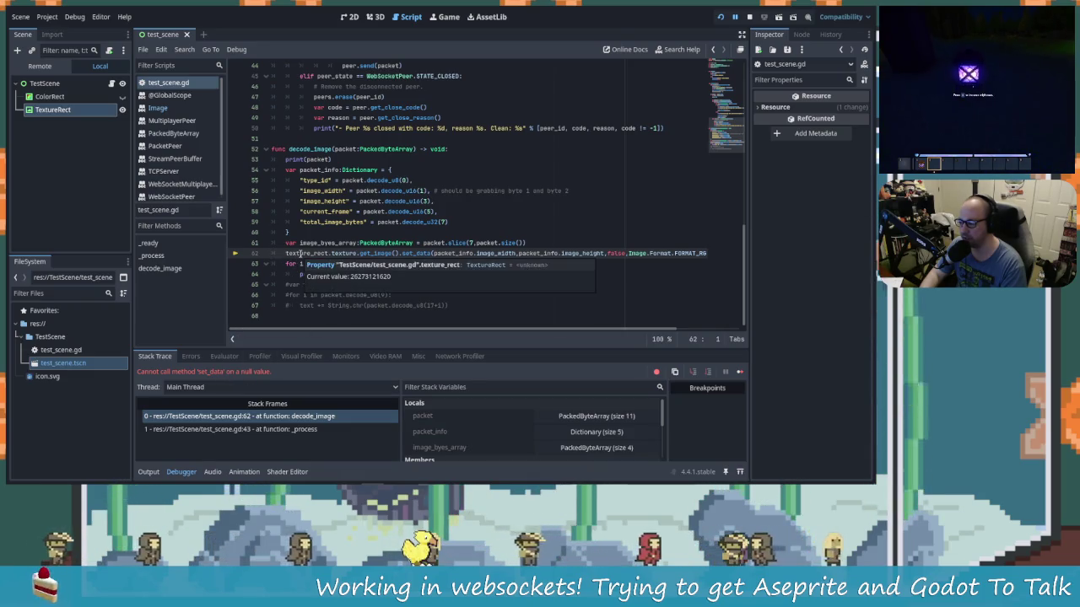
mouse_move(345, 253)
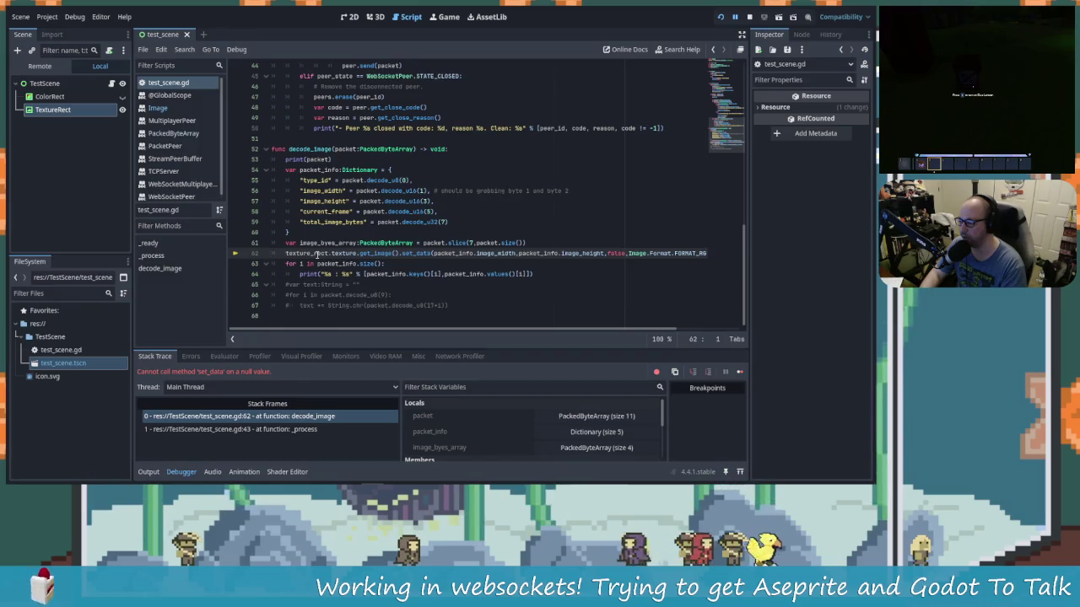
mouse_move(318, 255)
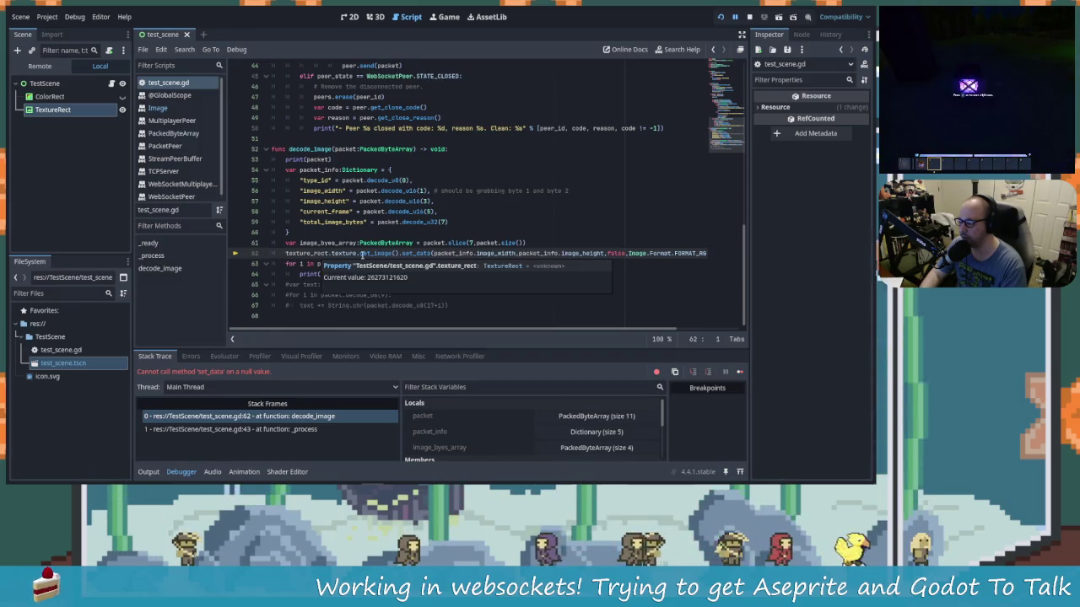
mouse_move(391, 279)
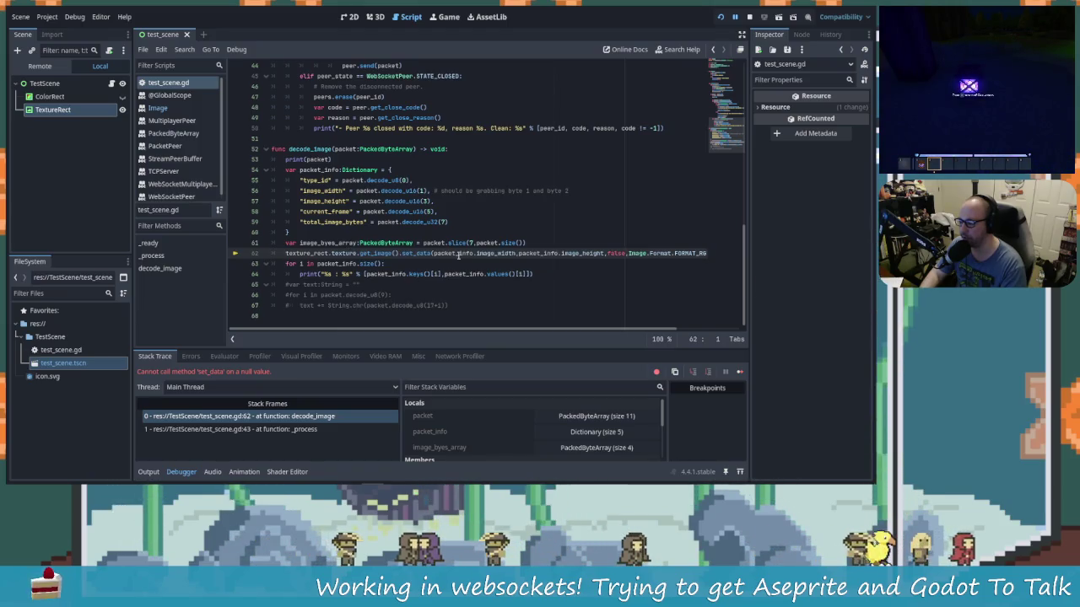
mouse_move(458, 256)
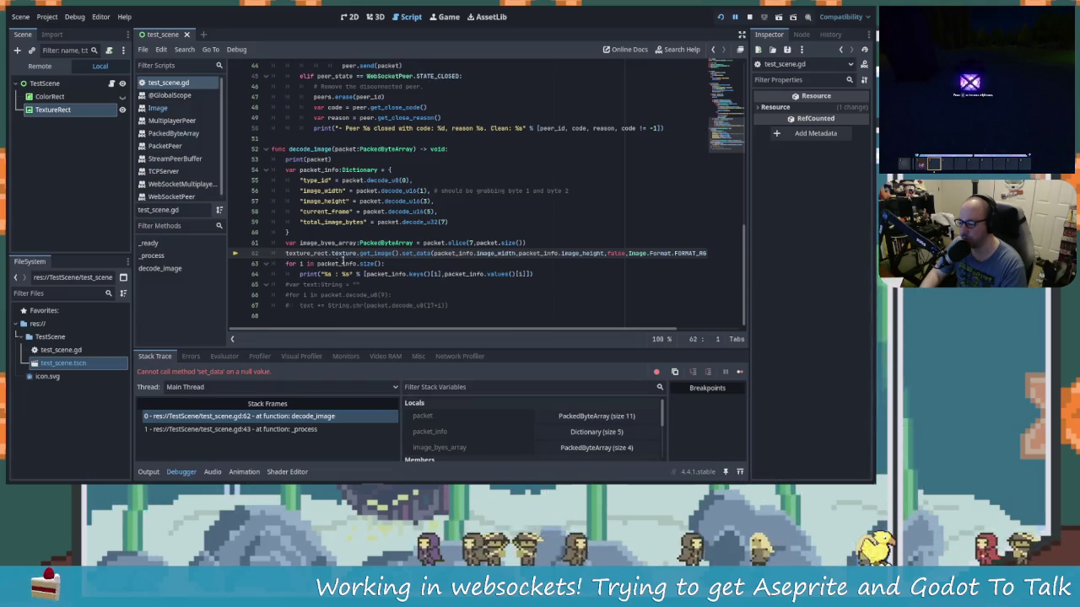
scroll(484, 435, "down", 5)
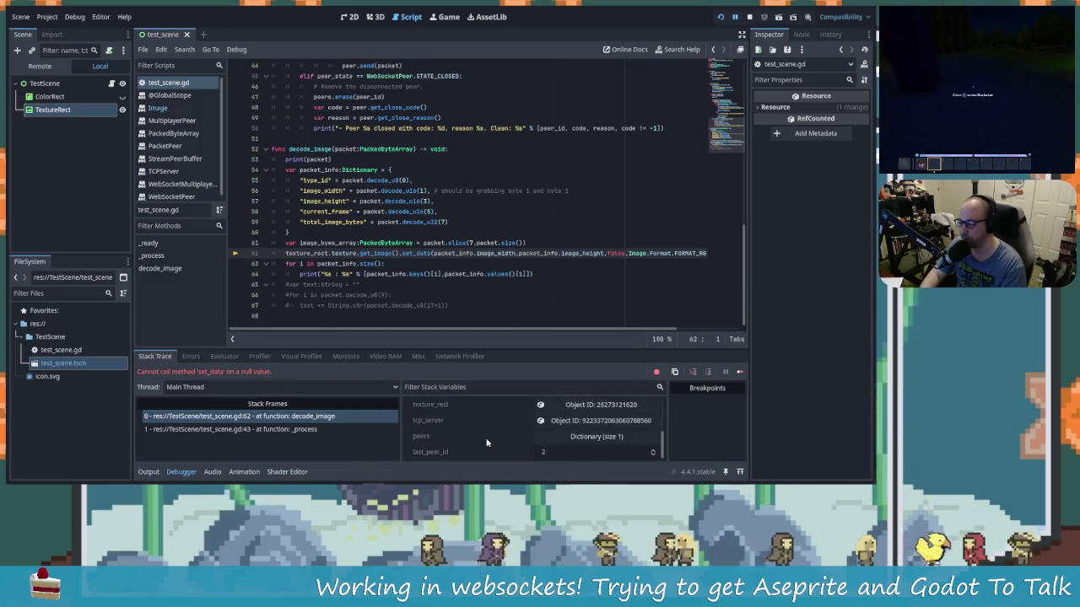
scroll(488, 440, "up", 5)
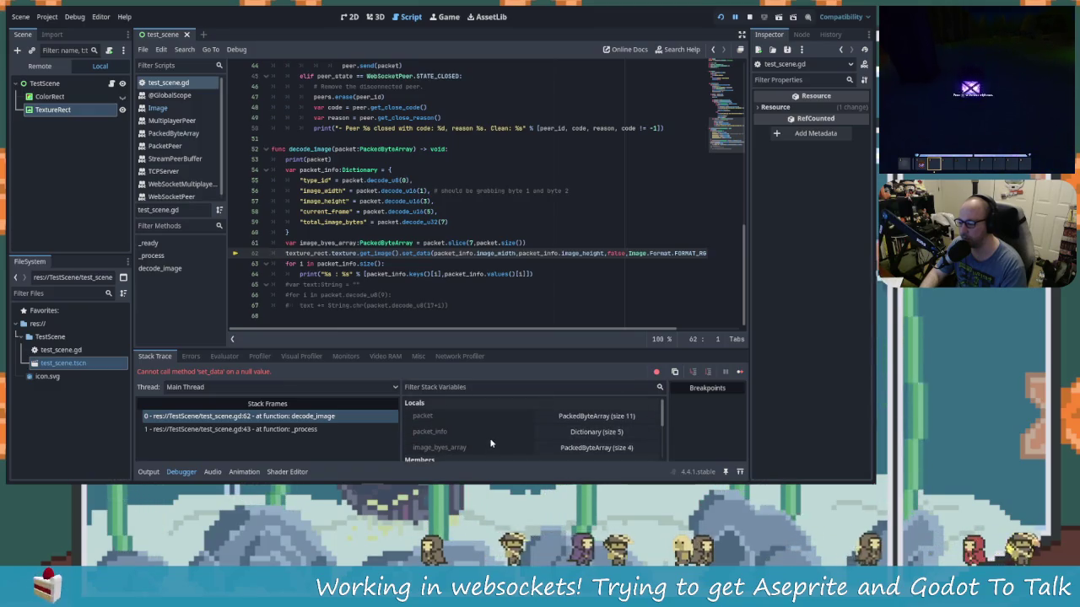
scroll(491, 442, "down", 1)
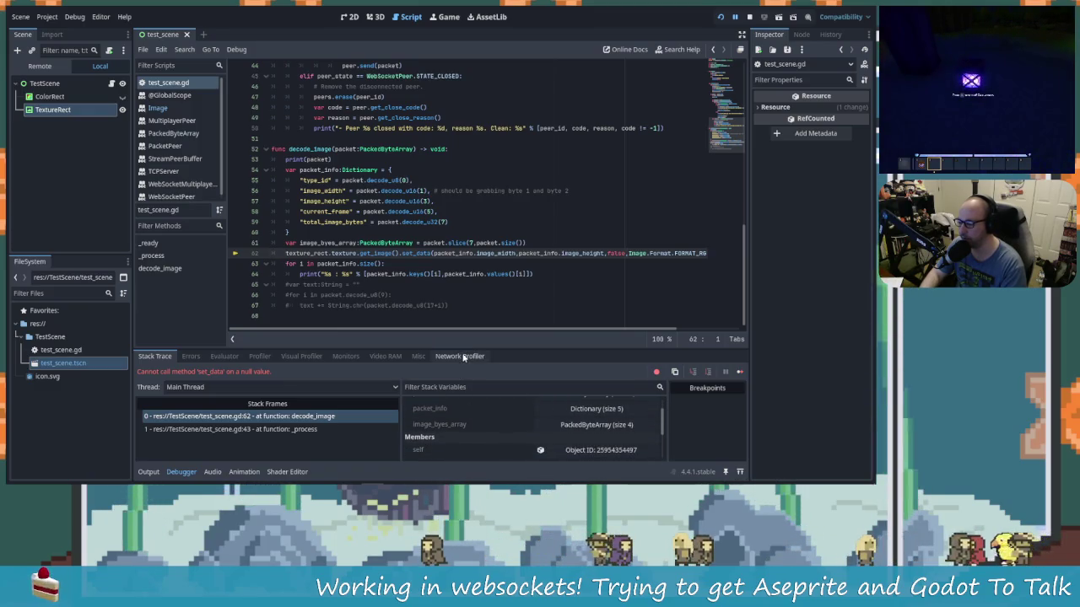
Step: Enlarge the Debugger, inspect texture_rect from Stack Variables, then restore the code view
left_click_drag(463, 346, 468, 262)
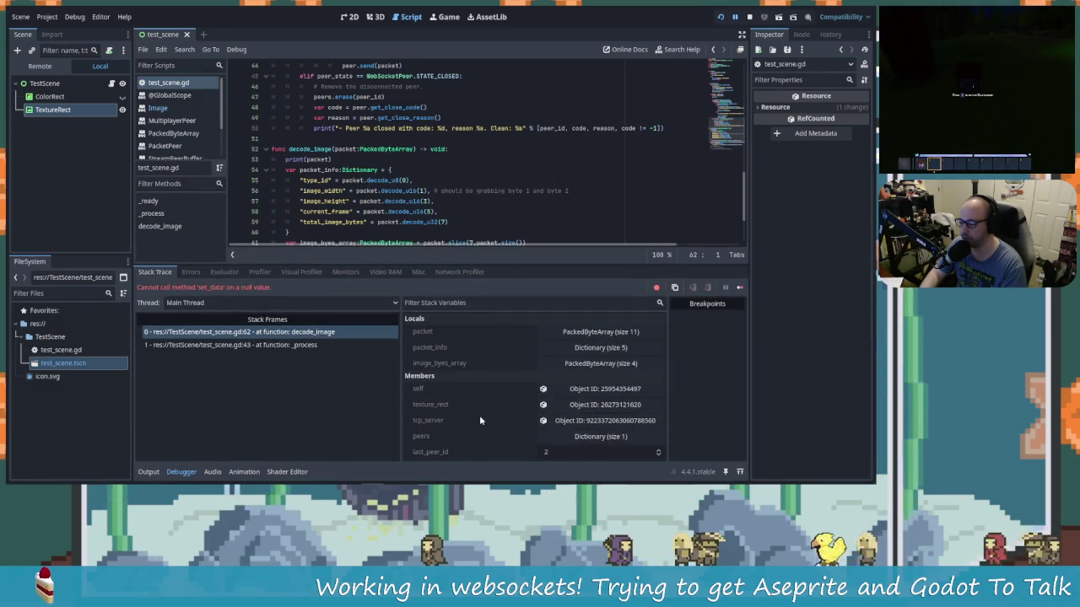
left_click(497, 404)
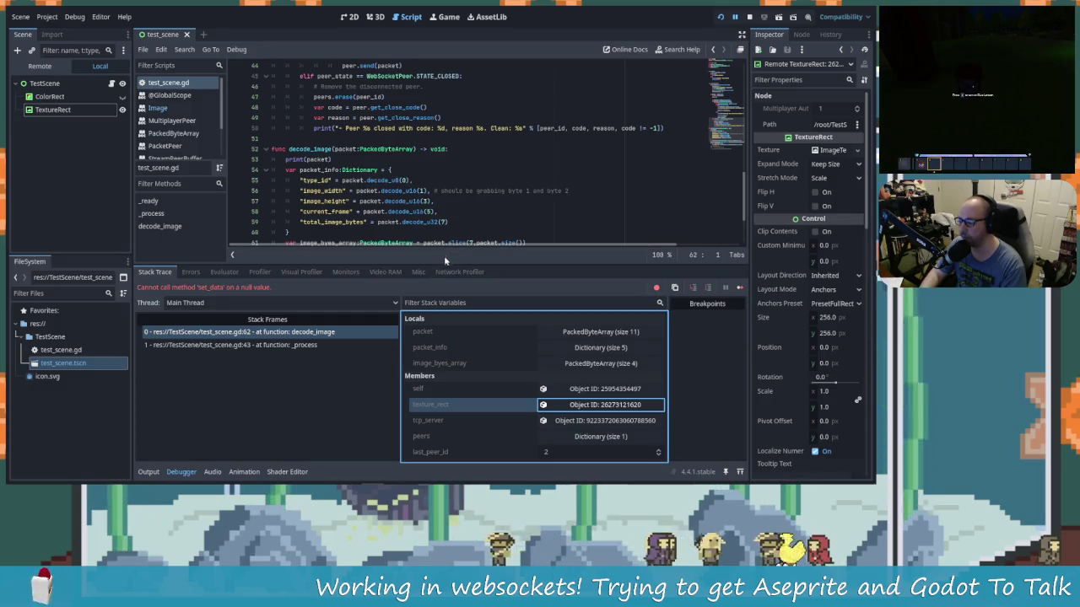
left_click_drag(445, 267, 444, 351)
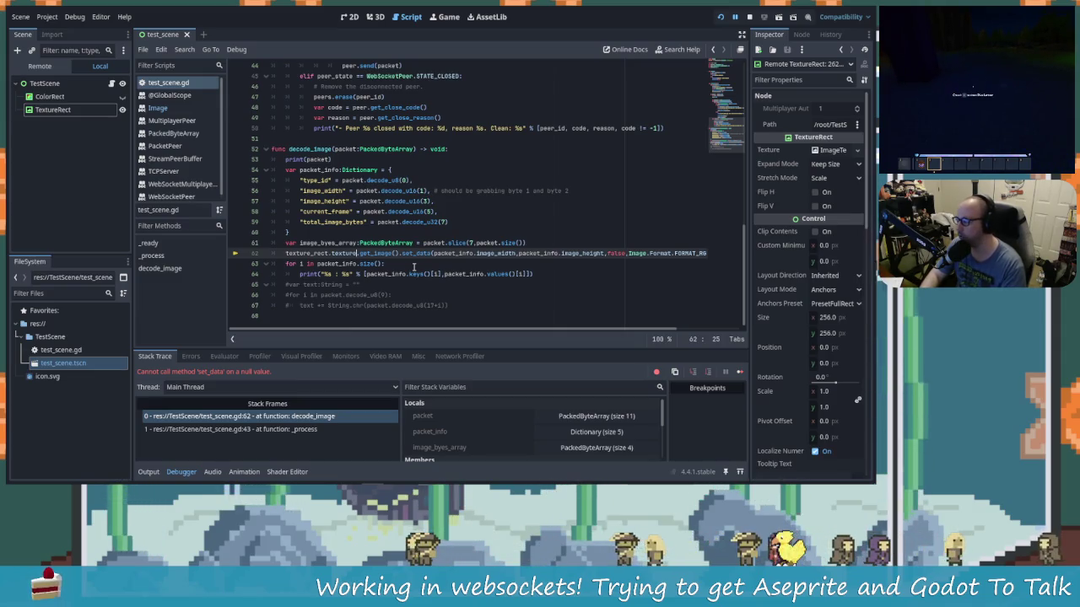
scroll(414, 267, "up", 12)
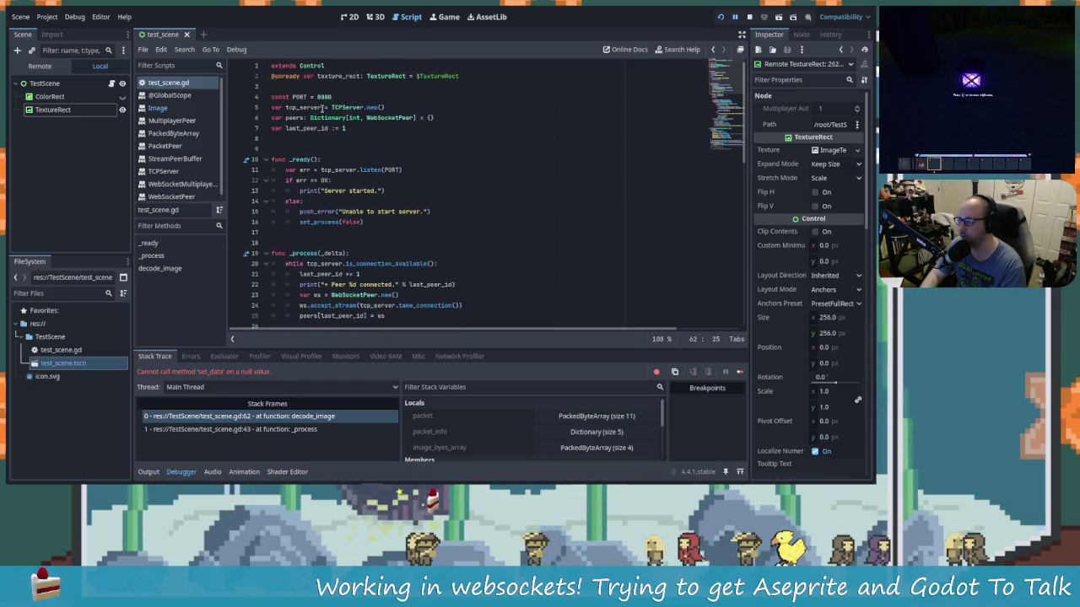
scroll(410, 278, "down", 13)
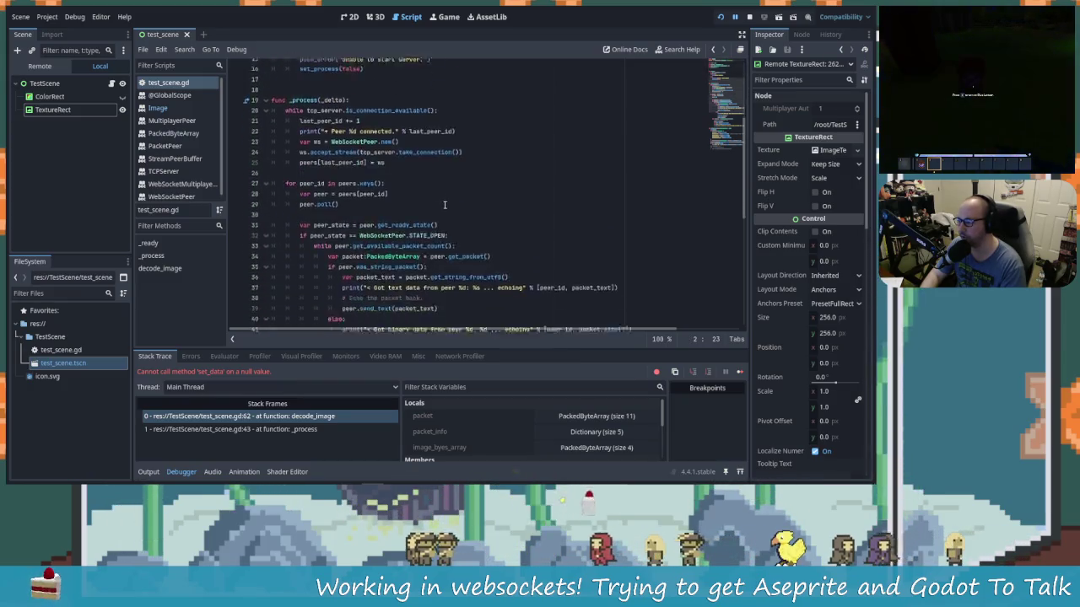
scroll(409, 279, "up", 7)
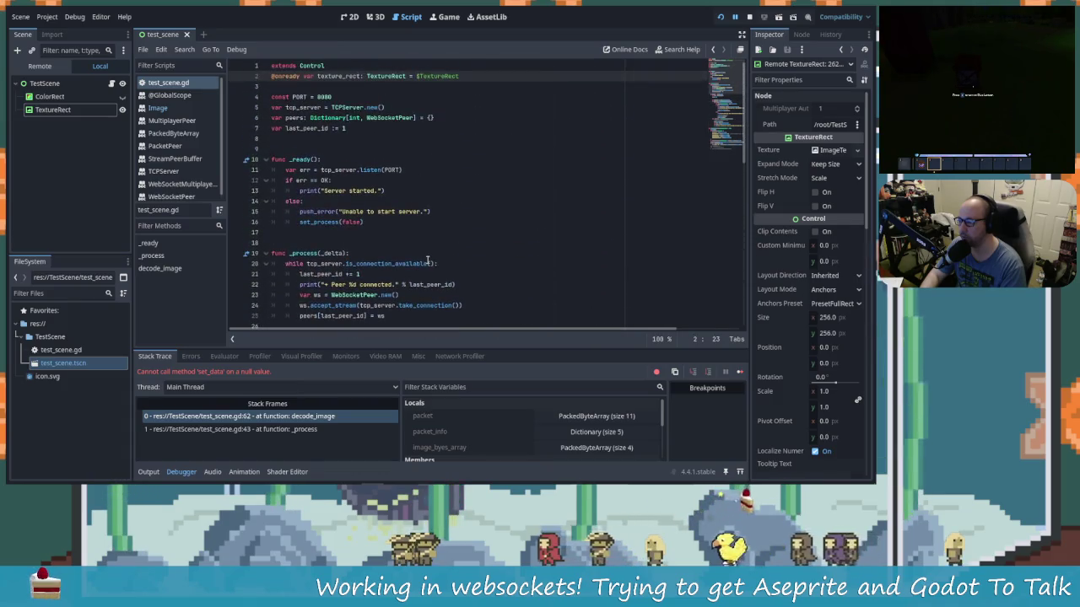
scroll(429, 243, "down", 9)
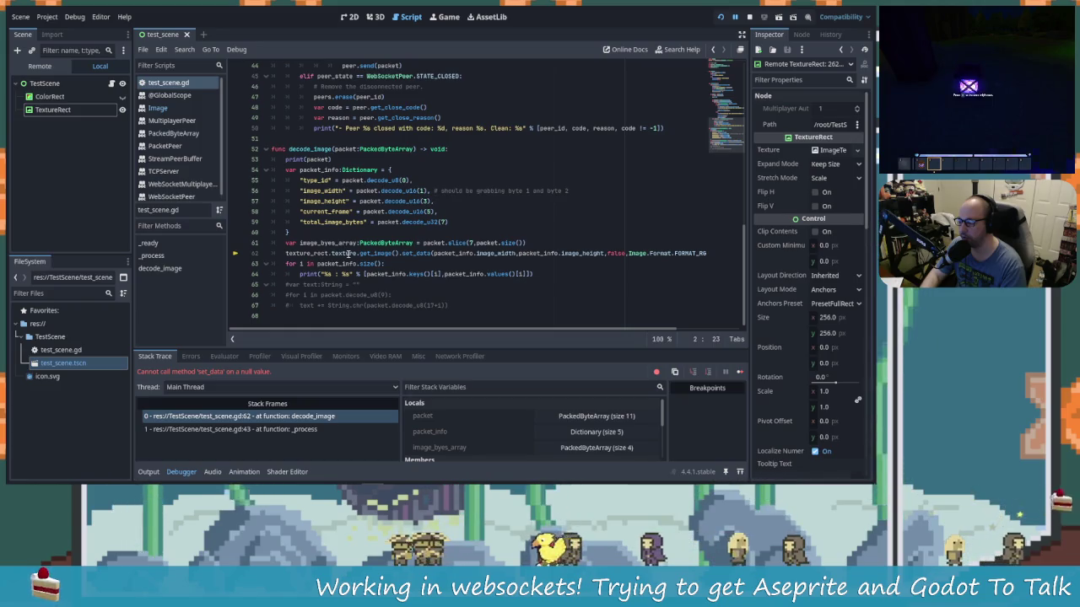
left_click(352, 253)
mouse_move(384, 254)
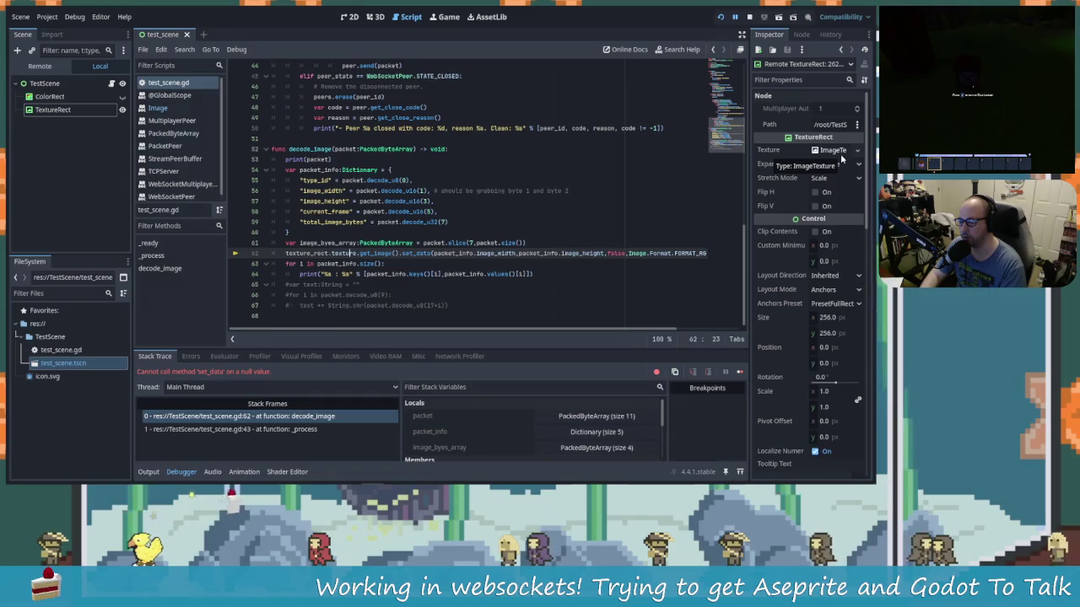
Step: Stop the running scene with F8
key("F8")
left_click(426, 258)
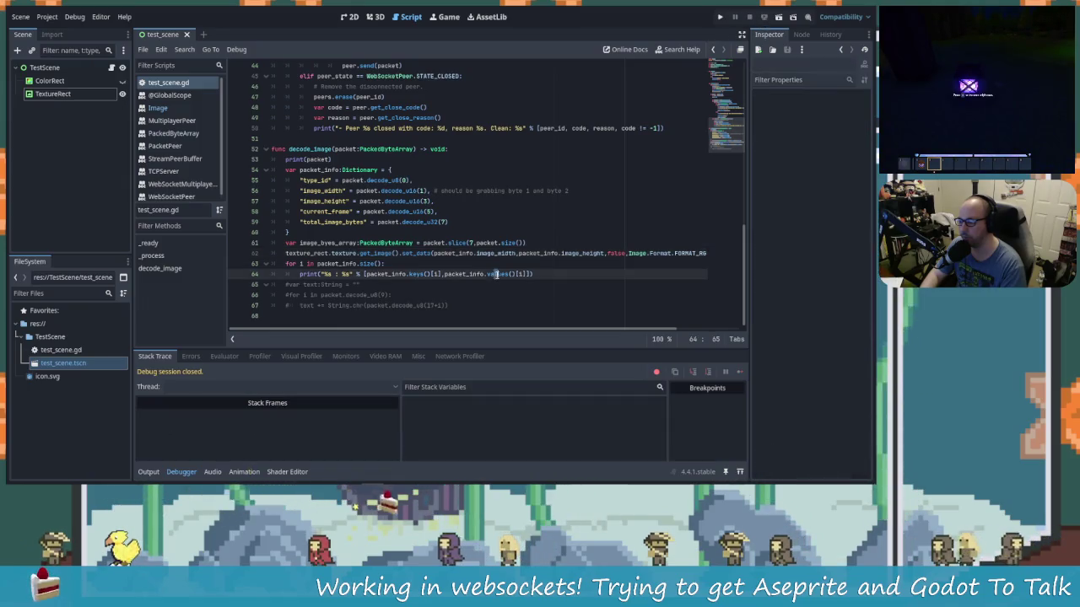
left_click(429, 253)
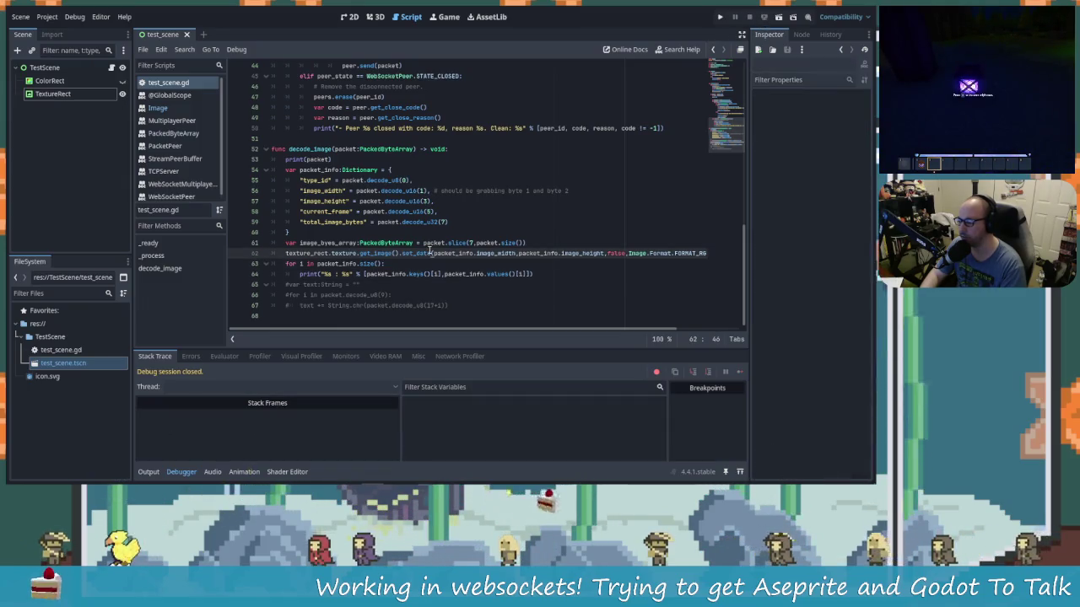
mouse_move(426, 253)
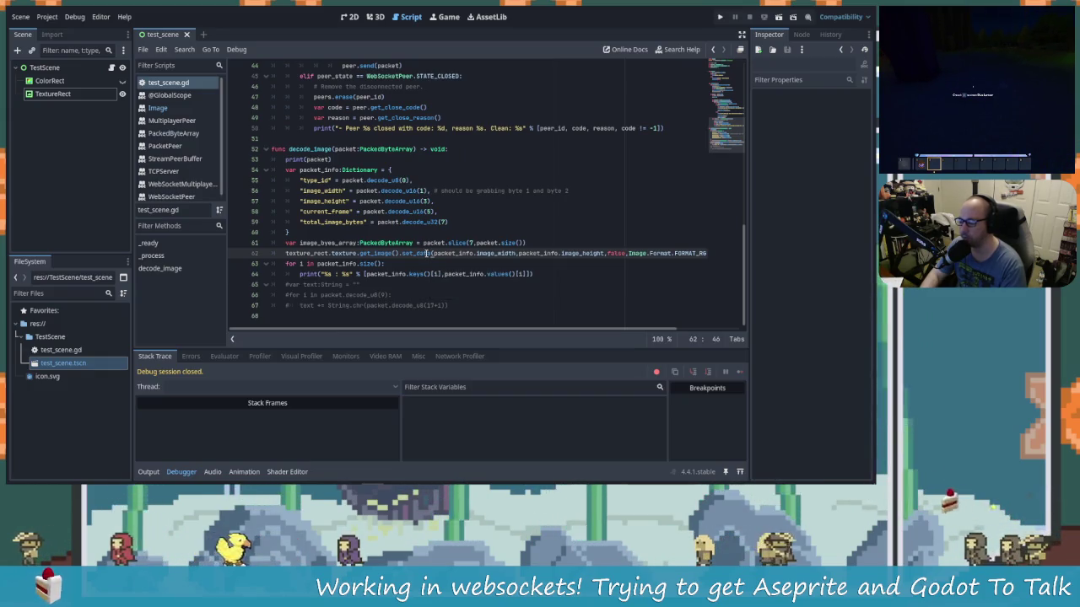
left_click_drag(557, 329, 620, 329)
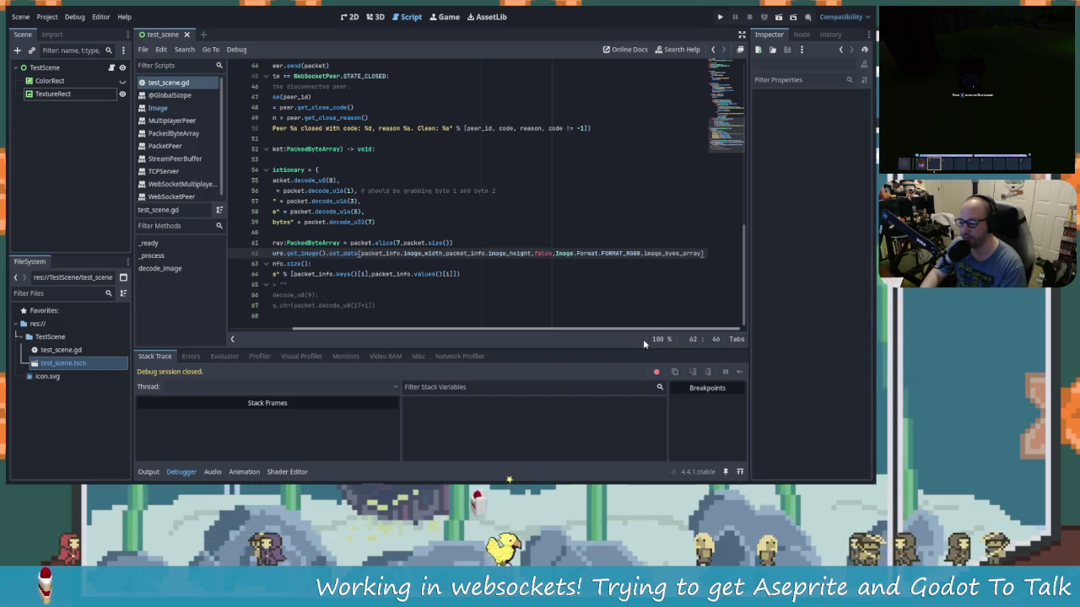
scroll(363, 242, "left", 3)
Step: Save, then begin a new line 62 after the image_byes_array slice for a print() call
left_click(535, 243)
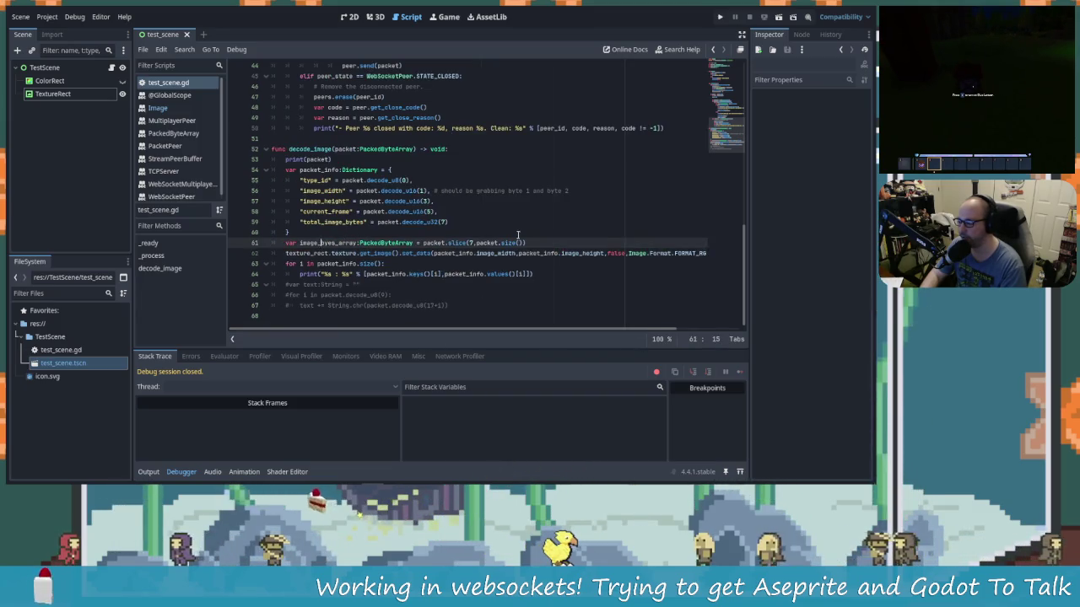
key("ctrl+s")
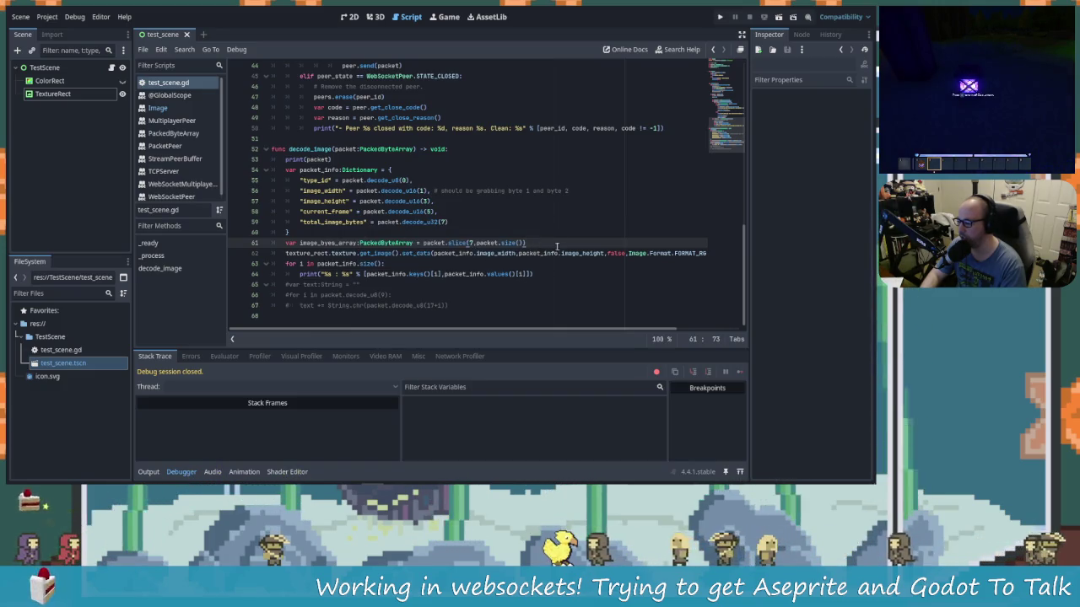
key("Return")
type("va")
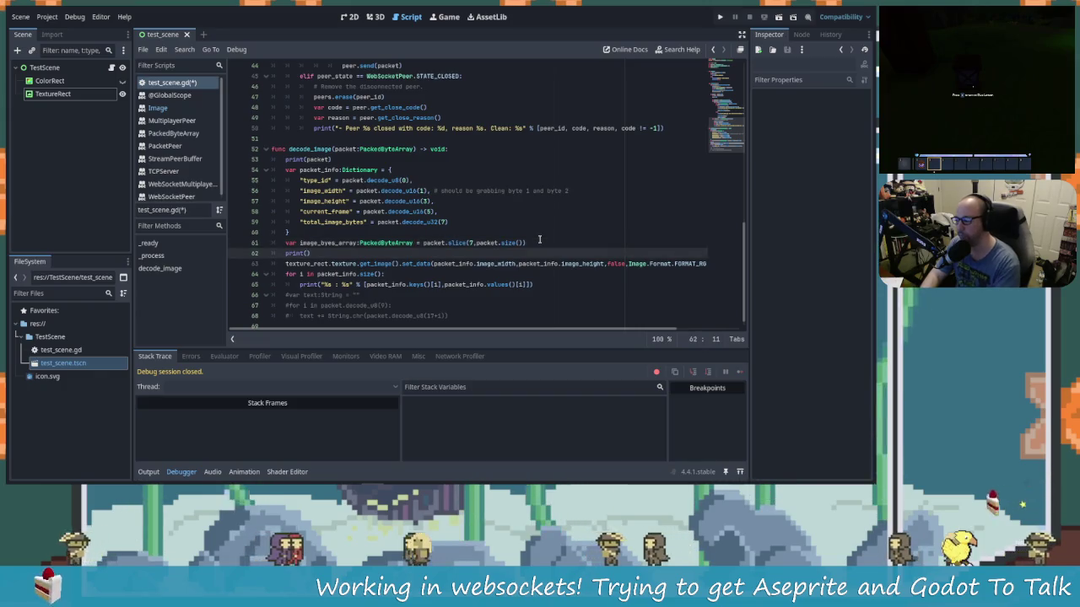
Step: Make line 62 print image_byes_array and save the script
type("im")
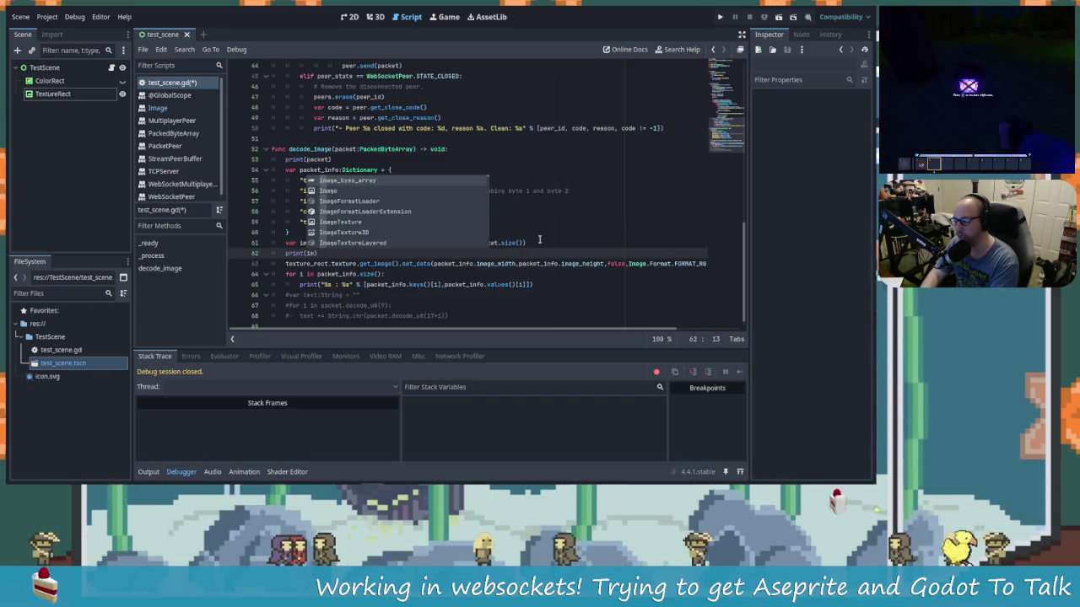
key("Return")
key("ctrl+s")
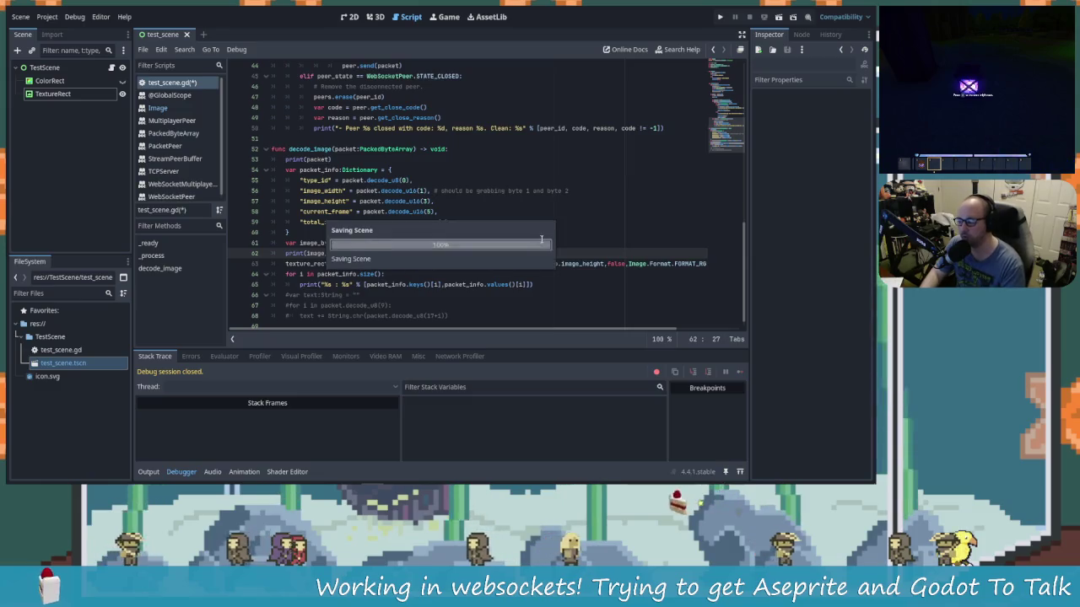
Step: Comment out the TextureRect set_data line 63 with a leading #
left_click(286, 264)
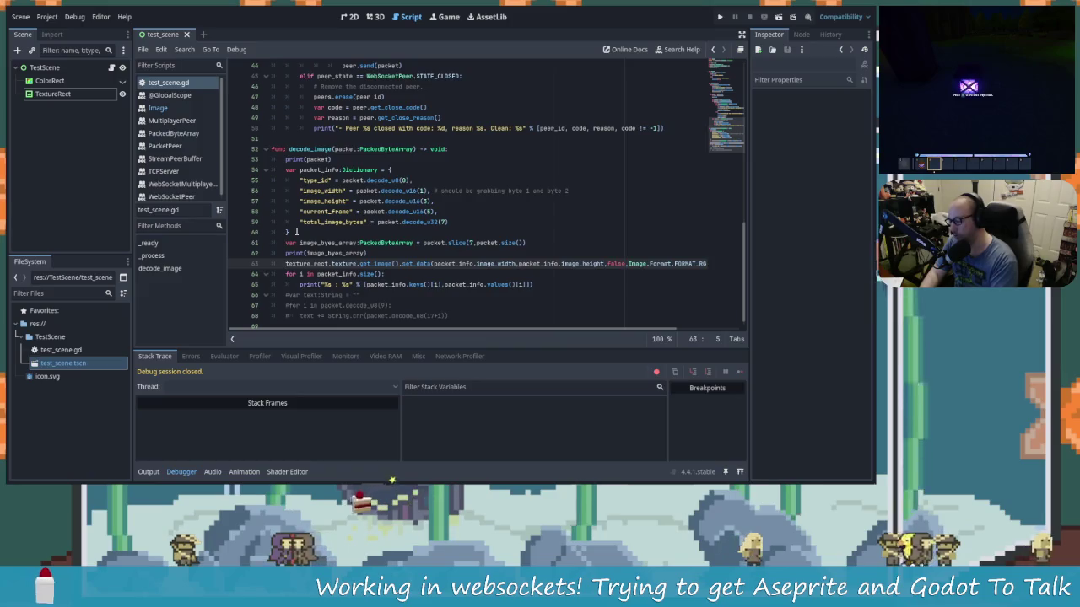
type("$")
key("ctrl+s")
key("BackSpace")
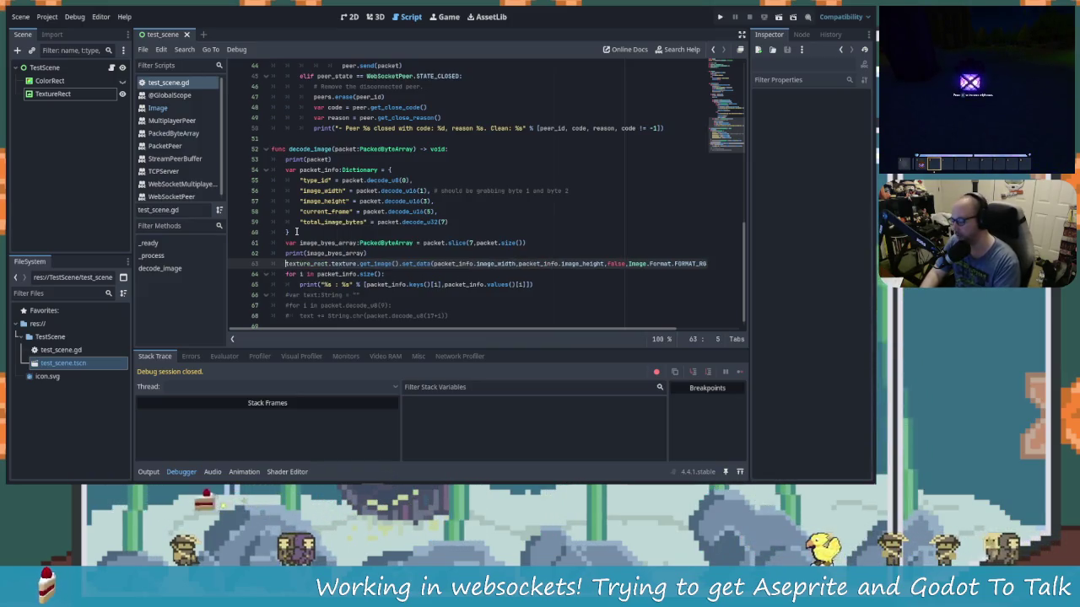
type("#")
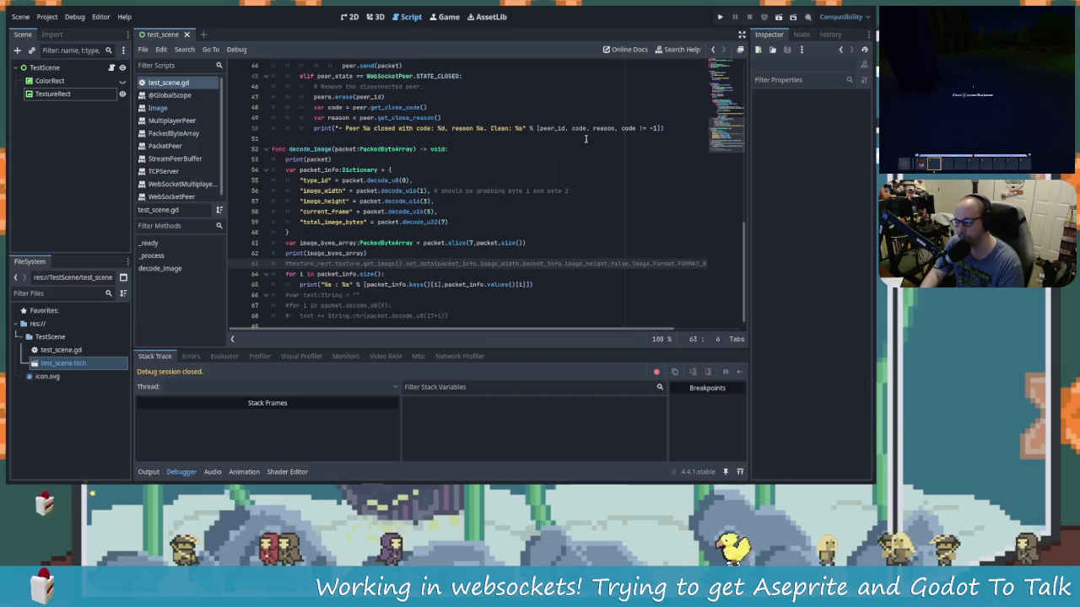
Step: Run the test scene to start the WebSocket server, then bring Aseprite forward
left_click(721, 18)
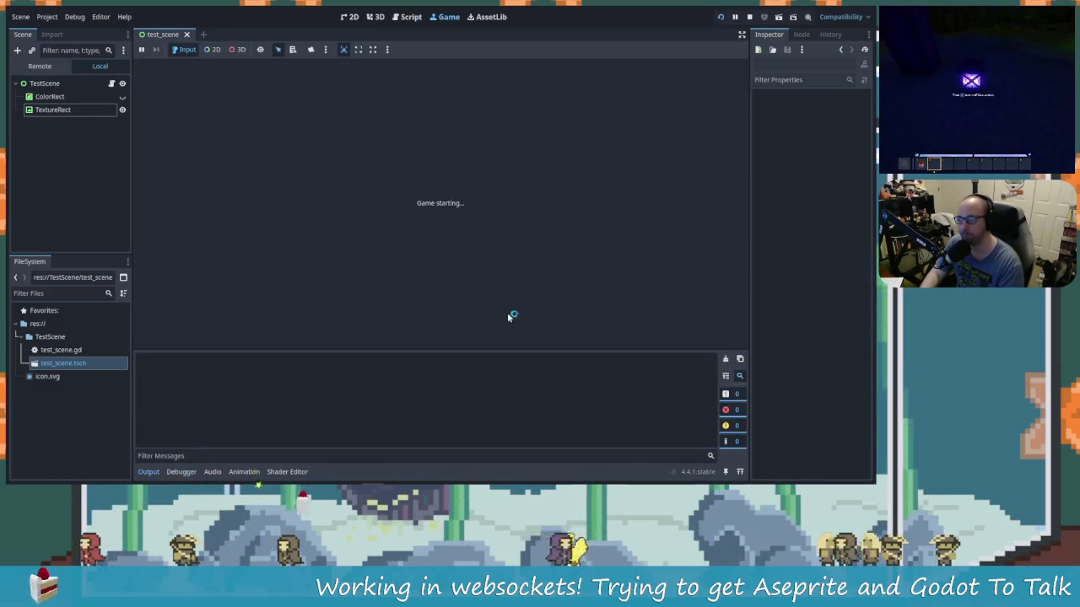
key("alt+Tab")
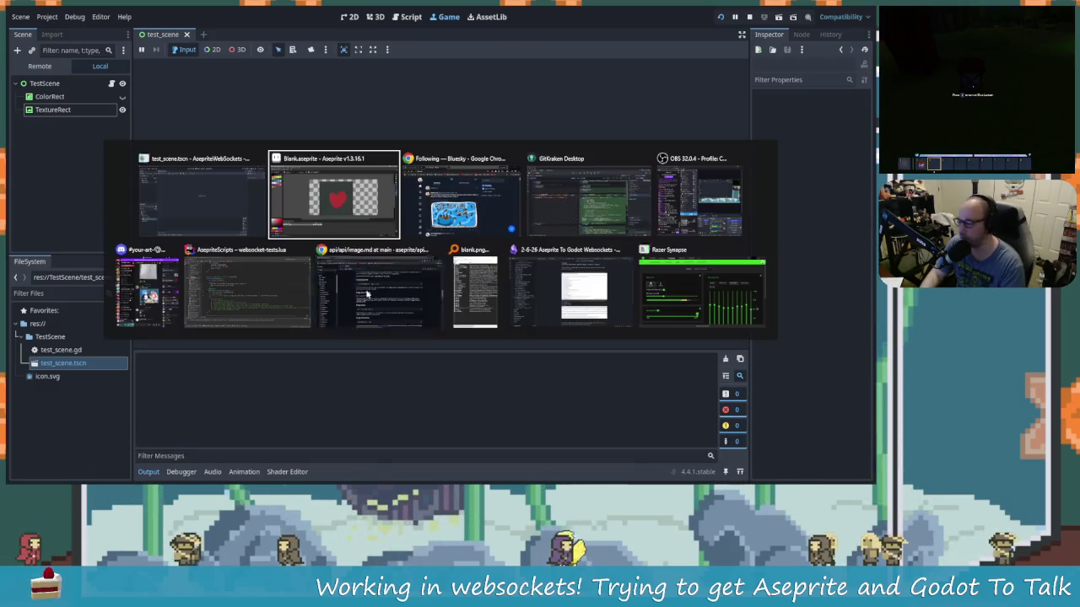
key("alt+shift+Tab")
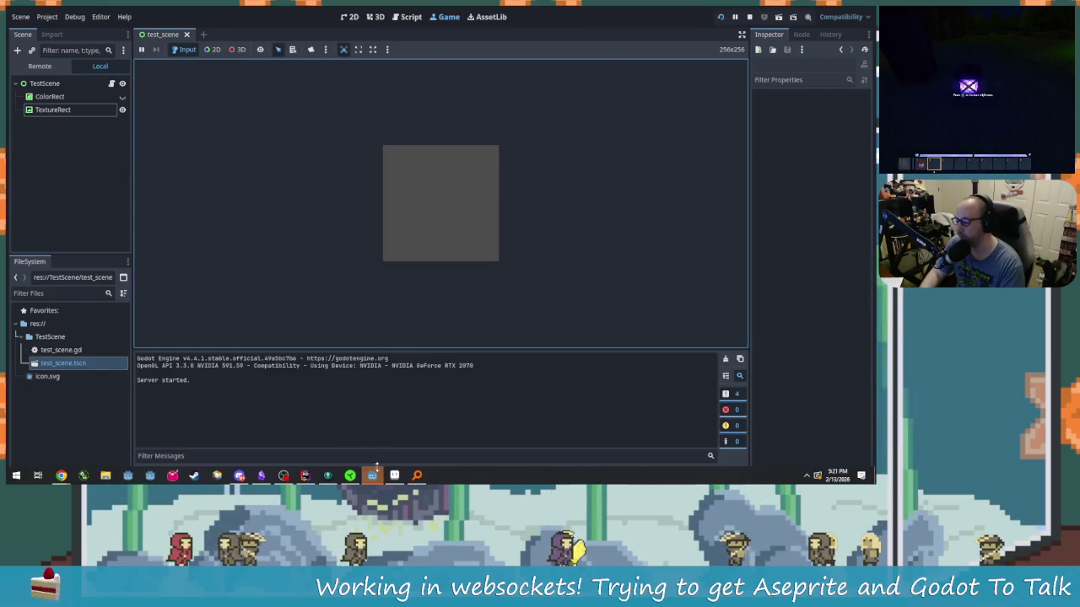
key("alt+Tab")
left_click(377, 203)
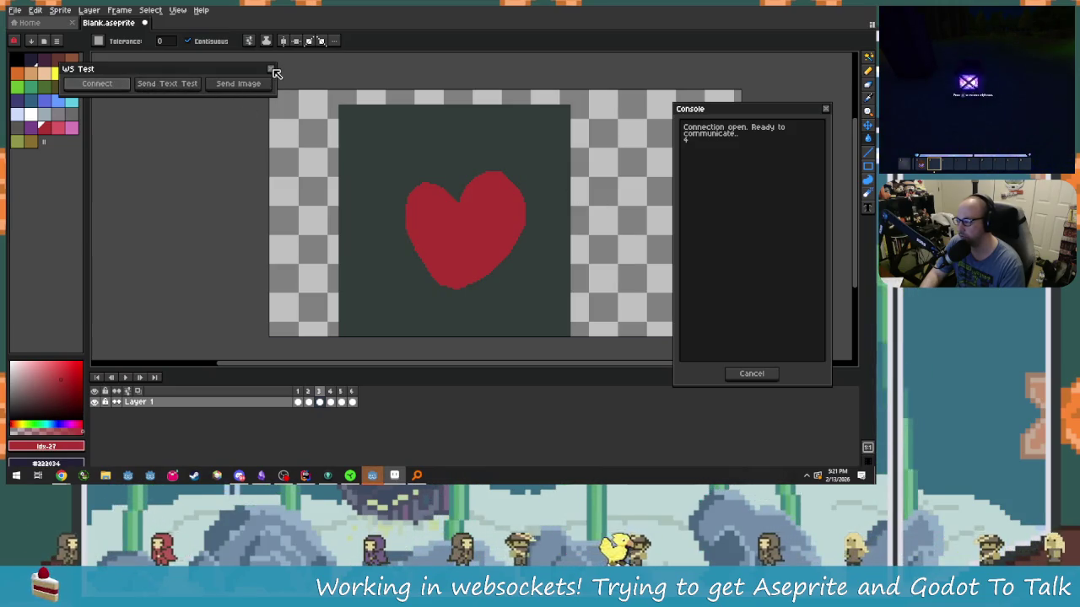
Step: Send the heart image from Aseprite's WS Test dialog and return to the running Godot game
left_click(263, 86)
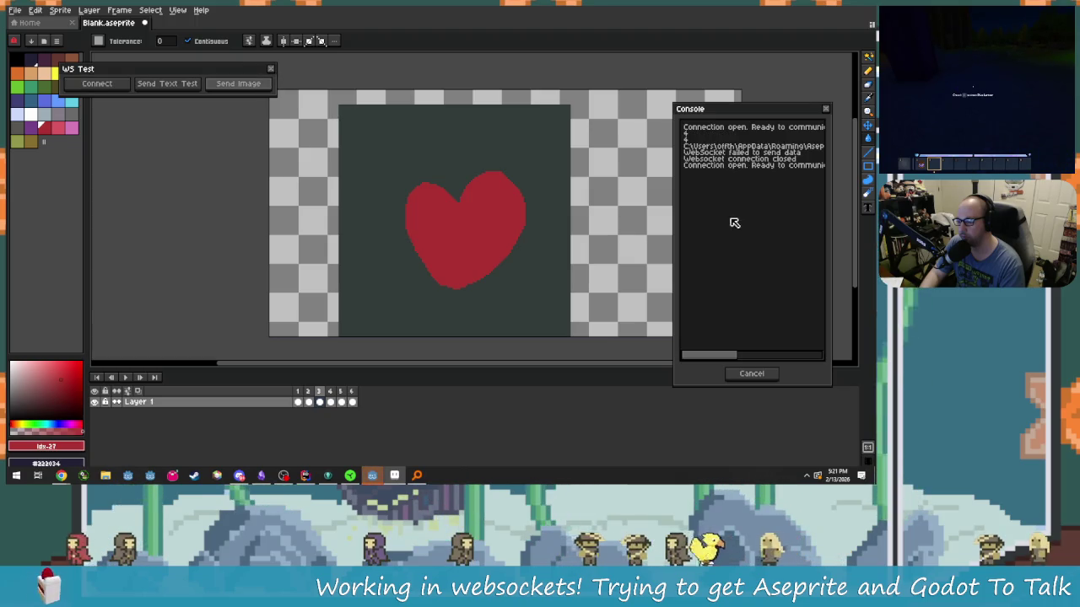
key("alt+Tab")
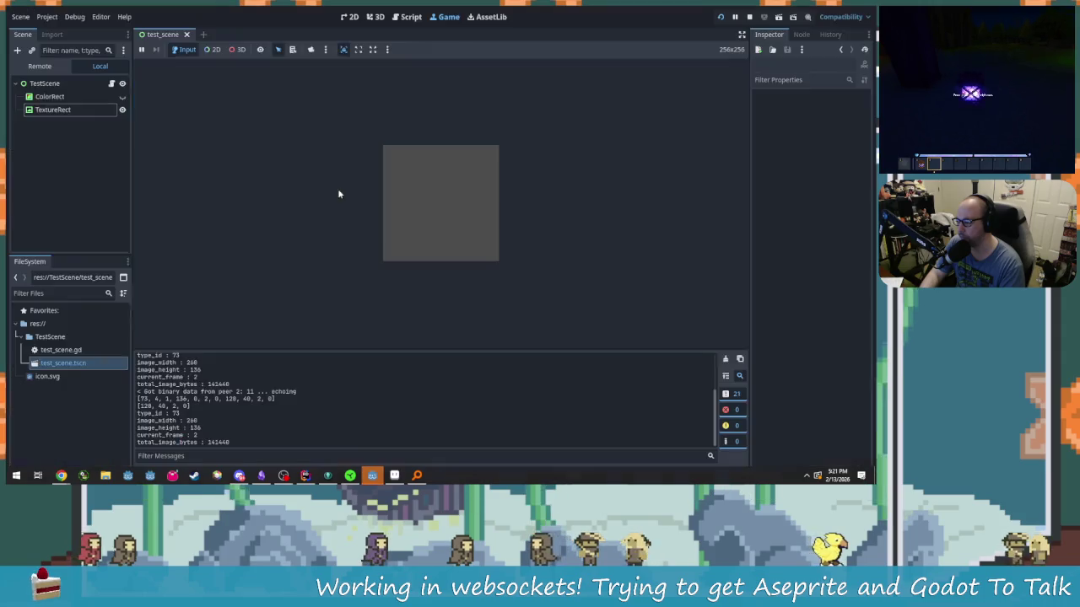
left_click(337, 194)
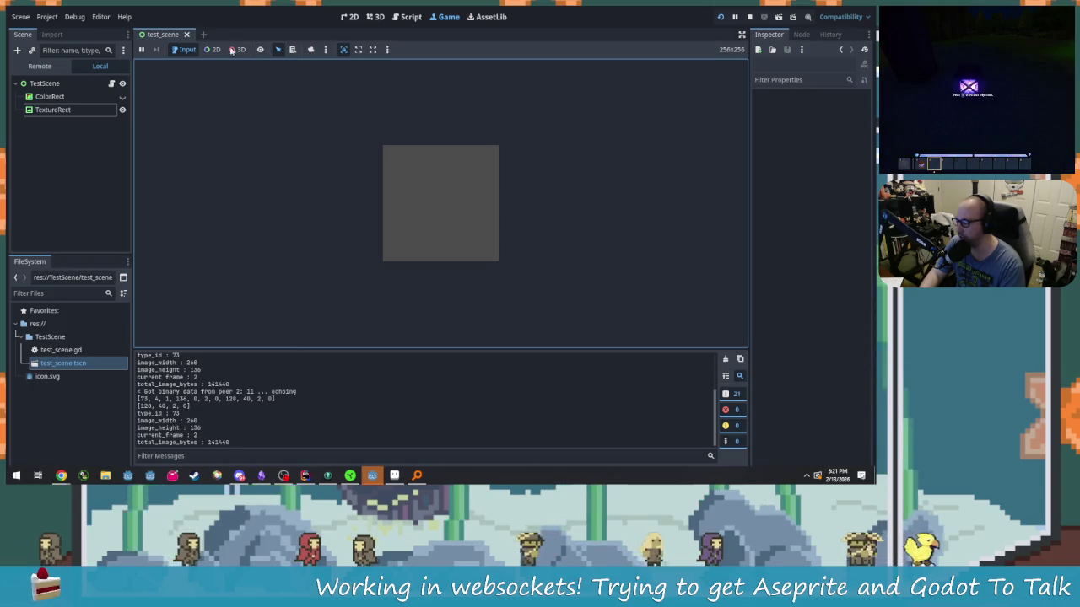
Step: Insert a blank line after print(image_byes_array) on line 62 of test_scene.gd
left_click(408, 17)
left_click(385, 274)
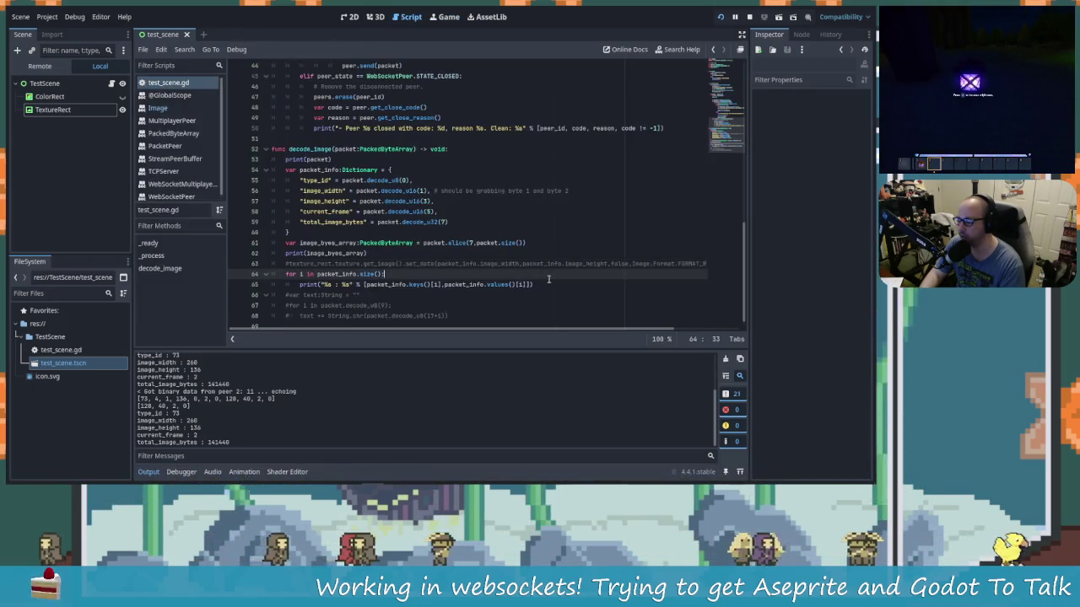
scroll(633, 333, "right", 3)
scroll(592, 330, "left", 3)
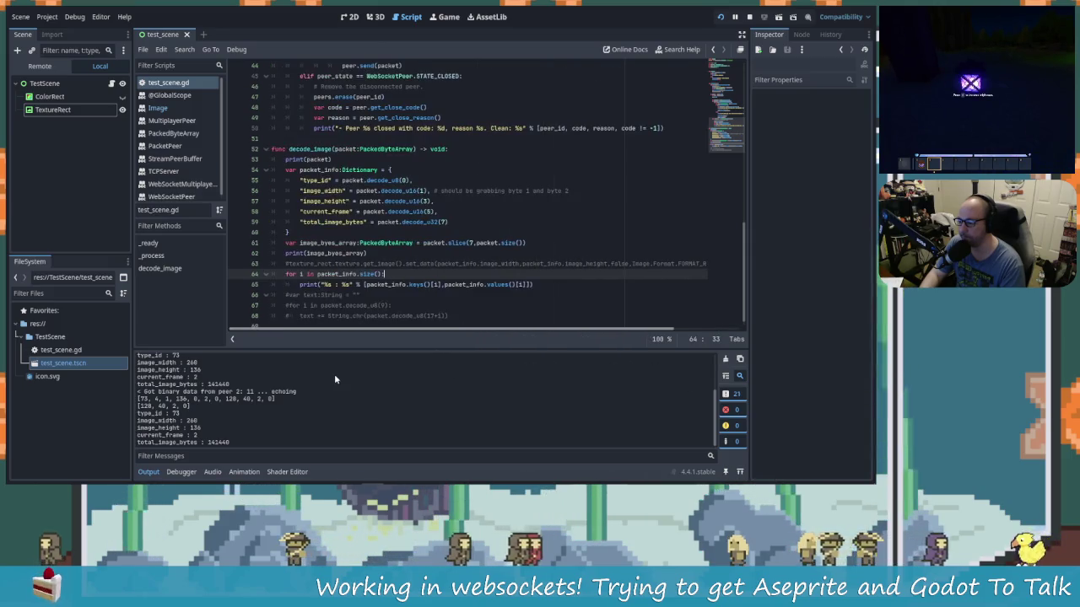
left_click(382, 253)
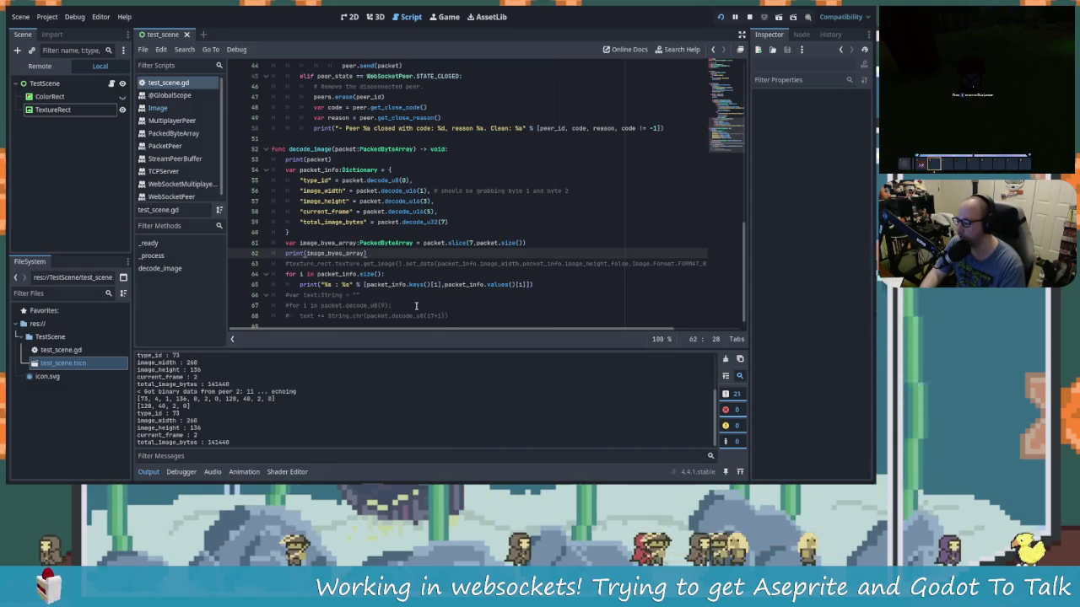
key("Return")
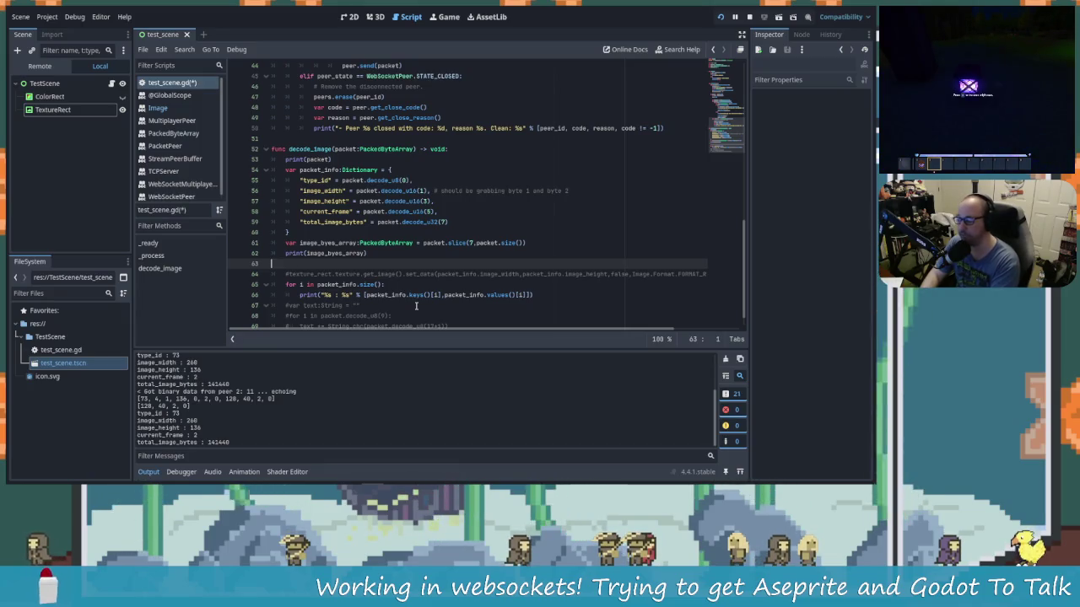
key("alt+Tab")
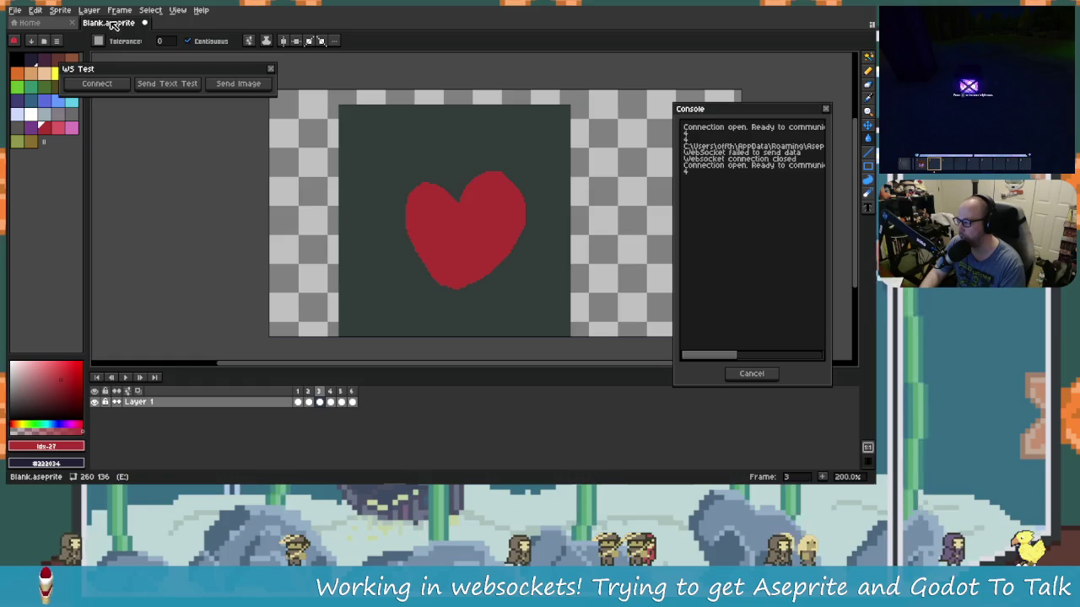
Step: Inspect the heart's red foreground colour, ac3232, in Aseprite, then return to Godot
left_click(89, 10)
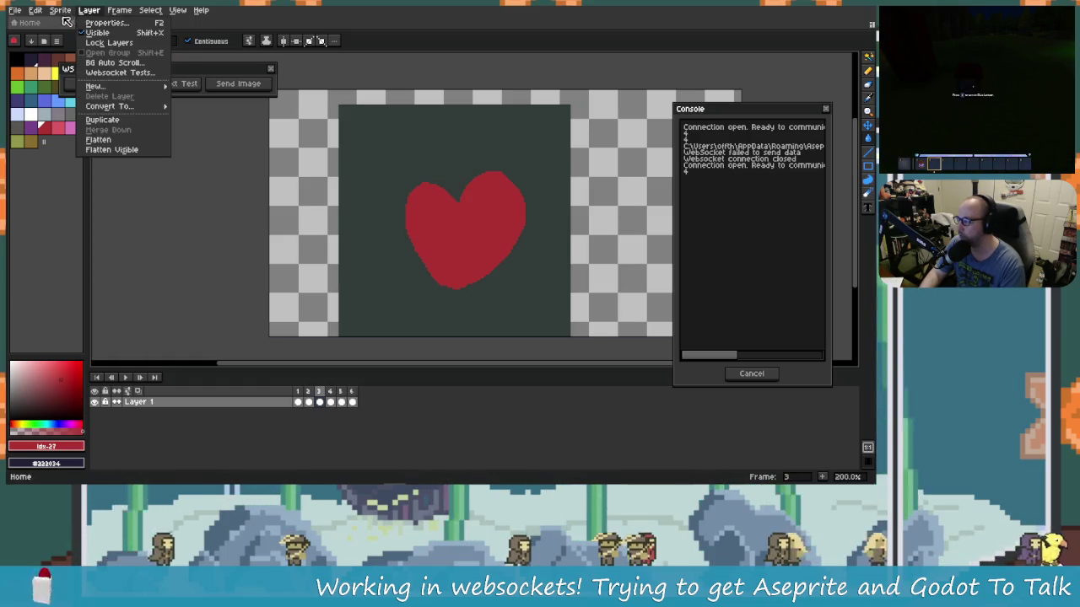
key("alt+Tab")
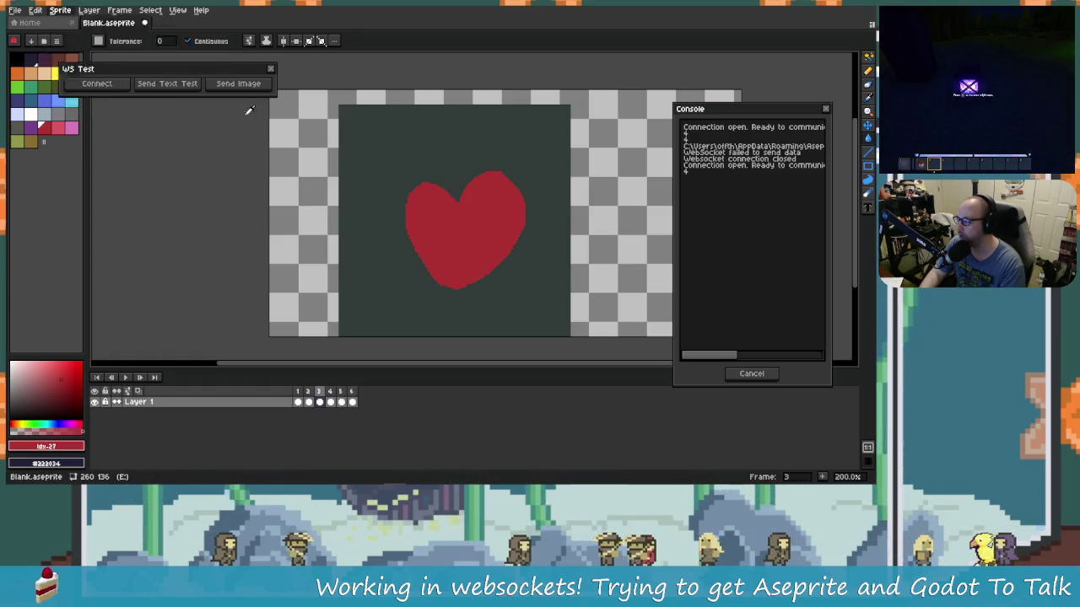
key("alt+Tab")
left_click(76, 446)
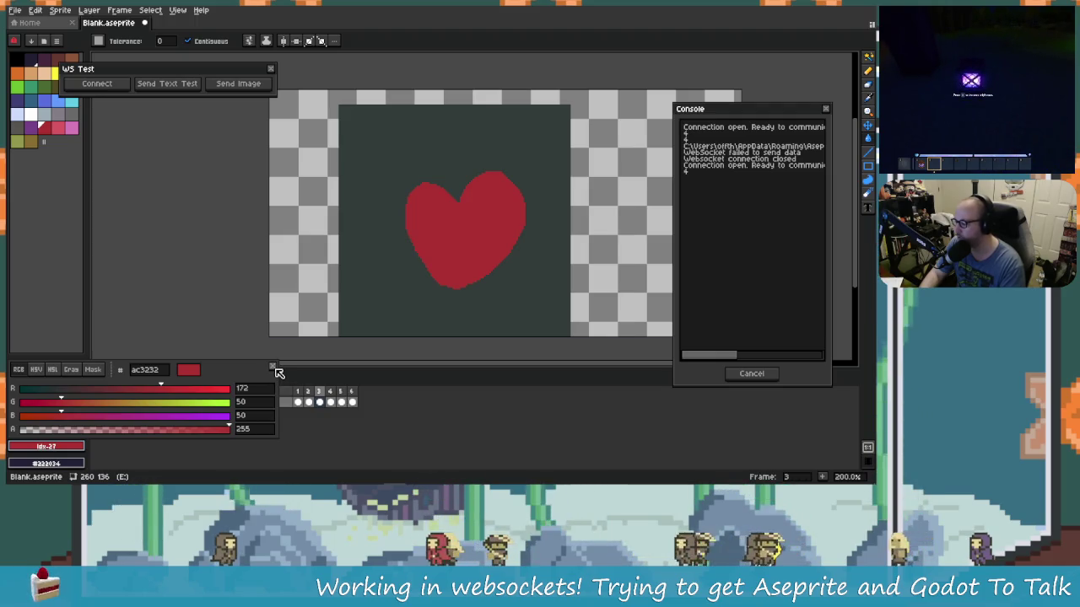
left_click(274, 369)
key("alt+Tab")
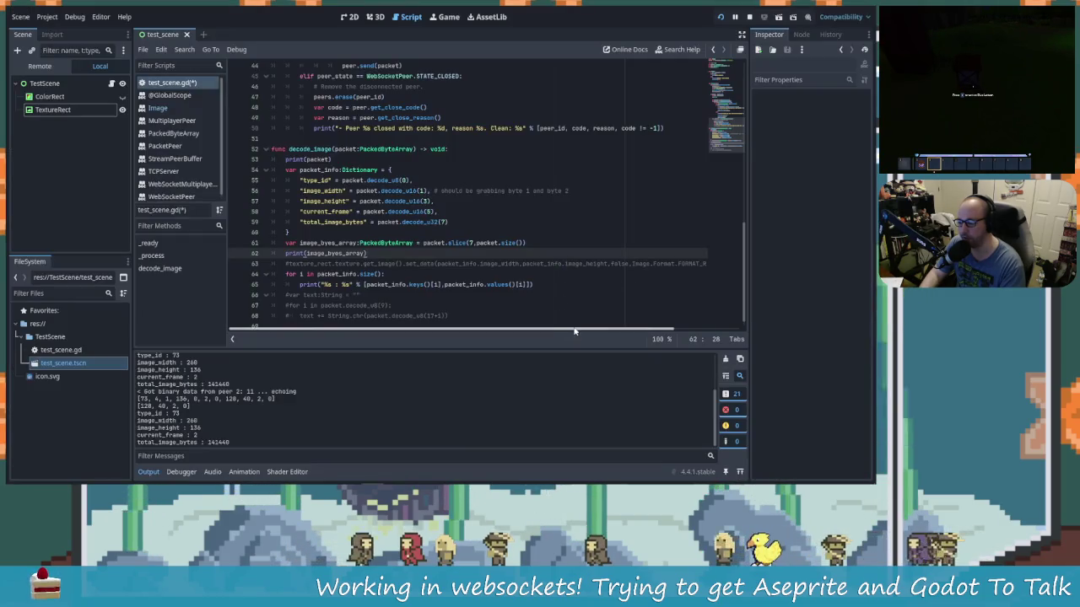
Step: Uncomment the TextureRect set_data line 63 and save the script
scroll(628, 338, "right", 3)
left_click(641, 265)
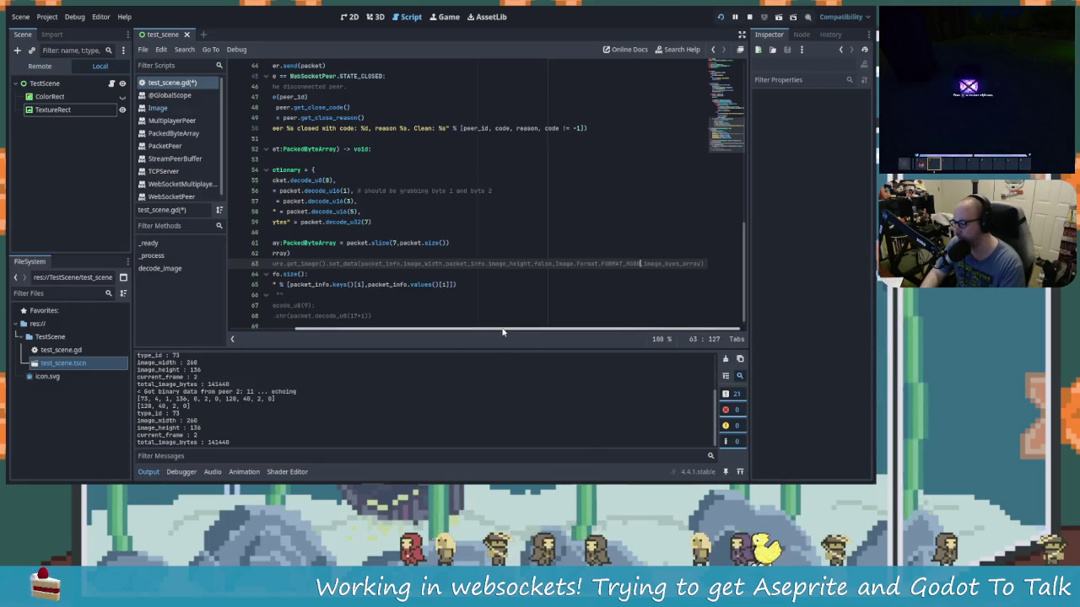
left_click_drag(506, 329, 358, 327)
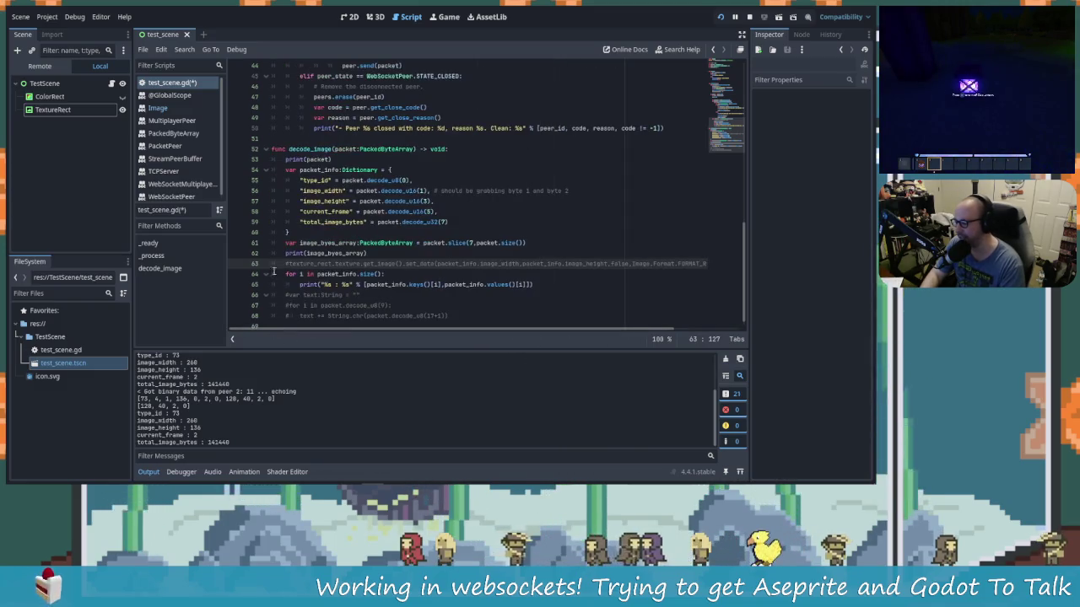
key("ctrl+k")
key("ctrl+s")
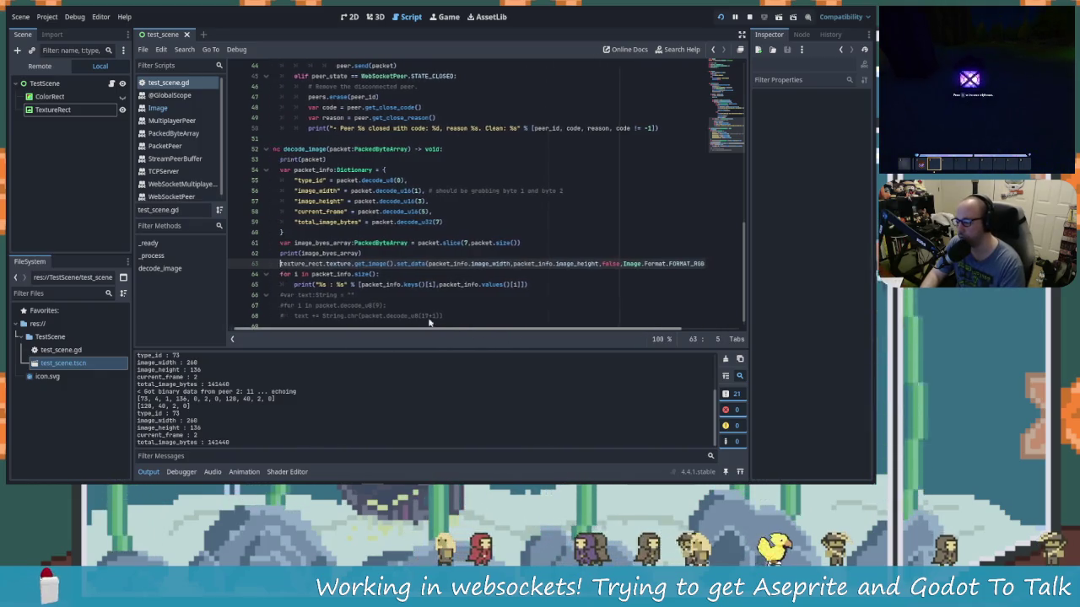
Step: Show the documentation tooltip for get_image on line 63
left_click(340, 253)
left_click(363, 264)
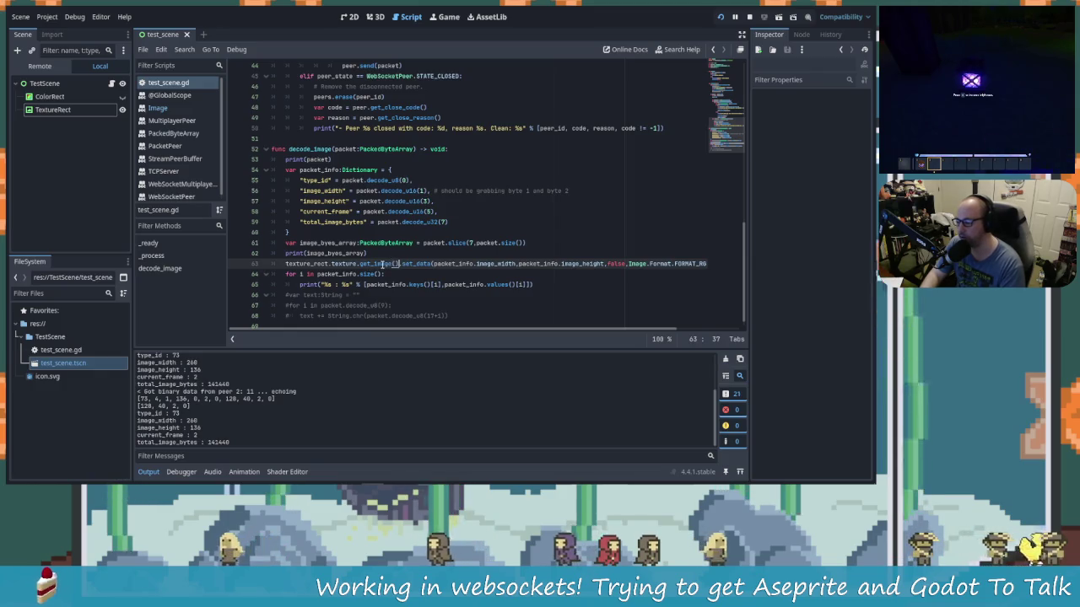
mouse_move(382, 263)
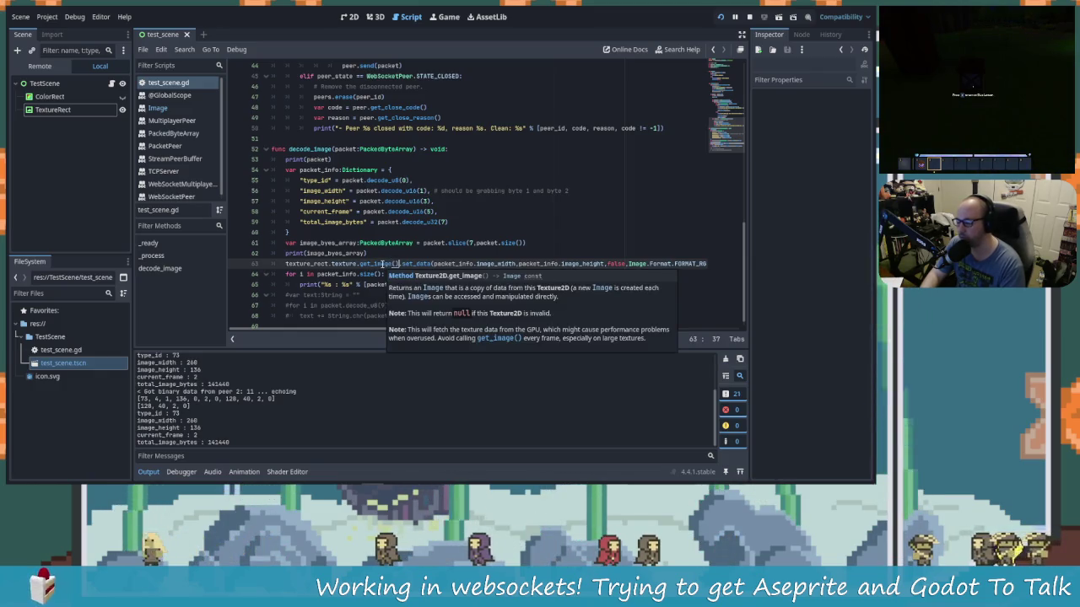
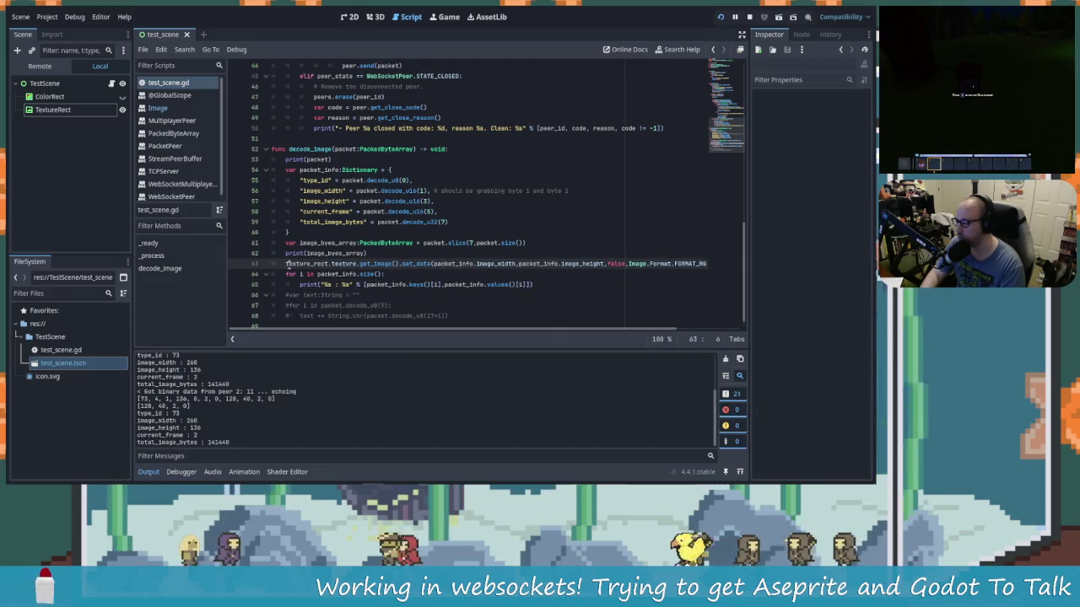
Step: Insert an unfinished 'texture_rect.texture =' line above the set_data line
key("Up")
key("End")
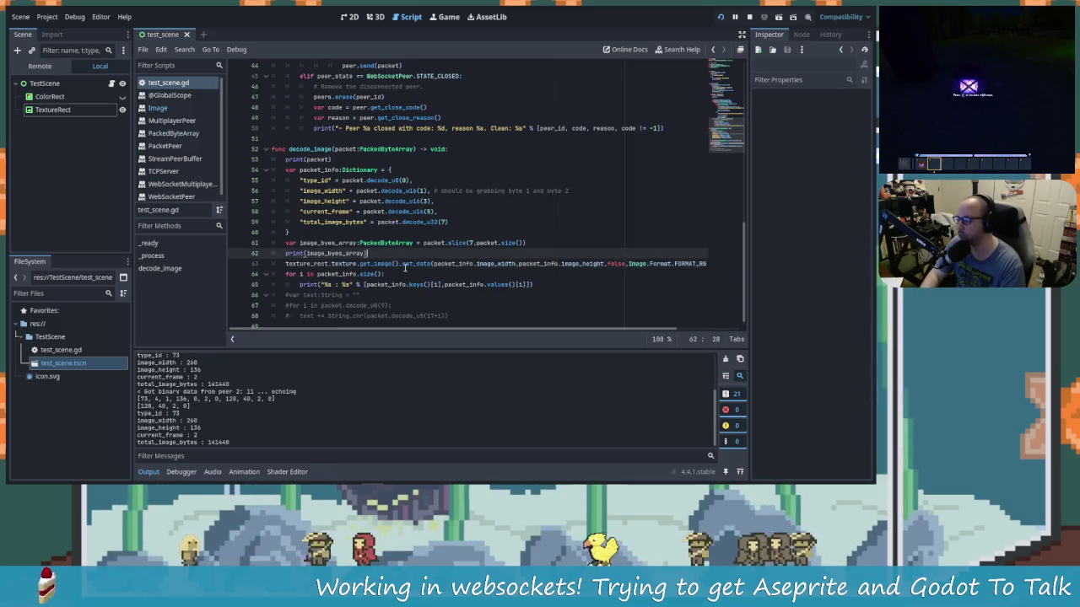
left_click(399, 264)
left_click(390, 253)
key("Return")
type("textu")
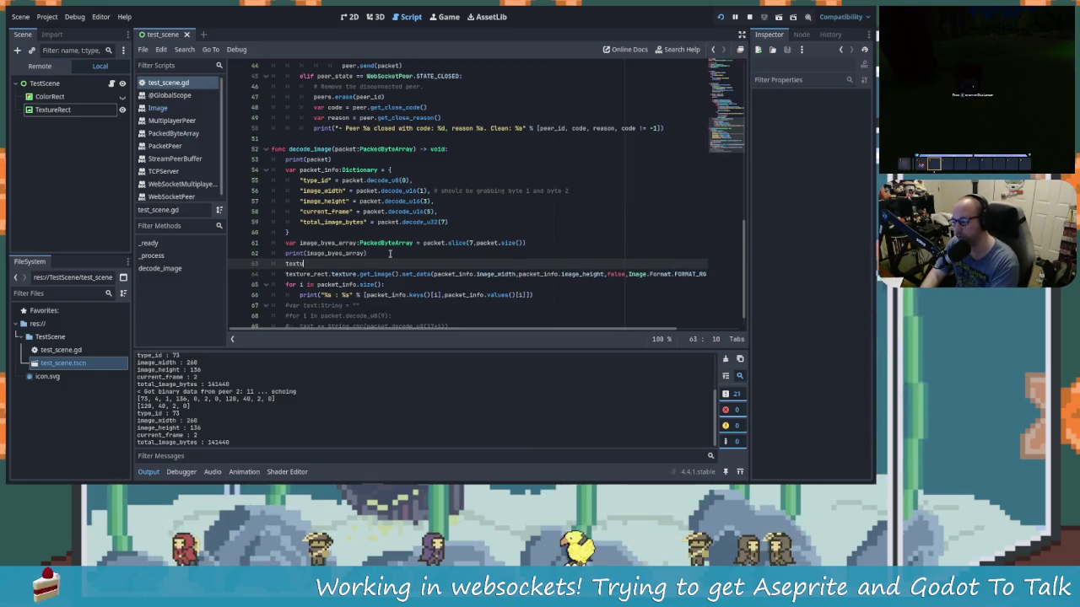
type("r")
key("Return")
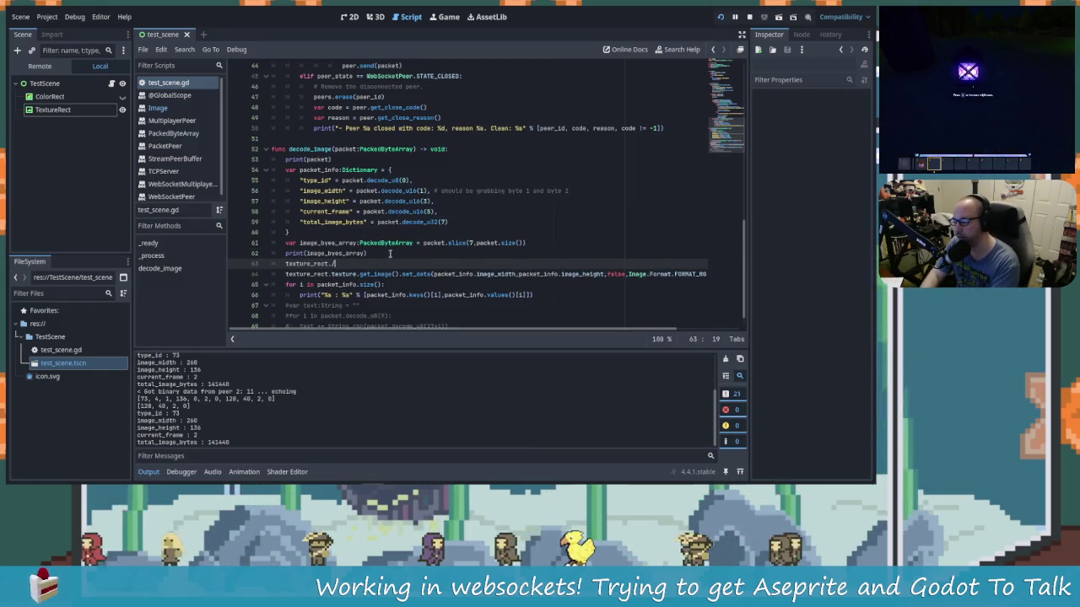
type("texture")
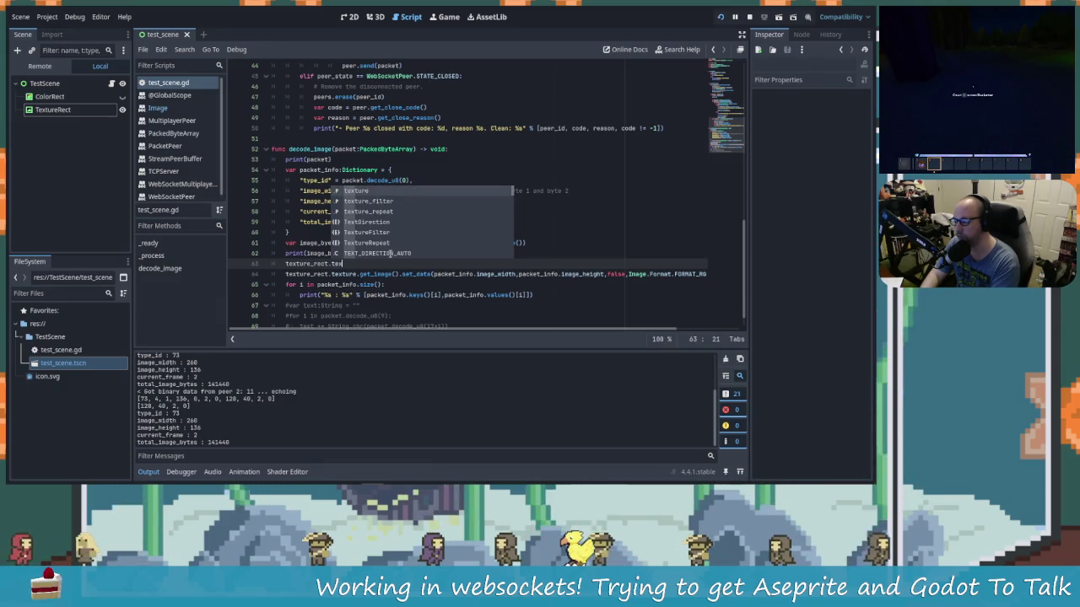
key("Return")
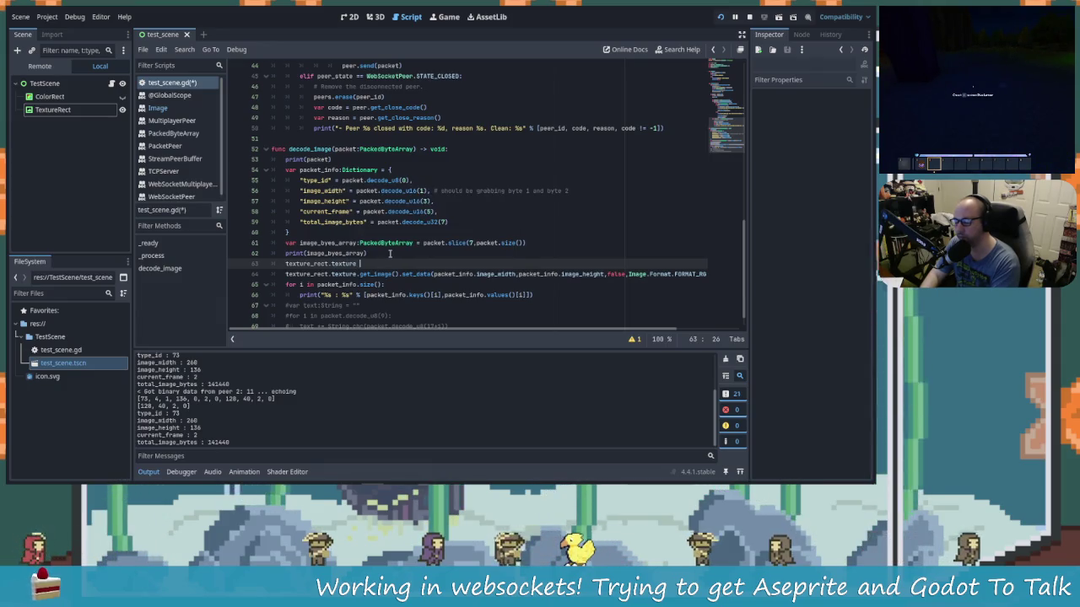
key("BackSpace")
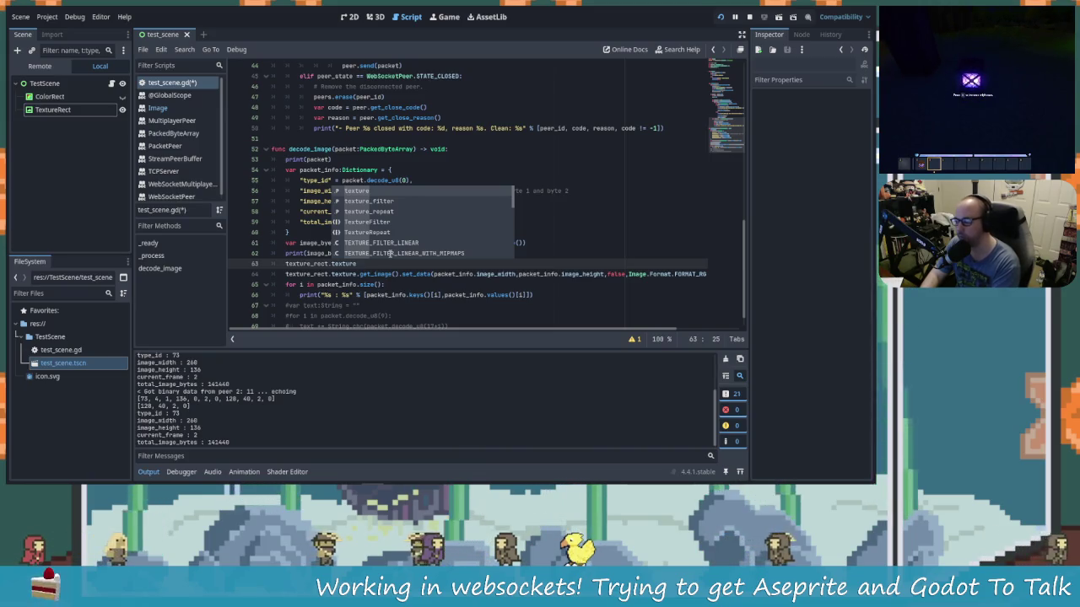
type(" =")
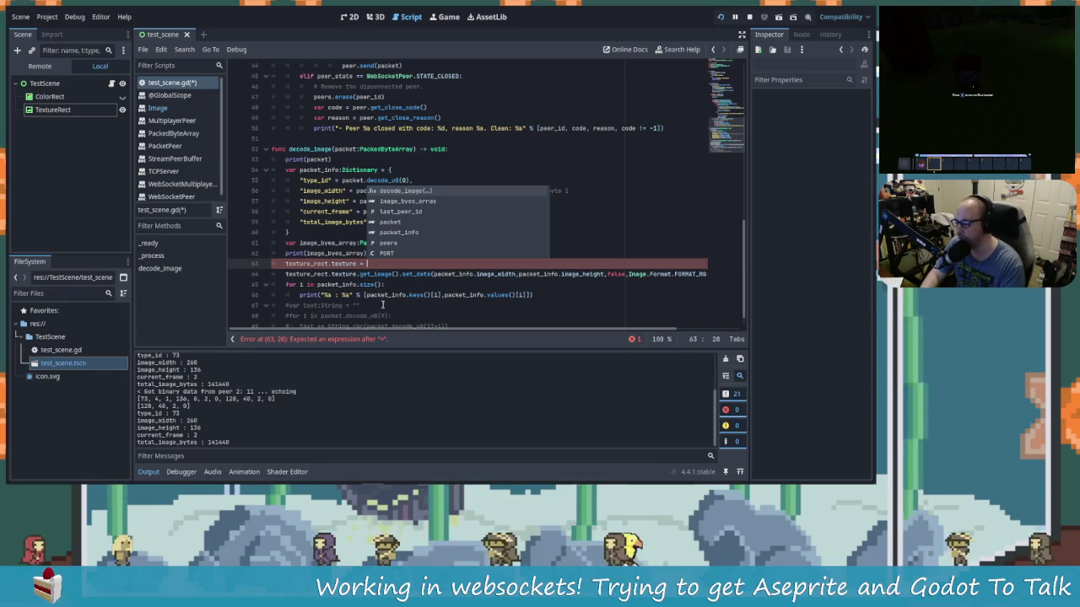
Step: Declare 'var new_image:Texture' above the texture assignment and select the TextureRect node
left_click(376, 284)
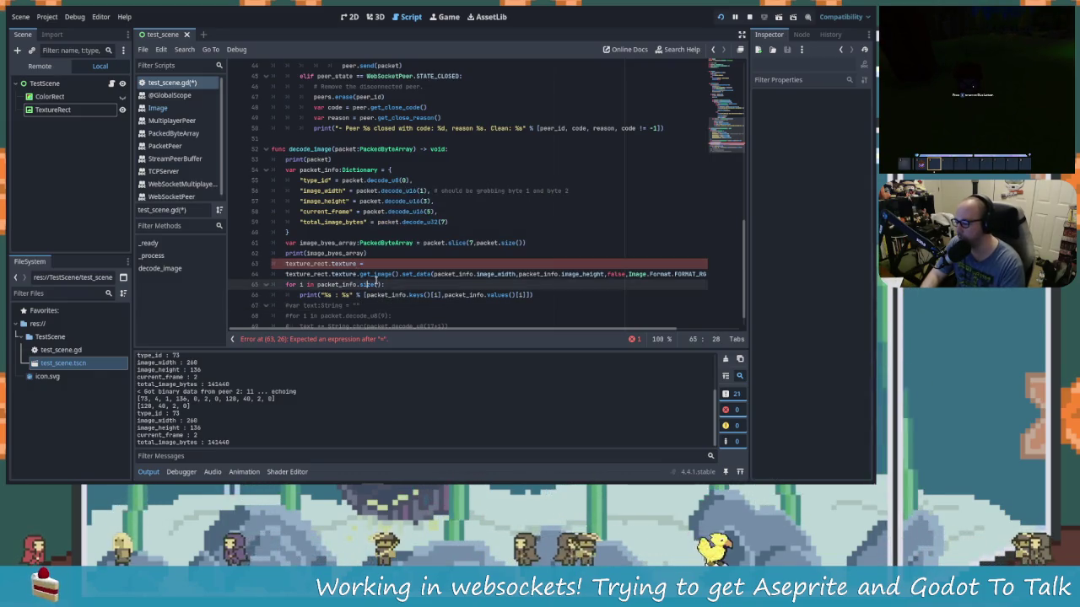
left_click(419, 274)
left_click(369, 263)
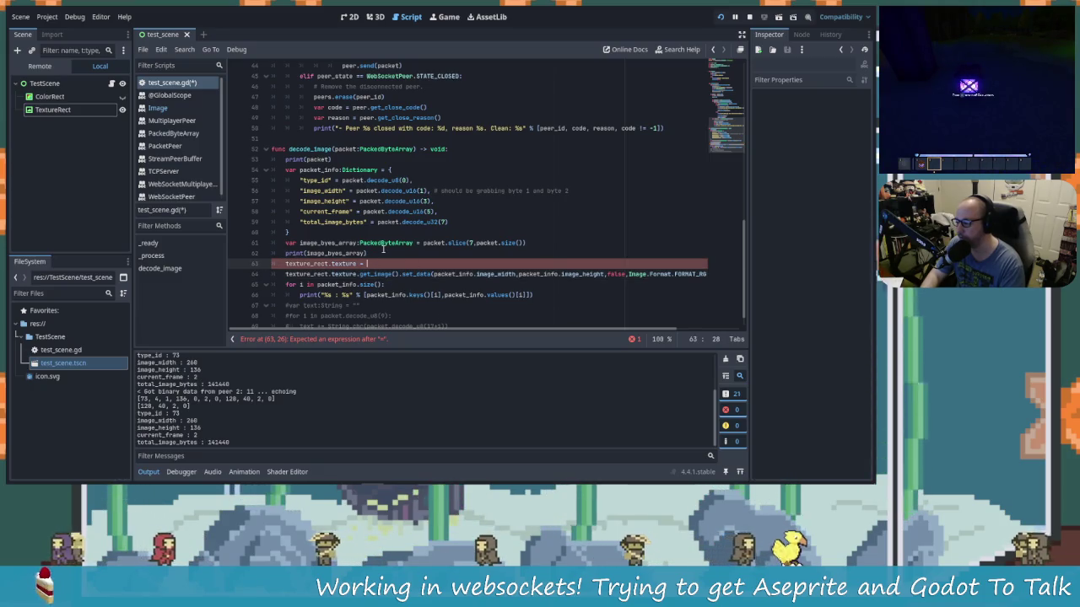
key("ctrl+shift+Return")
type("var ")
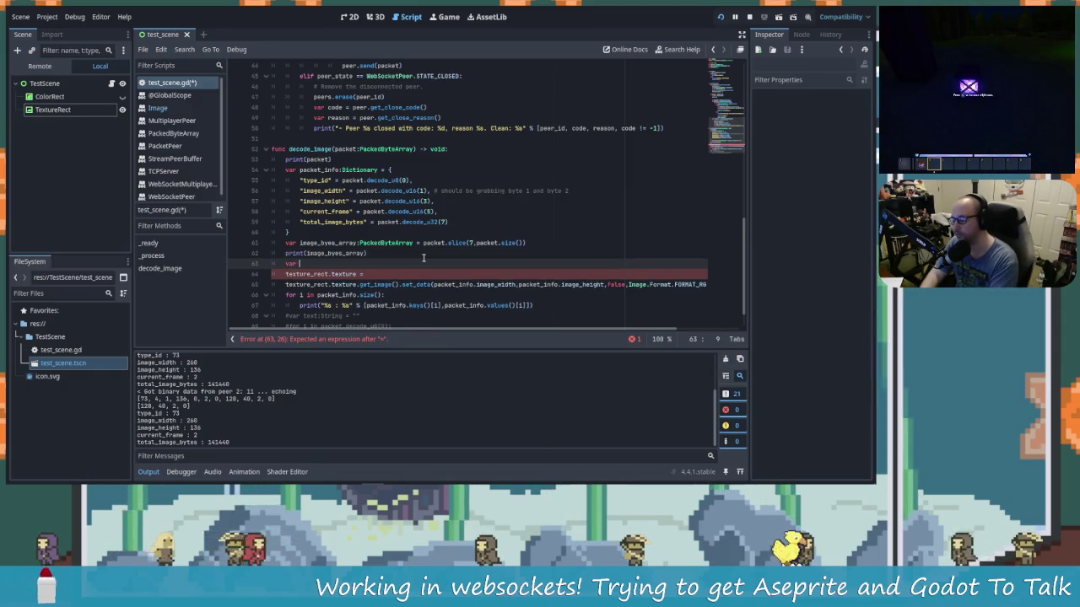
type("new_image:")
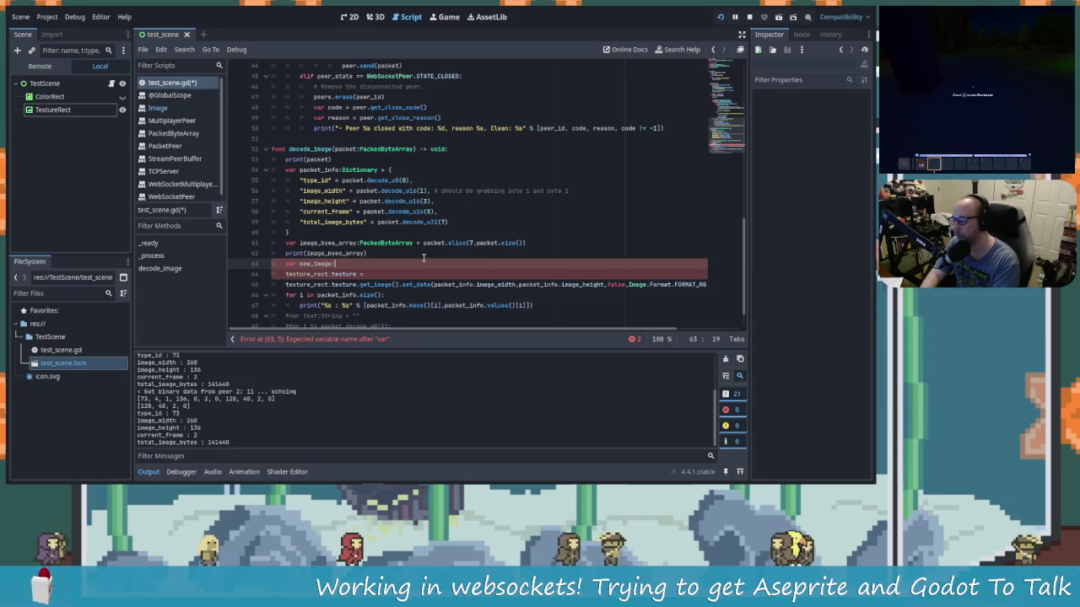
type("Textur")
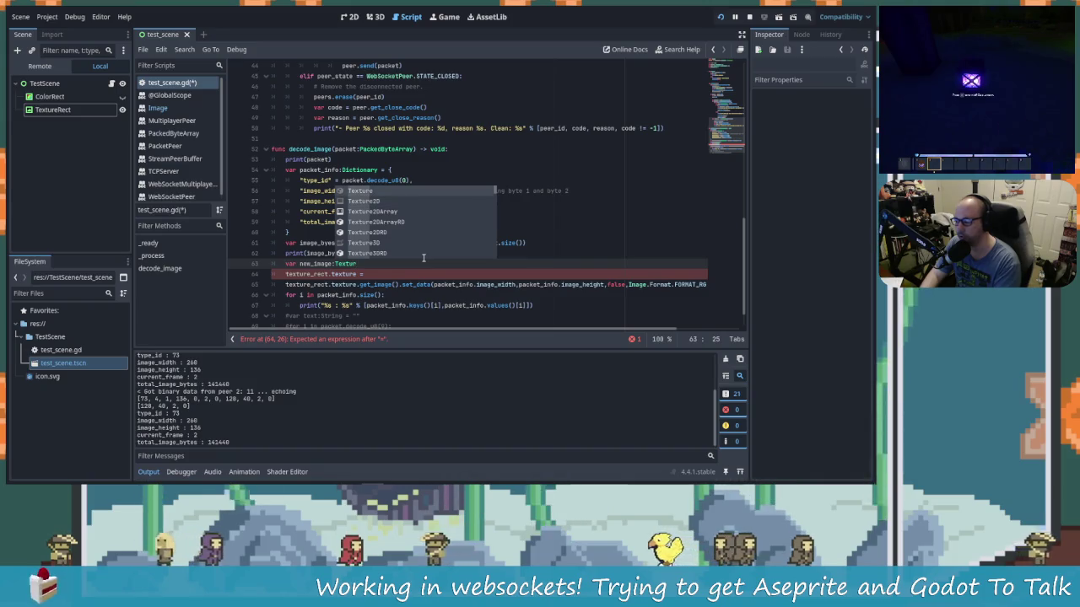
type("e")
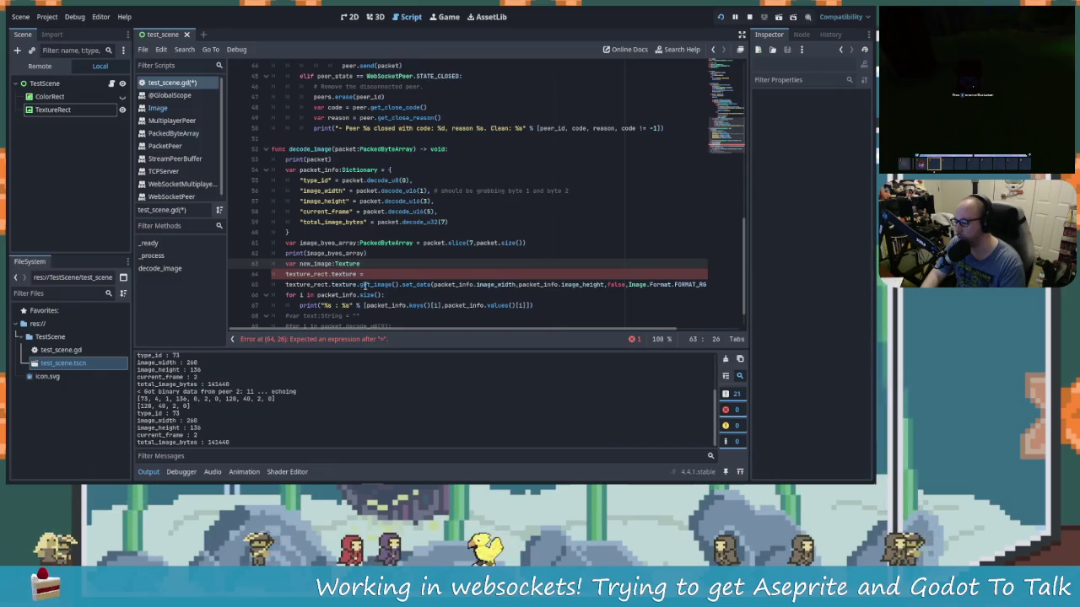
left_click(52, 109)
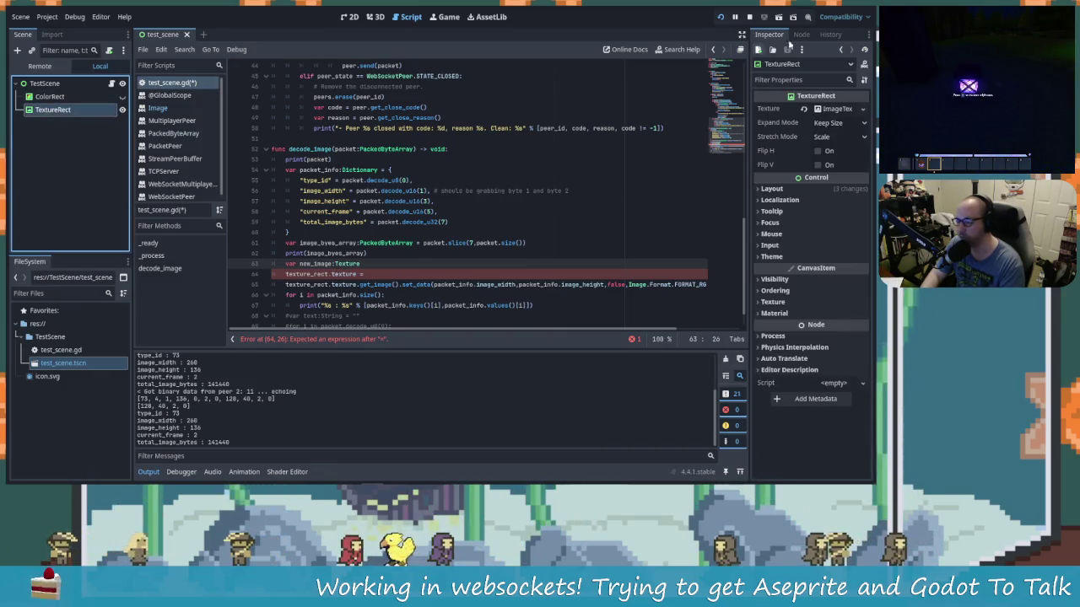
Step: Change the new_image declaration's type from Texture to Image
left_click(364, 263)
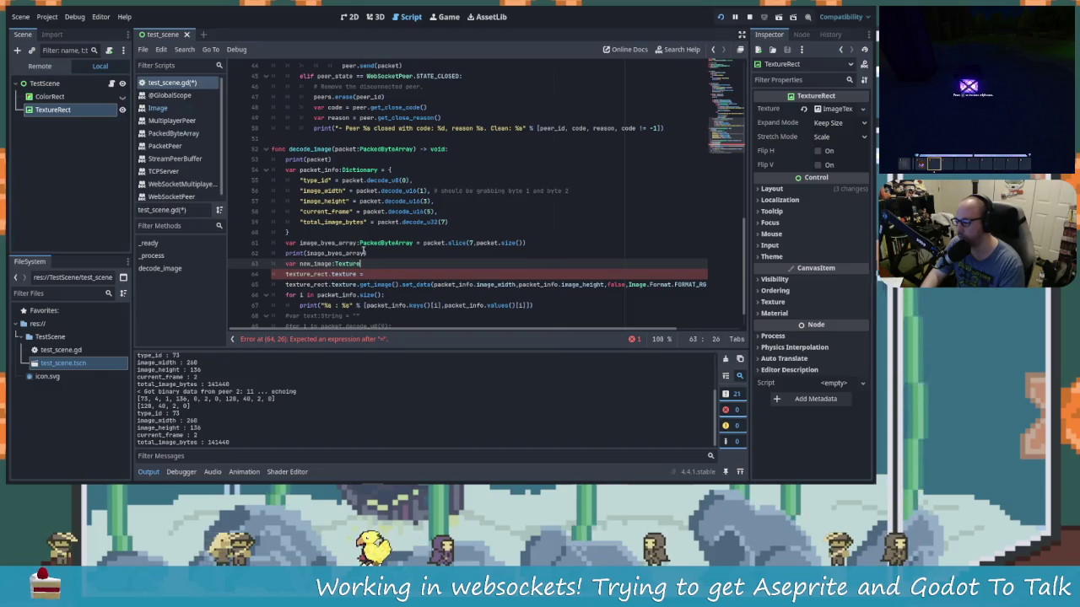
key("BackSpace")
key("BackSpace")
key("BackSpace")
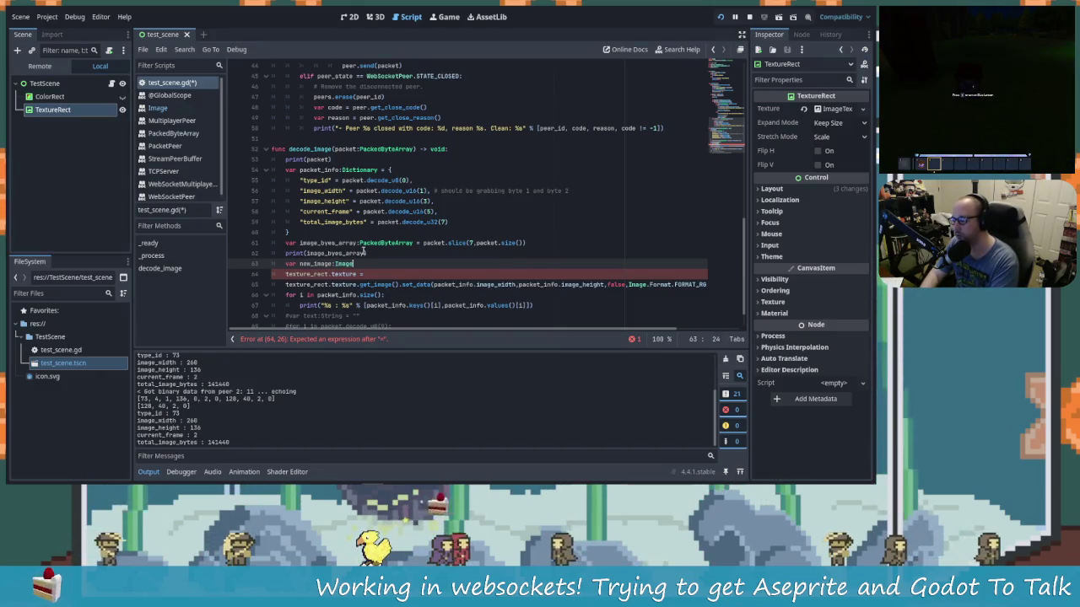
type("mage")
type("Texture")
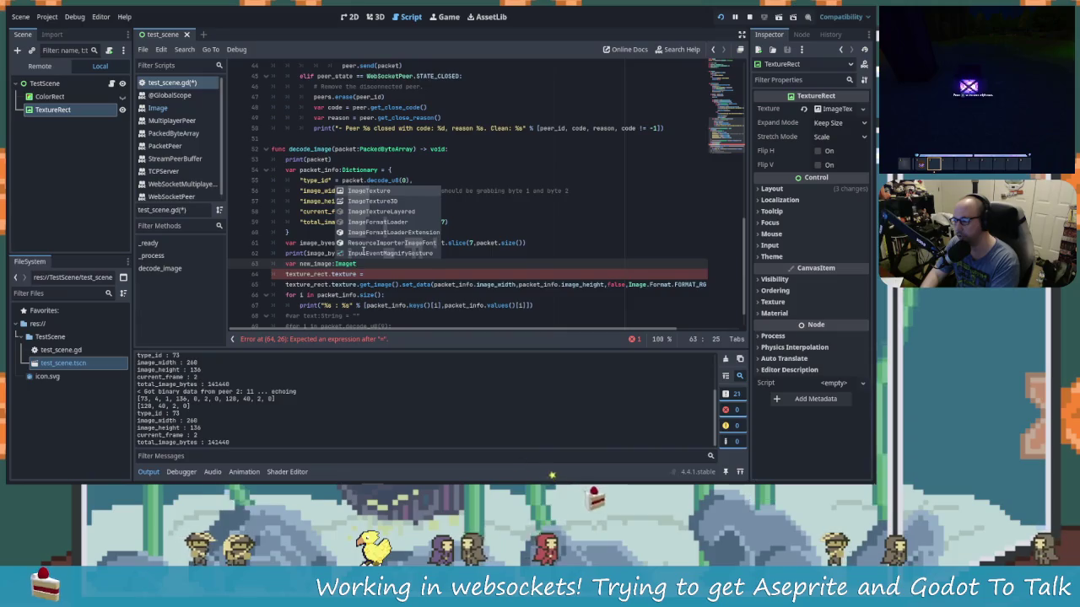
key("Return")
type("new_image.")
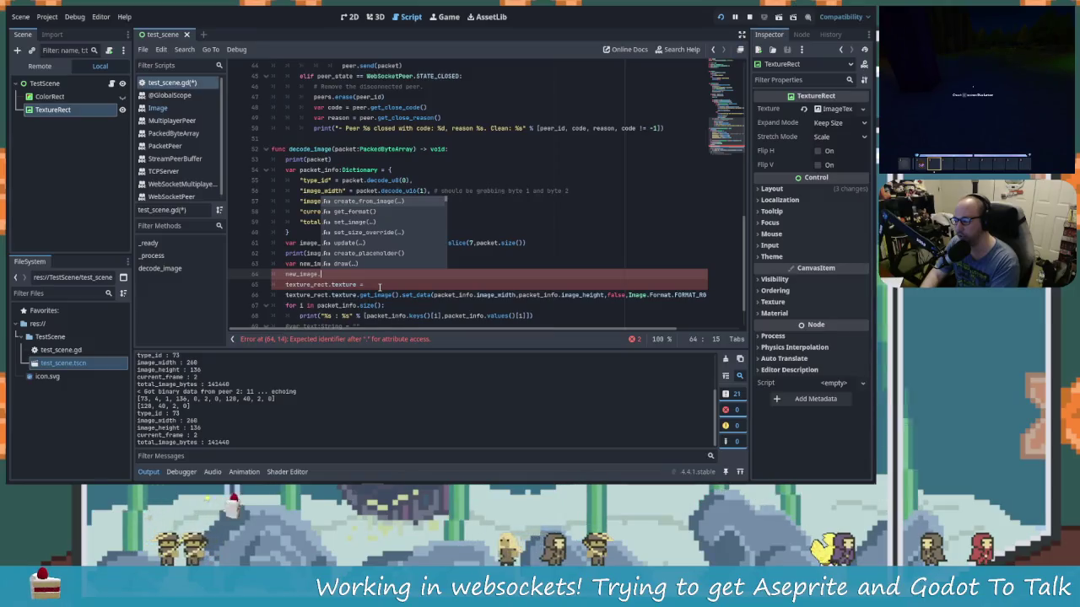
type("create")
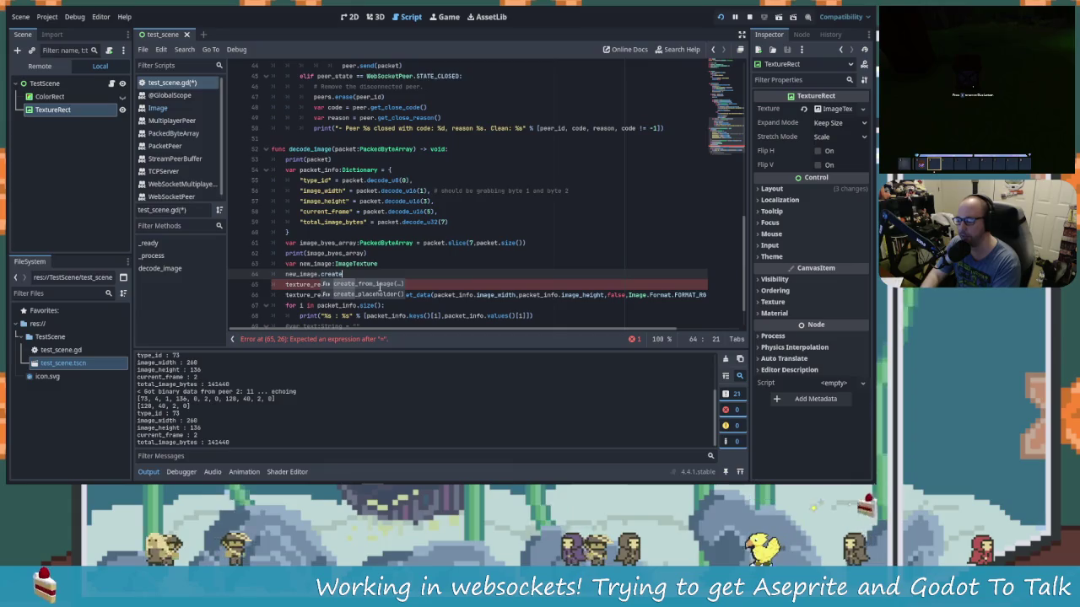
key("BackSpace")
key("BackSpace")
key("BackSpace")
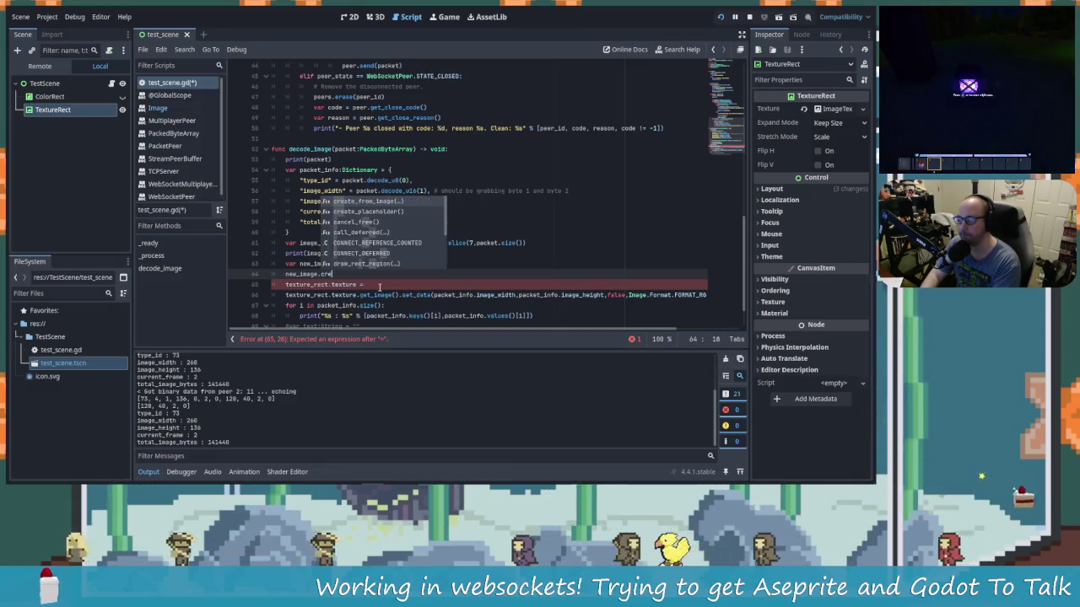
key("BackSpace")
key("BackSpace")
key("BackSpace")
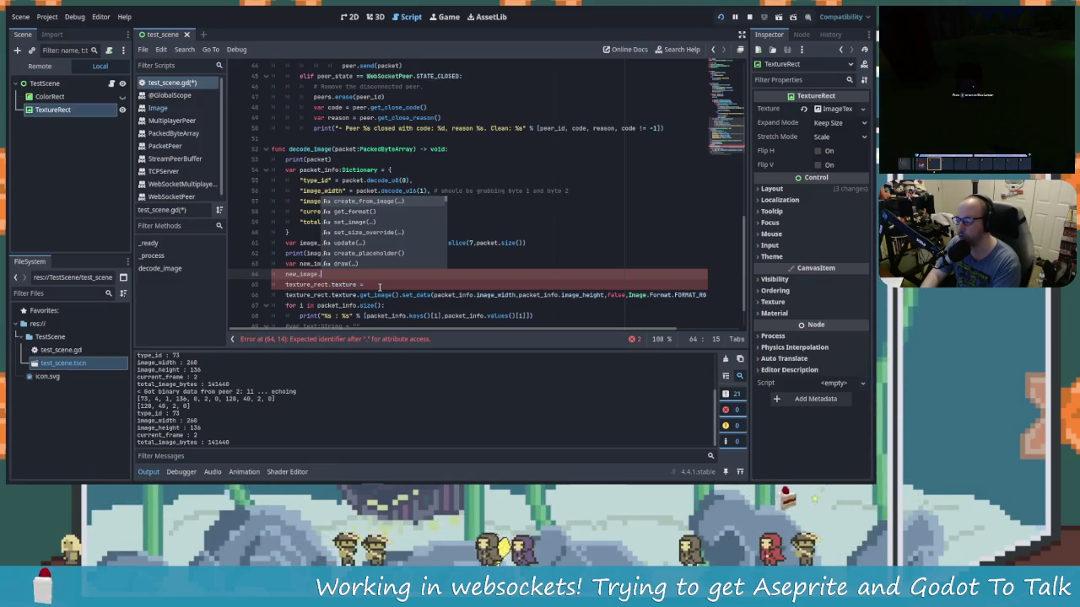
key("BackSpace")
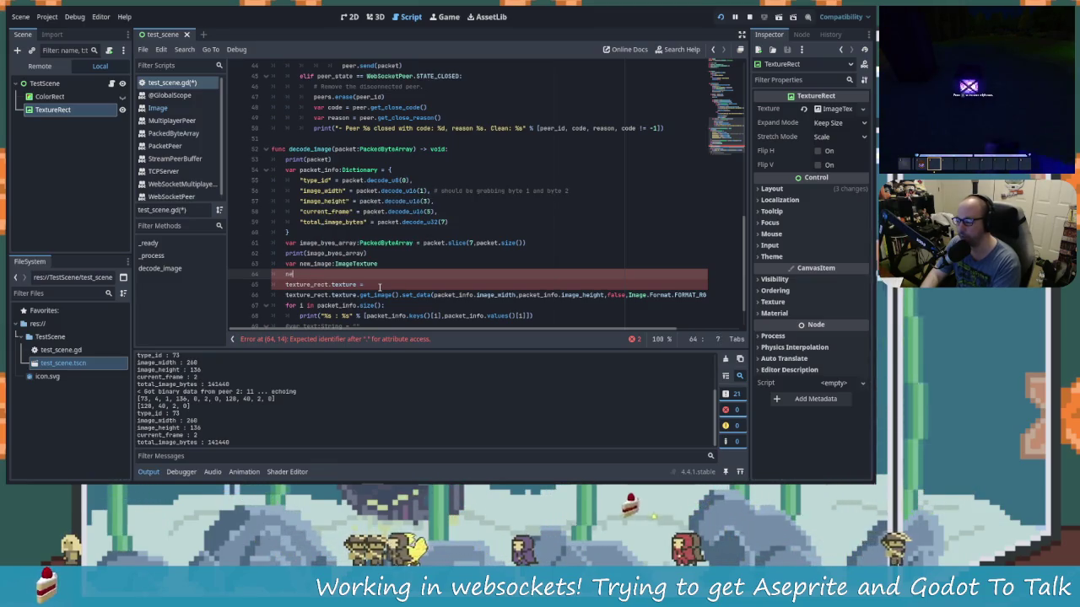
key("BackSpace")
key("BackSpace")
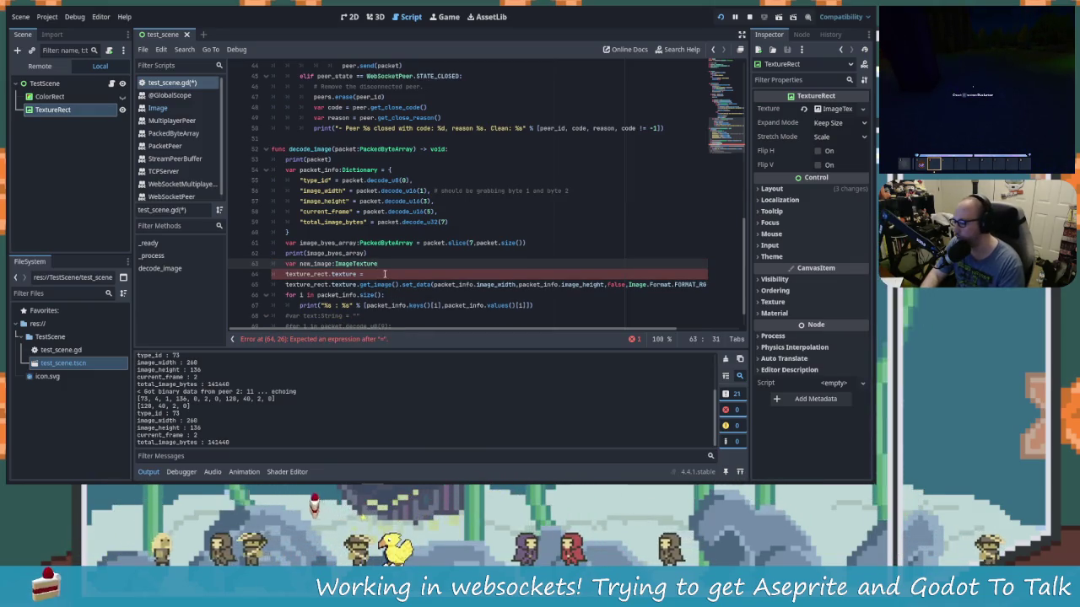
key("shift+Left")
key("shift+Left")
key("shift+Left")
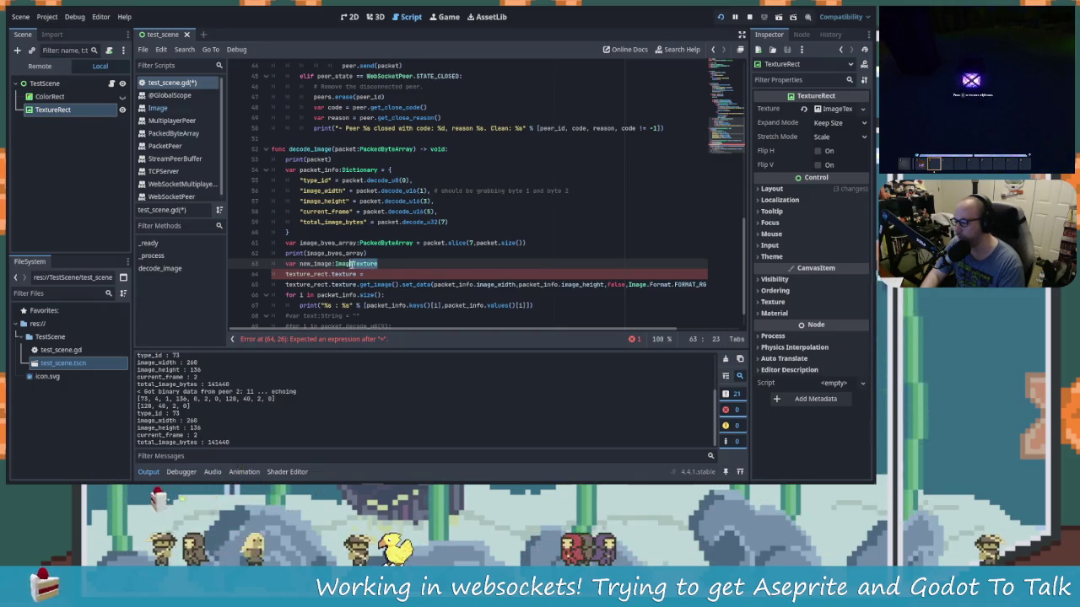
key("BackSpace")
key("BackSpace")
key("BackSpace")
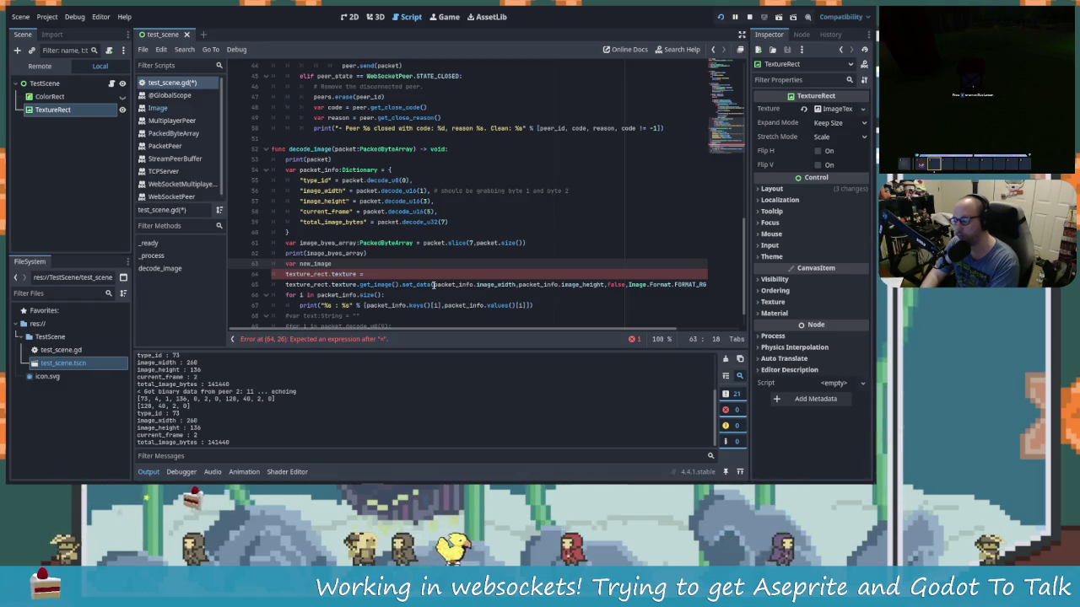
type(":Image=")
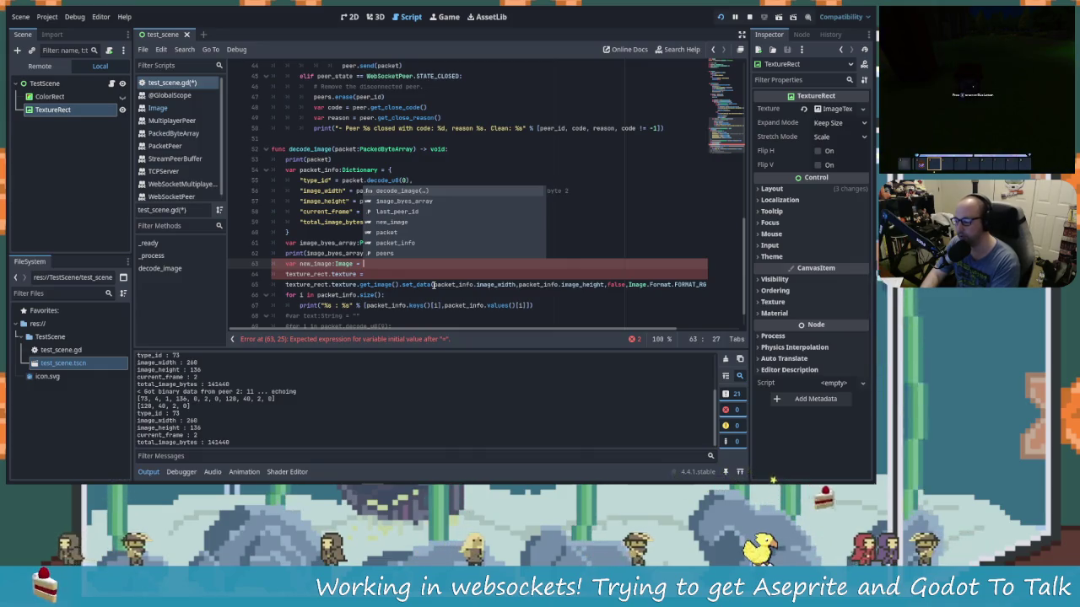
key("BackSpace")
key("BackSpace")
key("BackSpace")
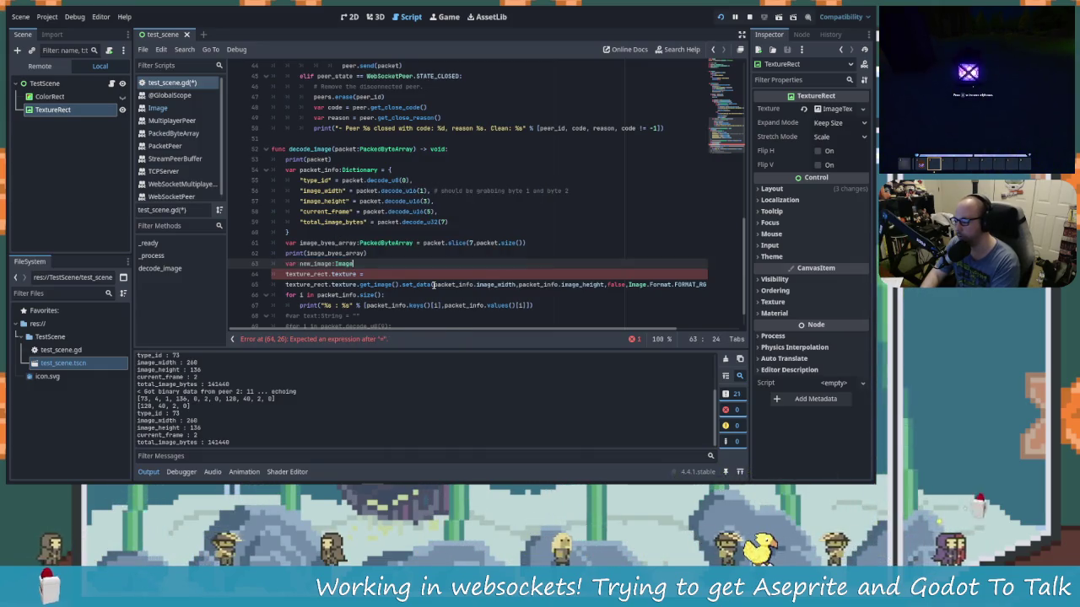
Step: Add an empty new_image.create_from_data() call on the line below the declaration
key("Return")
type("new_")
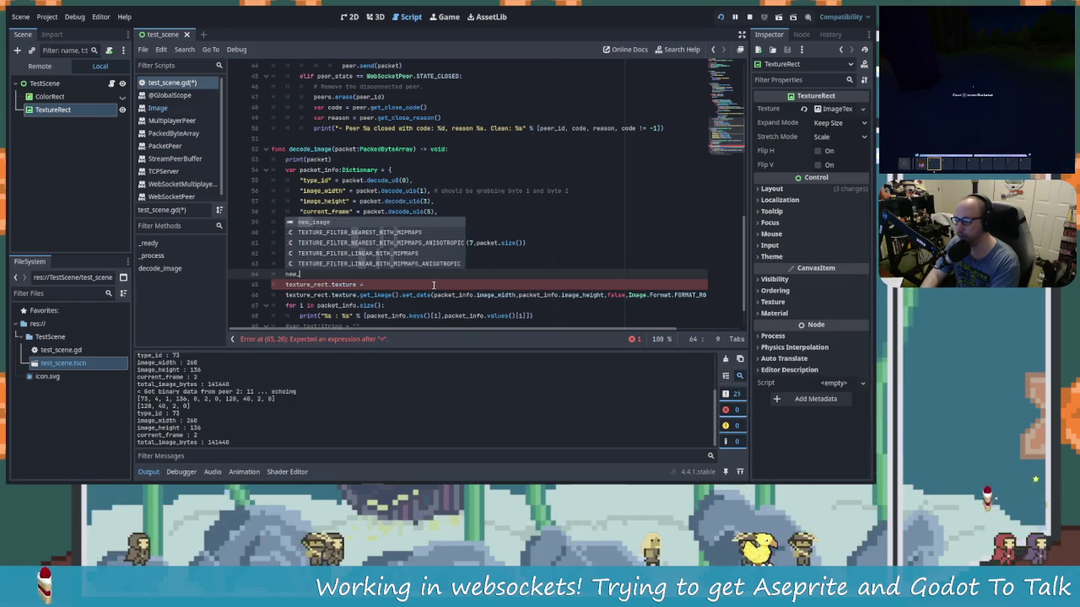
key("Return")
type(".")
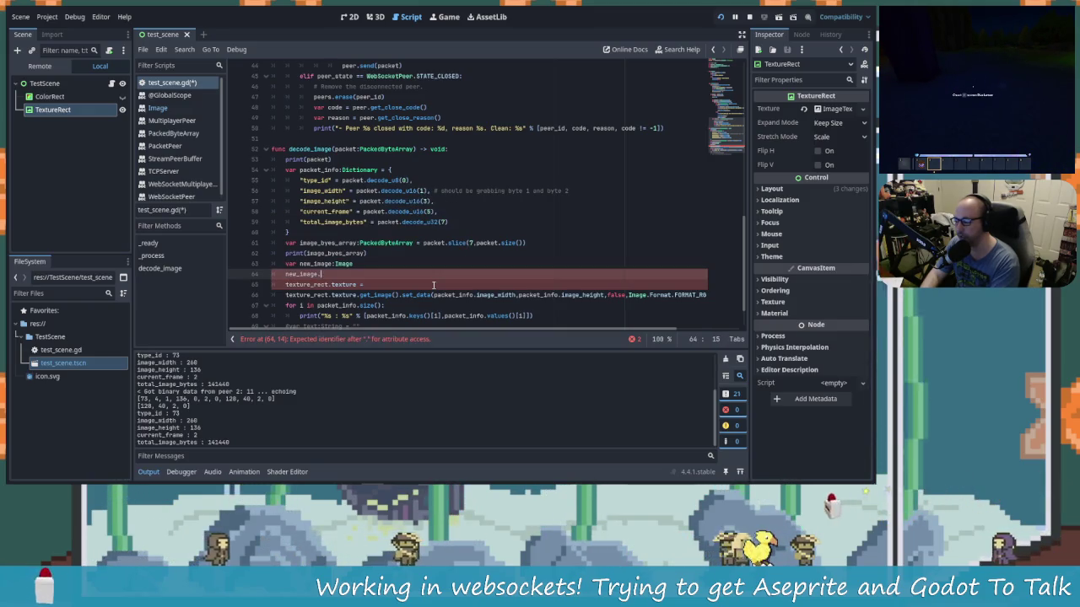
type("crea")
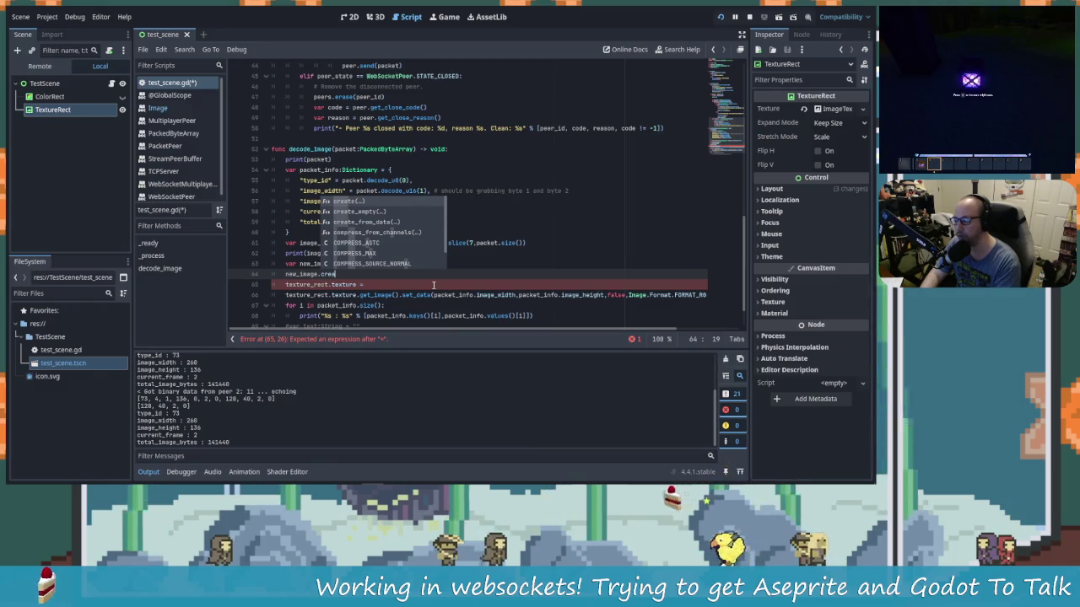
key("Down")
key("Down")
key("Return")
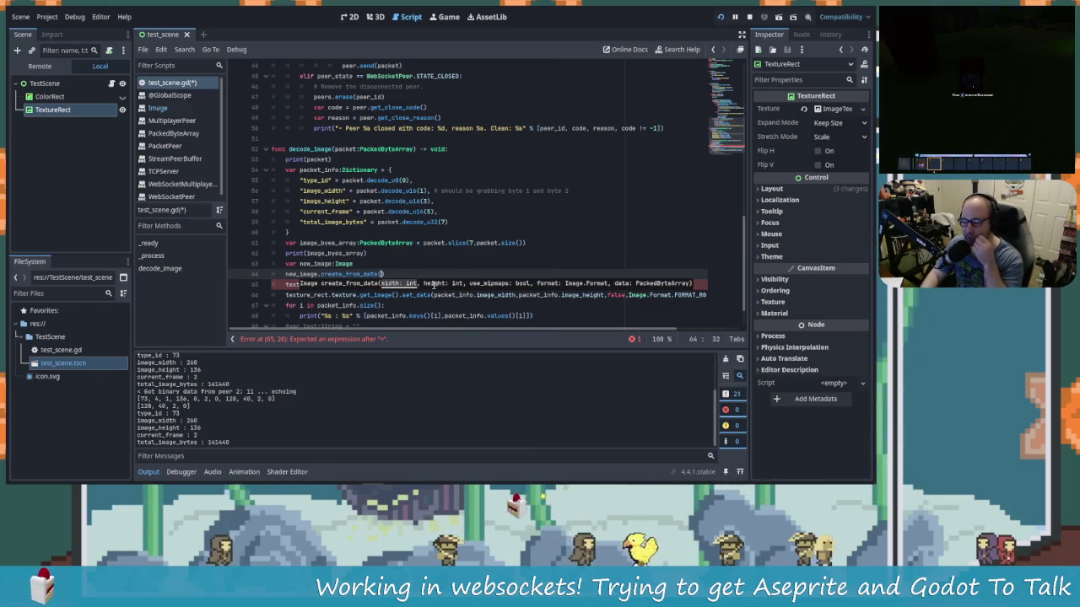
left_click_drag(436, 295, 699, 299)
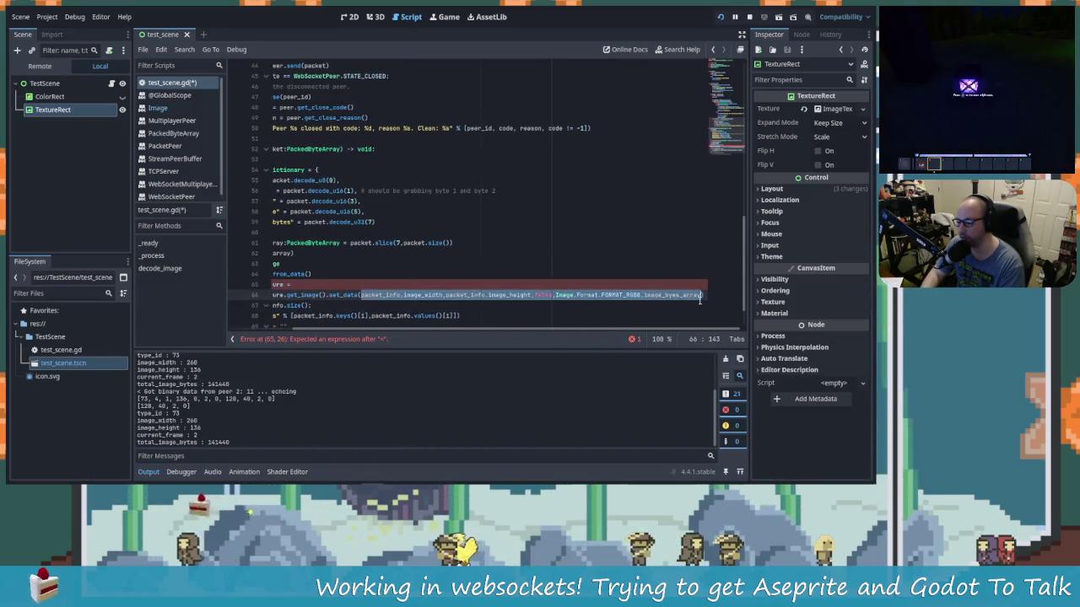
Step: Move the width, height, false, FORMAT_RGB8 and image_bytes_array arguments from set_data into create_from_data()
key("ctrl+x")
left_click(394, 290)
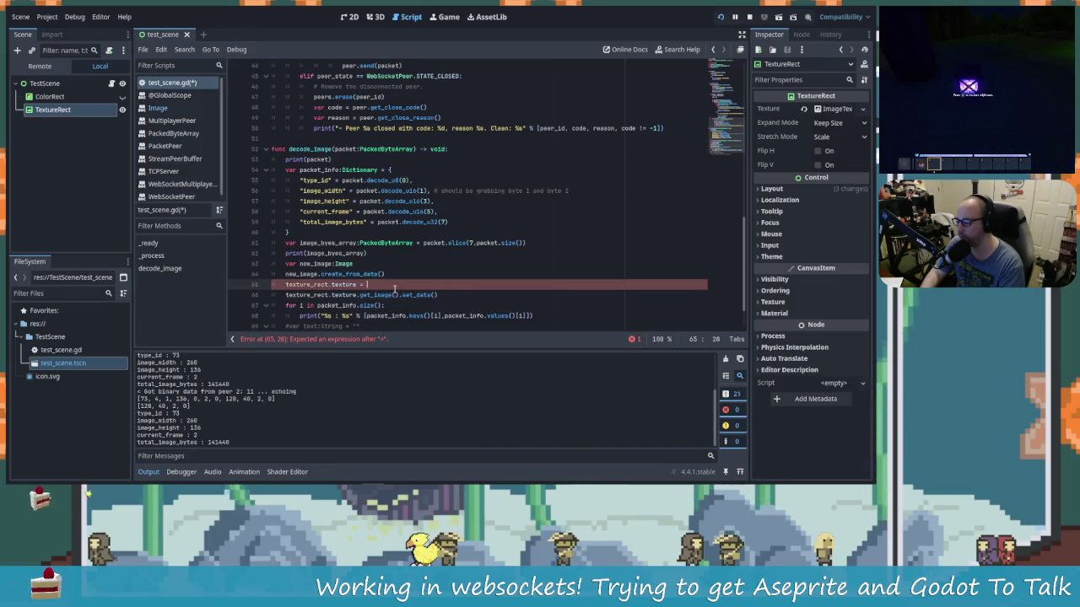
key("ctrl+v")
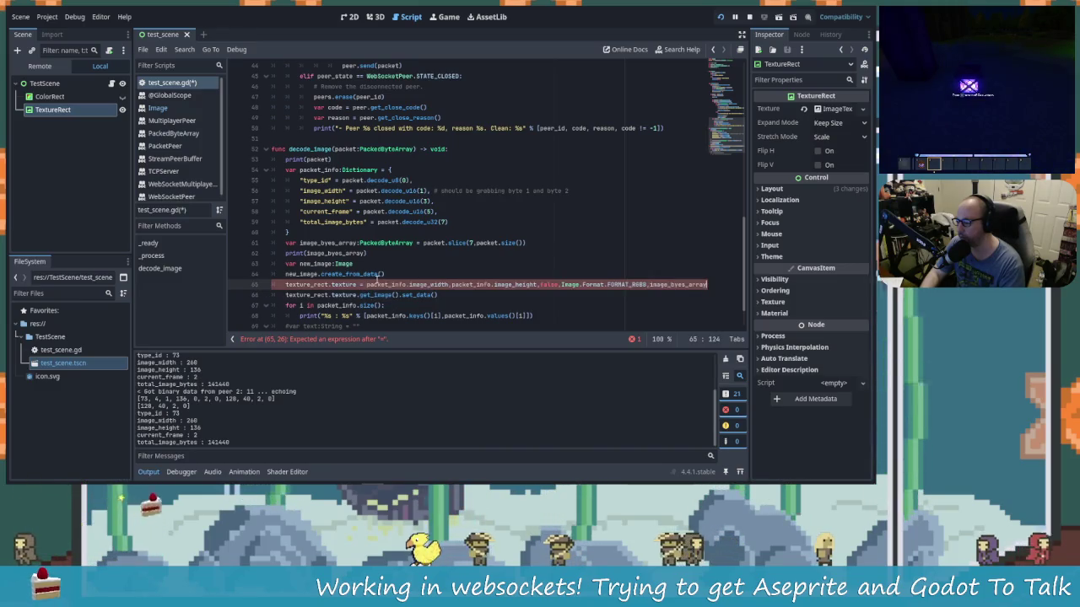
key("ctrl+z")
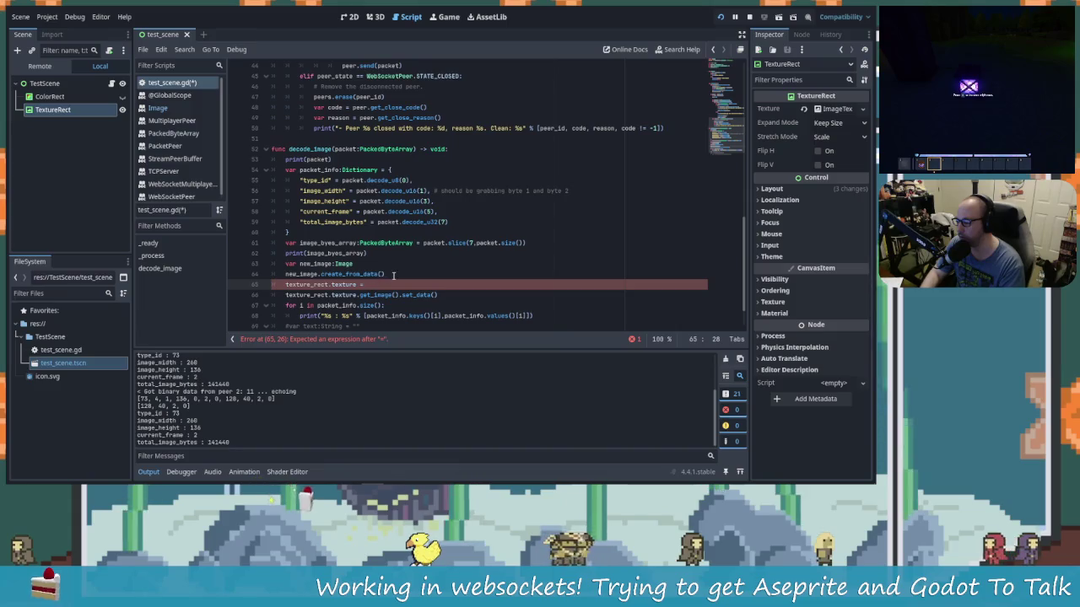
left_click(382, 274)
key("ctrl+v")
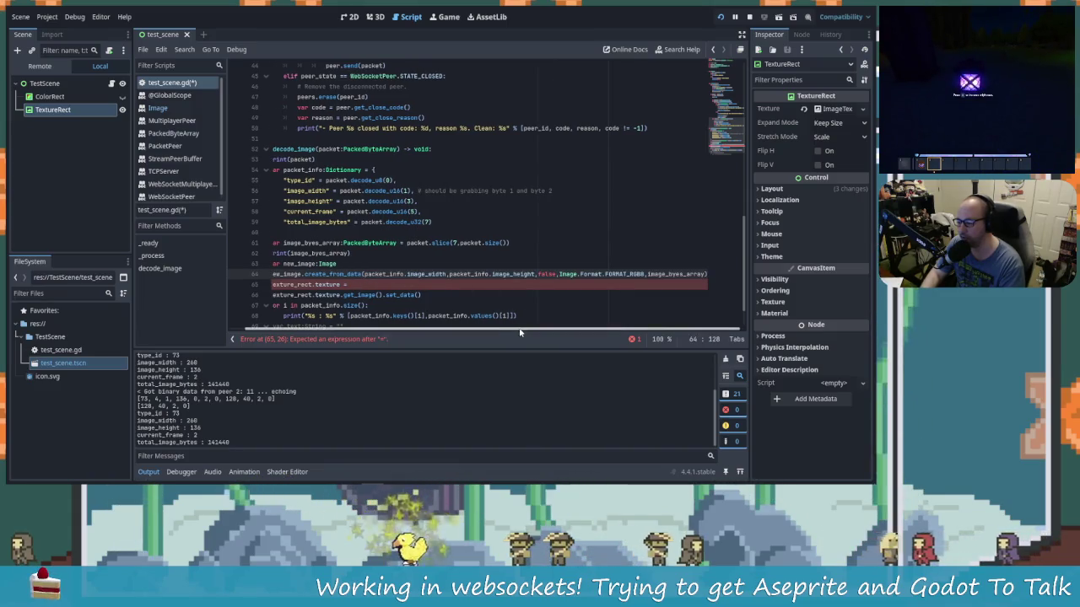
Step: Delete the old set_data line and unfinished texture assignment, leaving a blank line below create_from_data
left_click(444, 288)
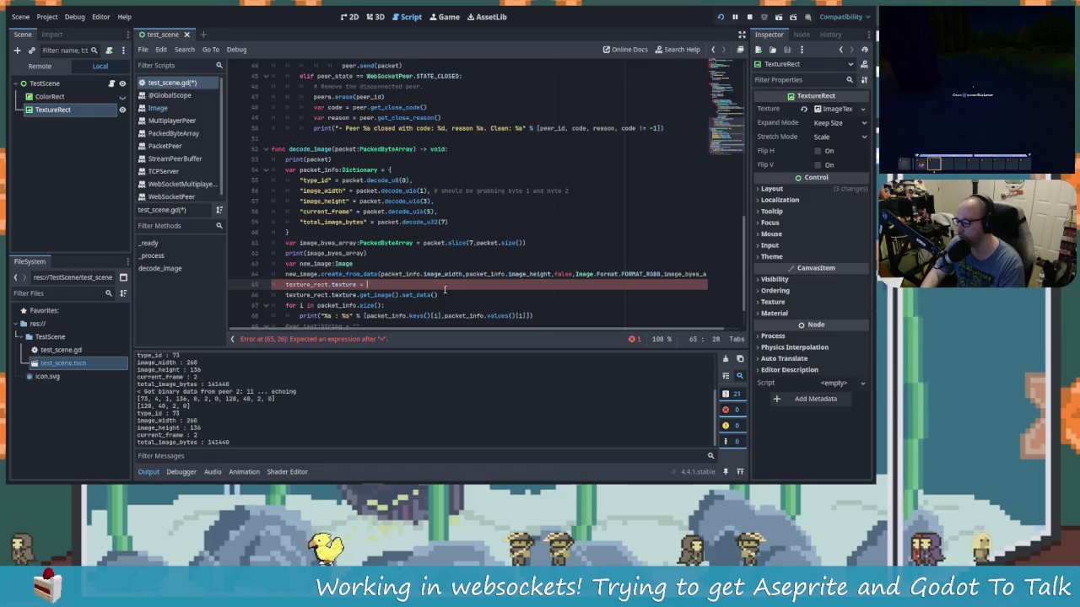
key("Down")
key("ctrl+shift+k")
key("shift+Home")
key("shift+Home")
key("BackSpace")
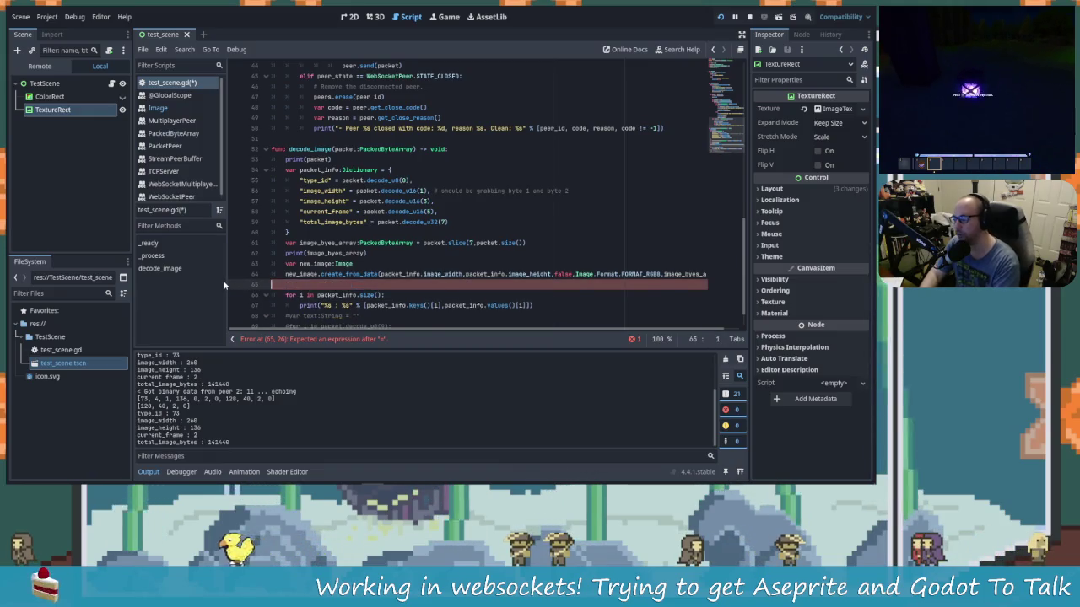
key("BackSpace")
key("Down")
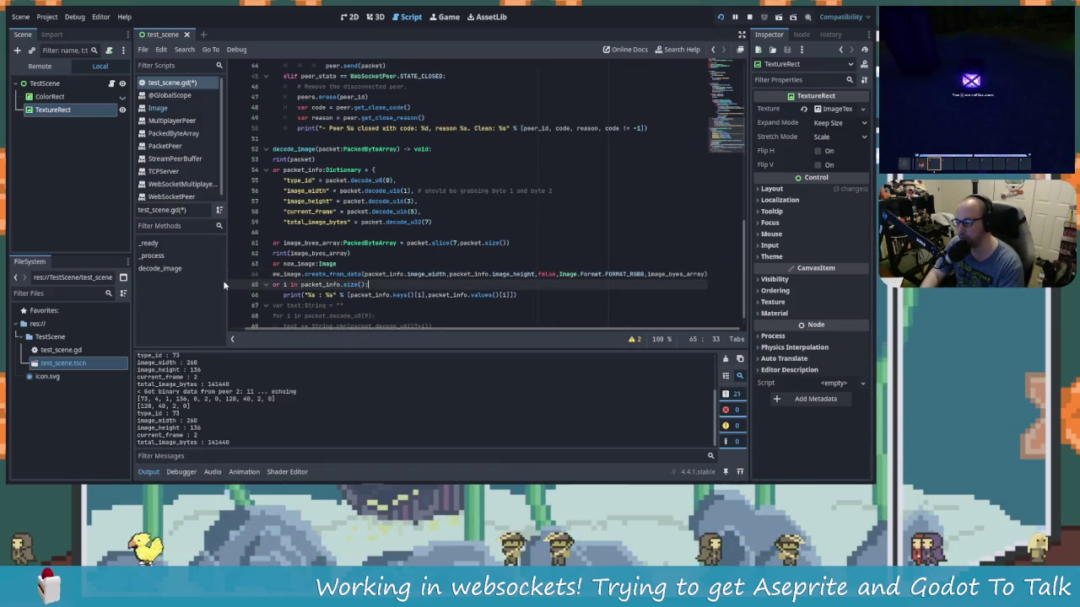
key("Up")
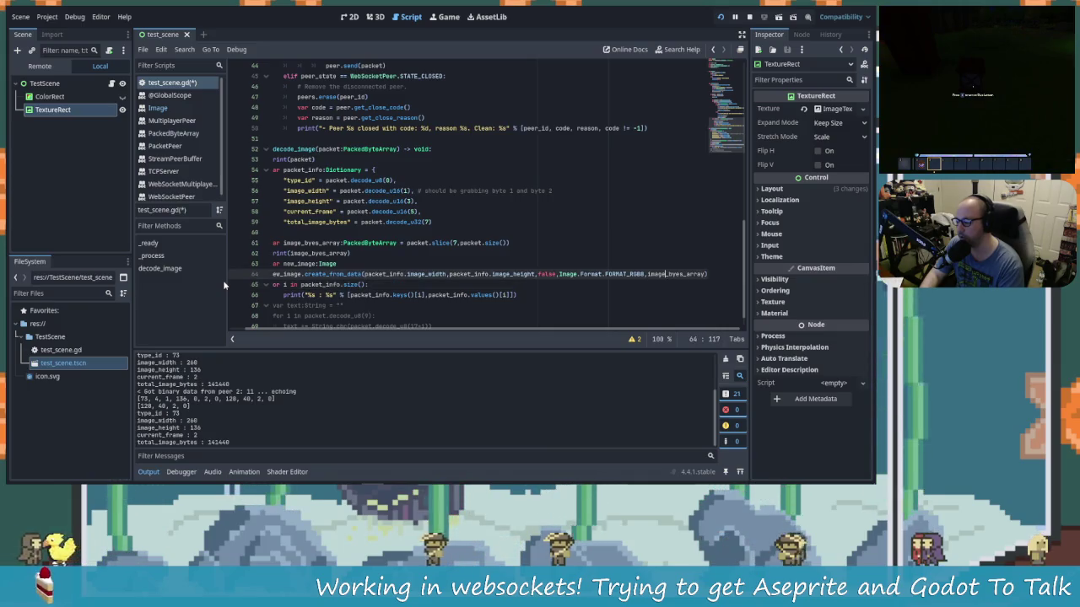
key("Right")
key("Right")
key("Right")
key("Return")
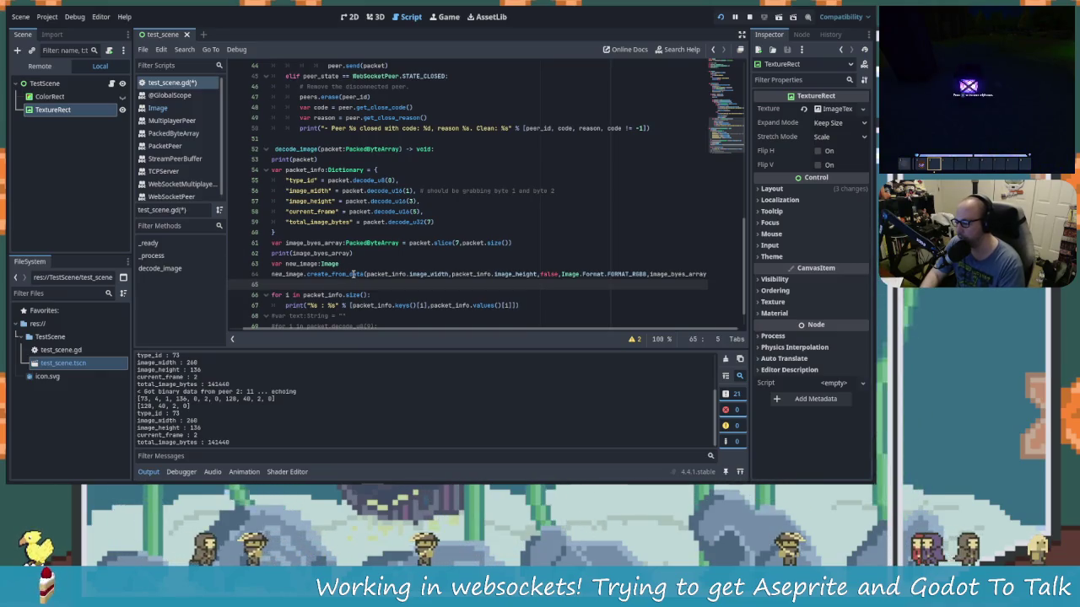
mouse_move(353, 274)
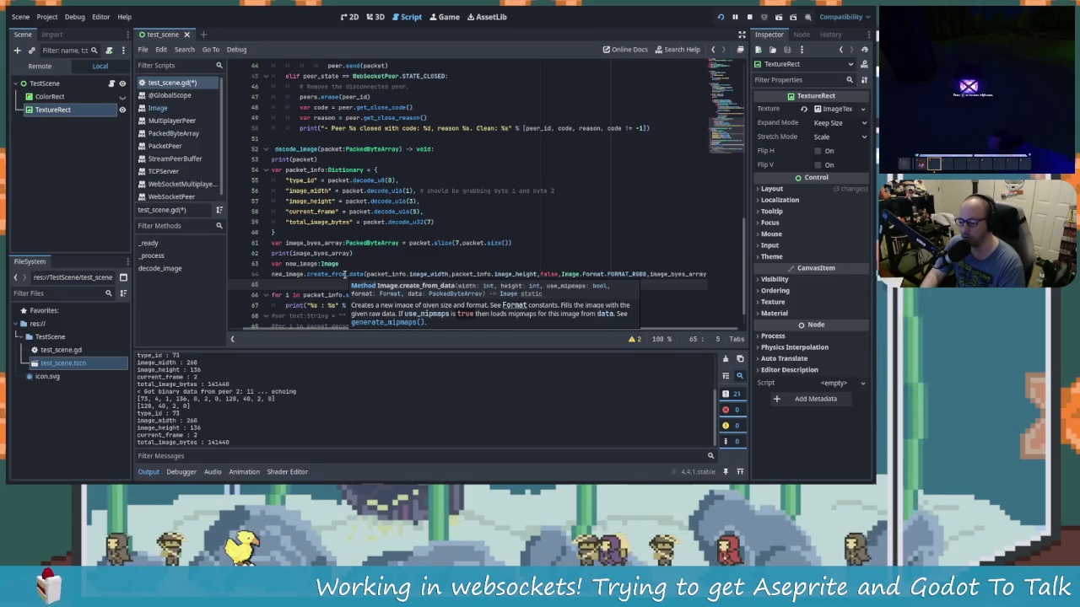
Step: Switch the create_from_data format from FORMAT_RGB8 to FORMAT_RGBA4444 and view its documentation
left_click(648, 274)
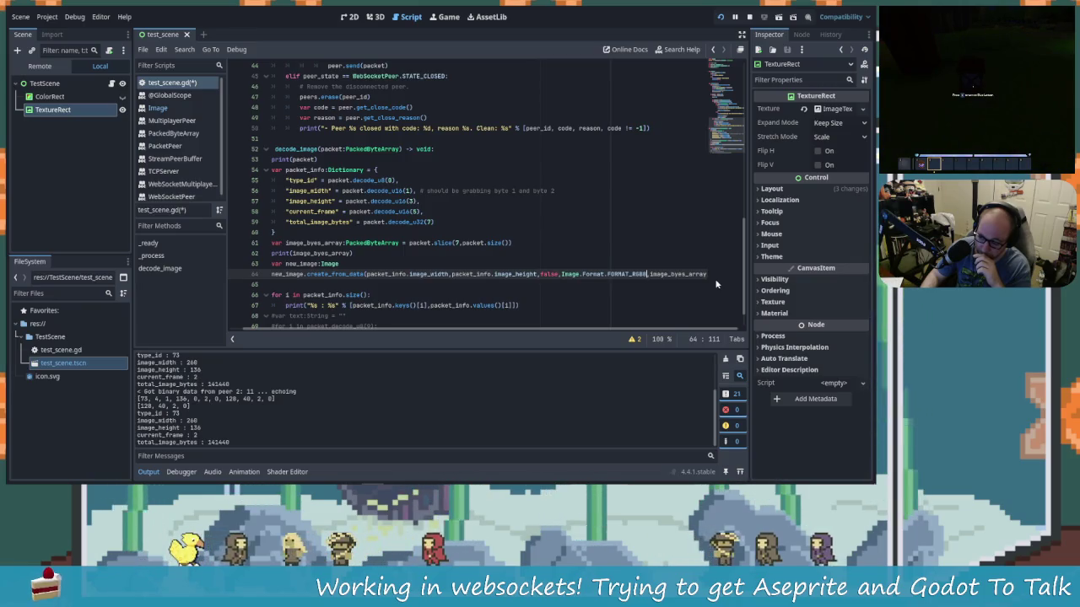
key("BackSpace")
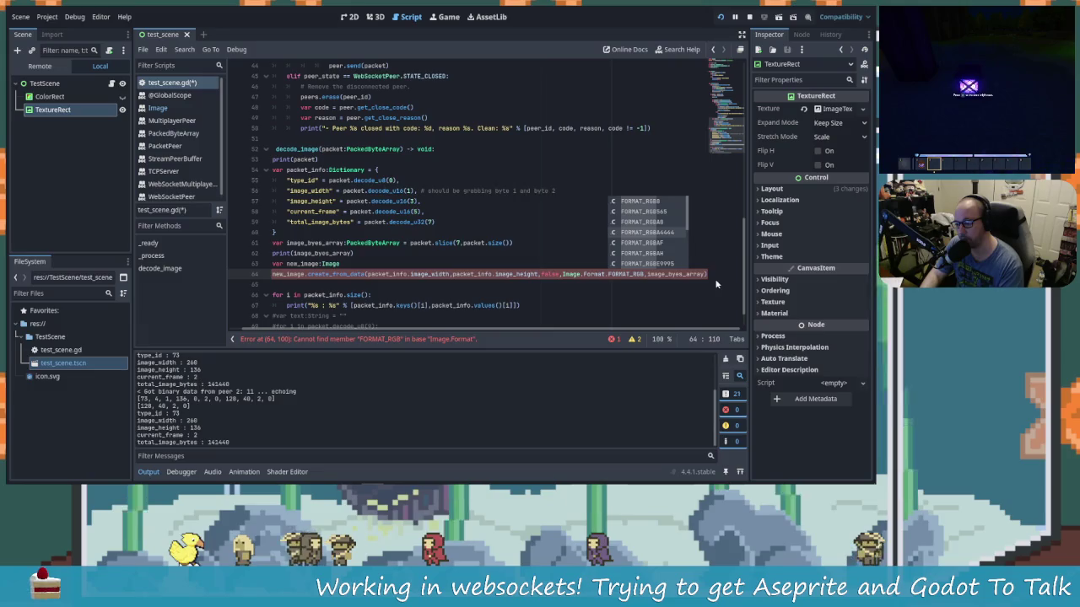
key("Down")
key("Down")
key("Down")
key("Return")
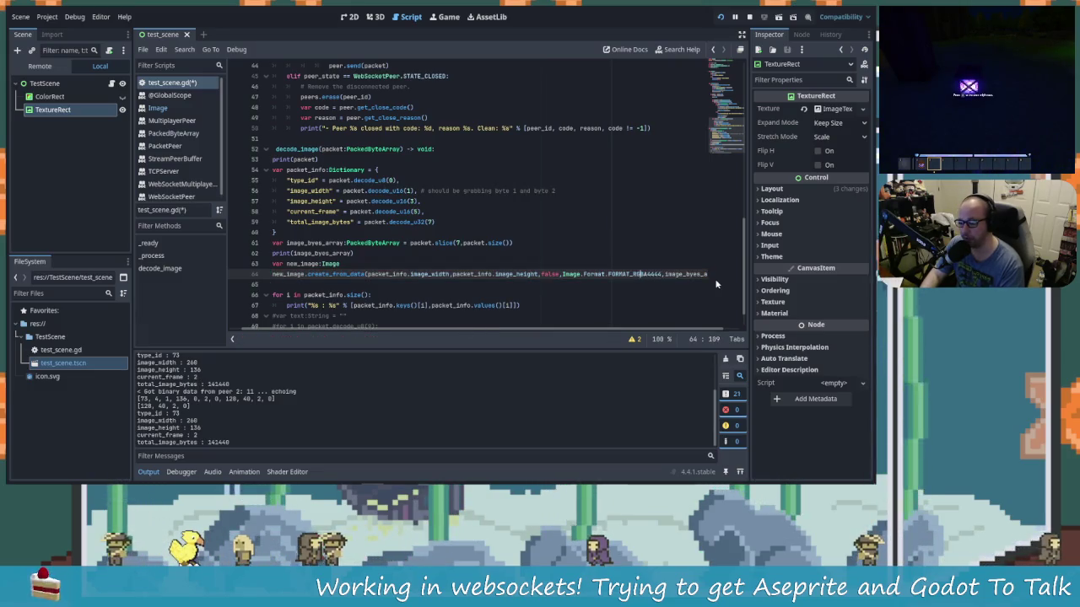
key("Right")
key("Right")
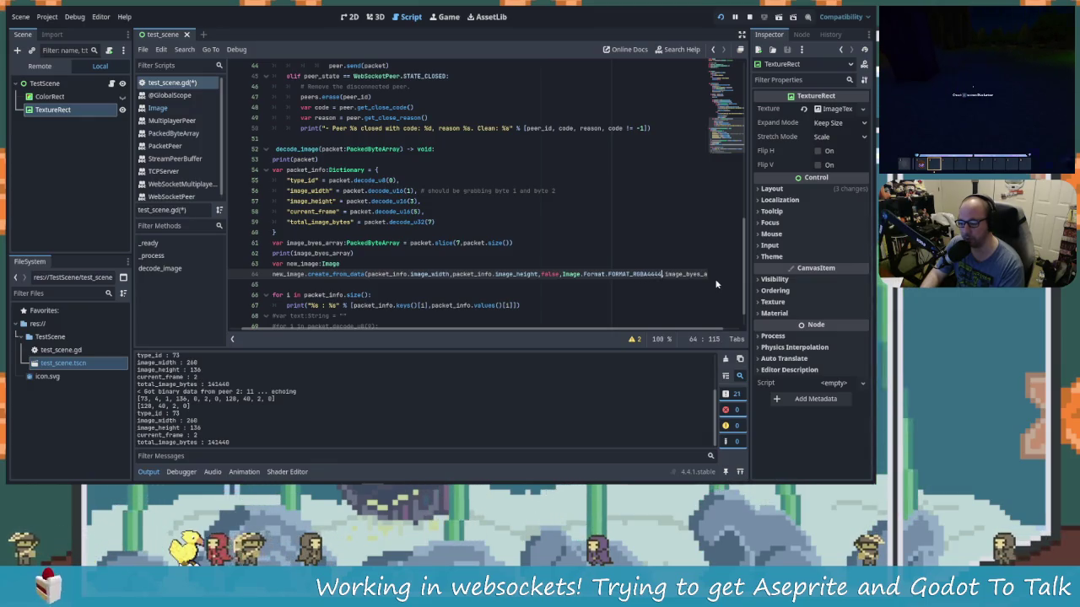
left_click(626, 275, "ctrl")
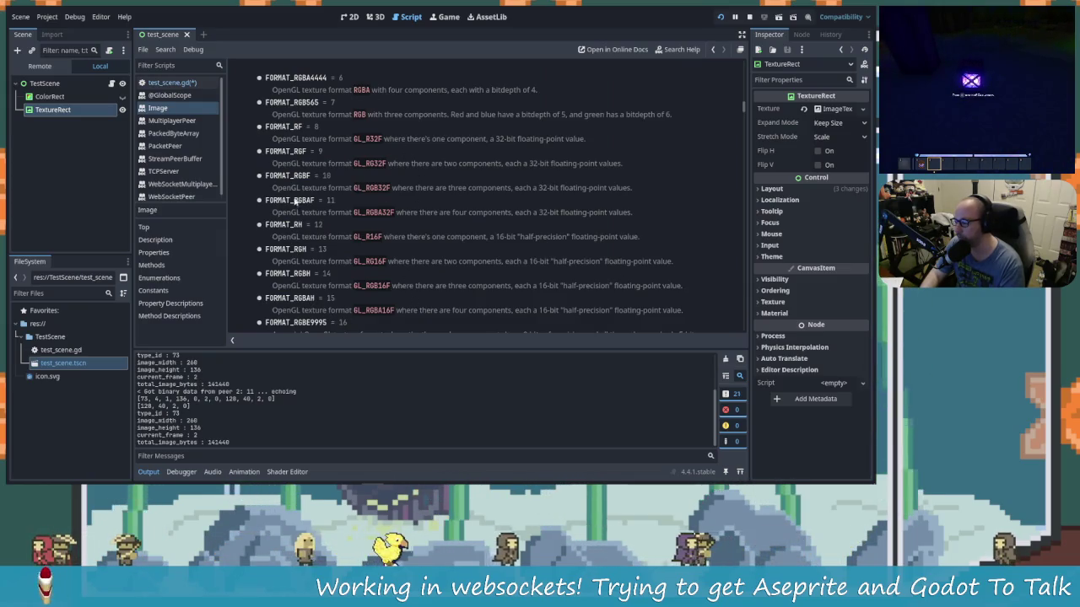
scroll(371, 248, "up", 5)
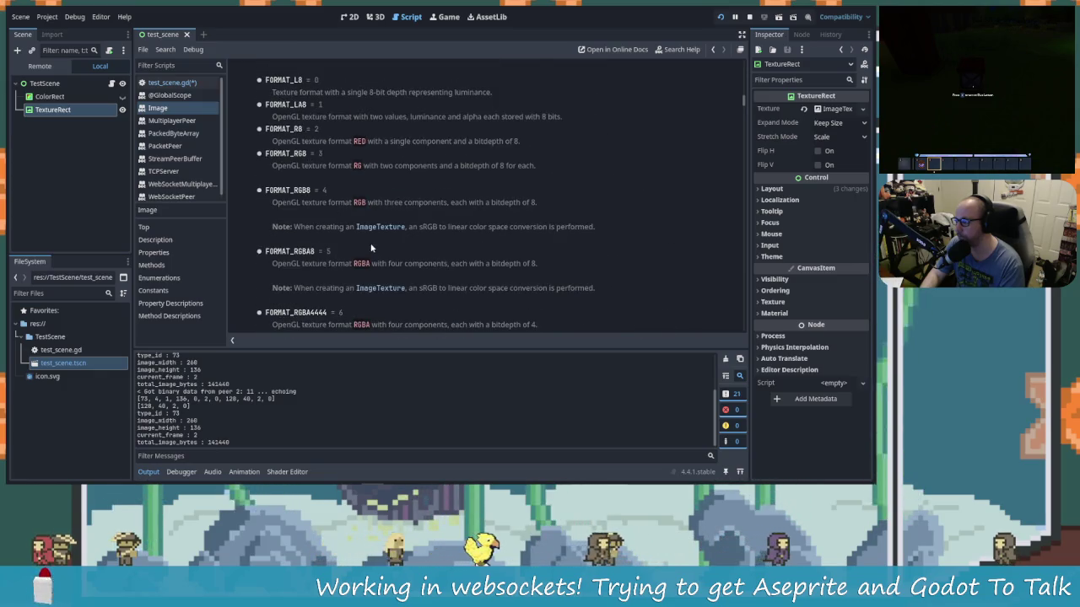
scroll(367, 247, "down", 8)
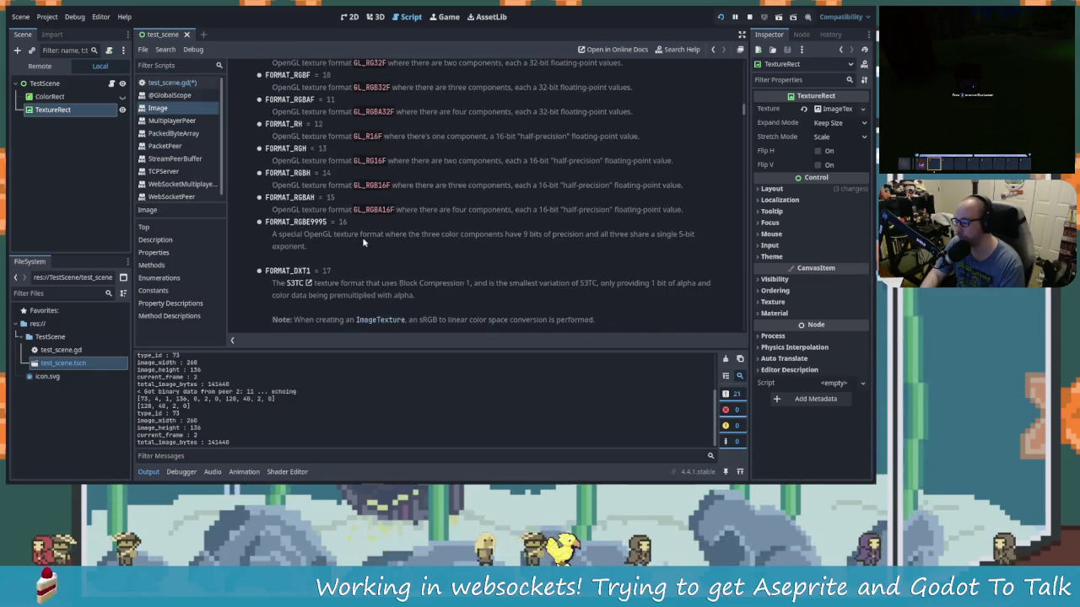
scroll(362, 244, "up", 7)
scroll(360, 243, "up", 2)
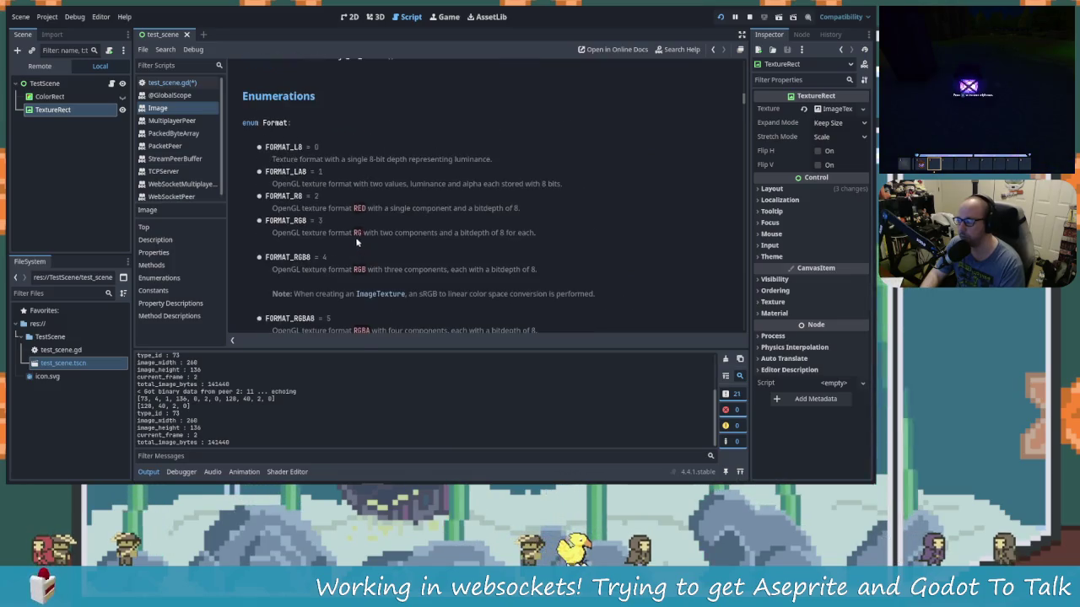
scroll(345, 265, "down", 5)
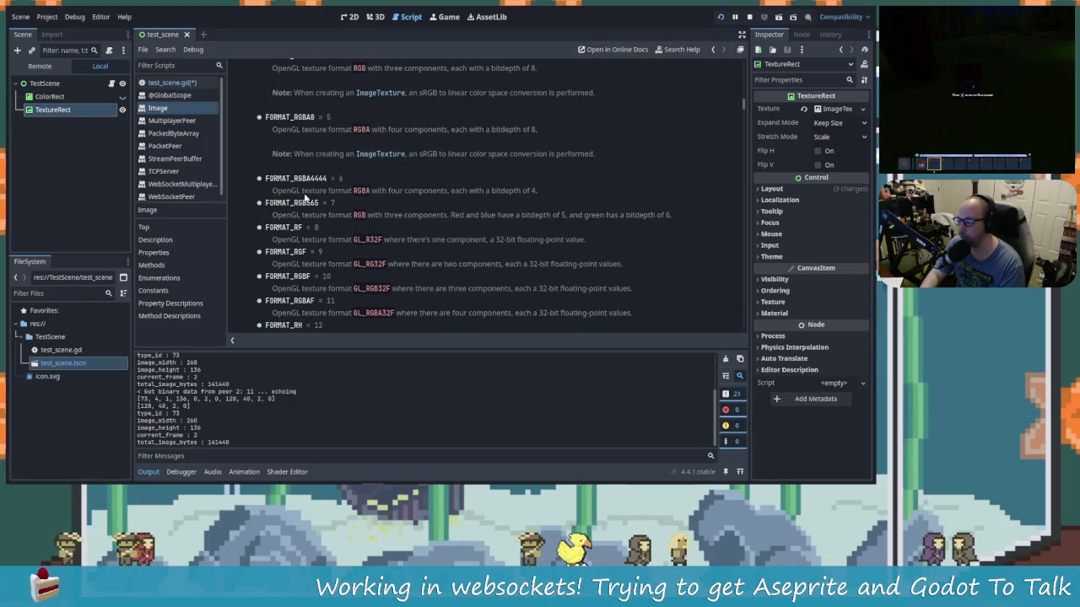
left_click(503, 193)
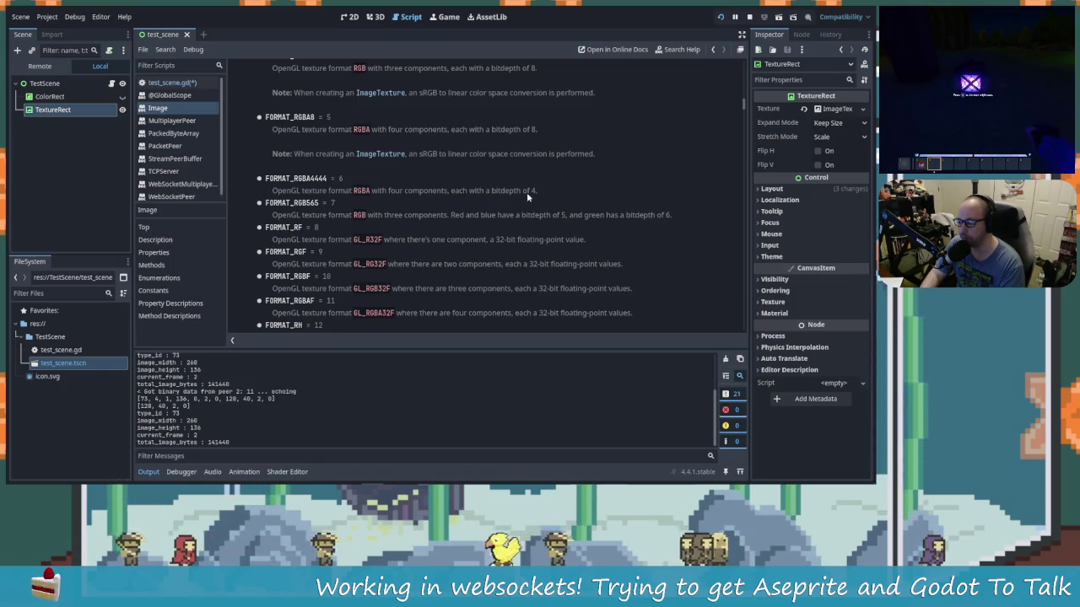
left_click(169, 83)
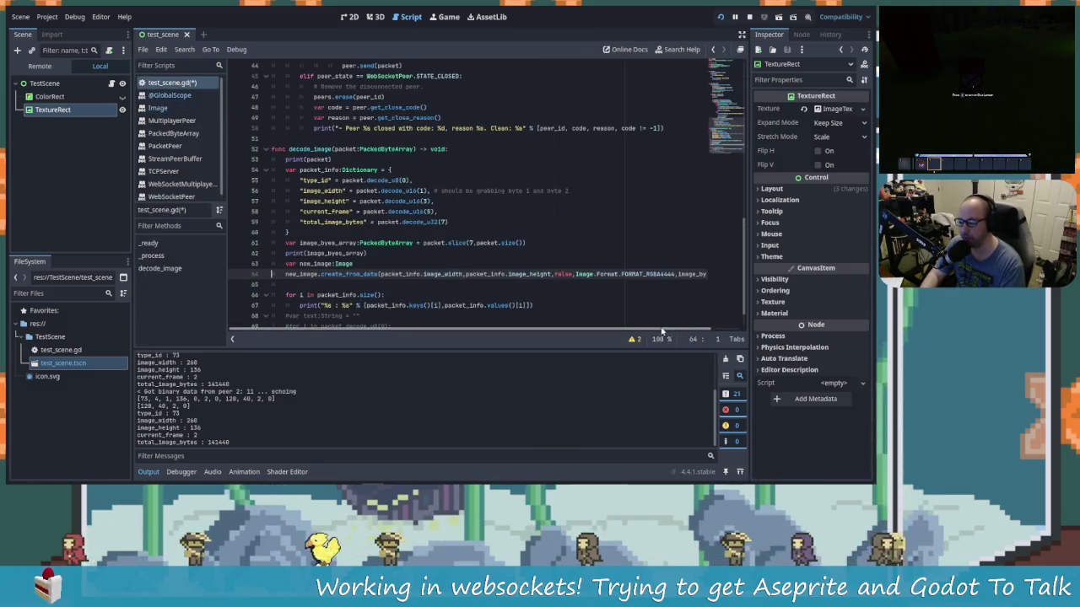
Step: Write texture_rect.texture on the empty line 65, discarding a trial assignment
scroll(713, 337, "right", 2)
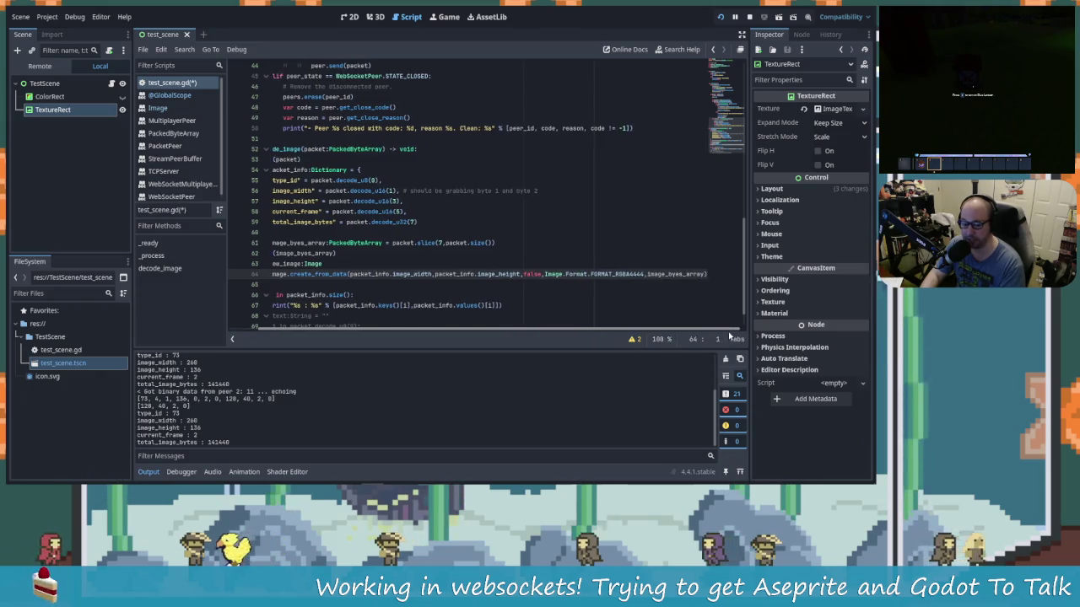
scroll(713, 331, "right", 1)
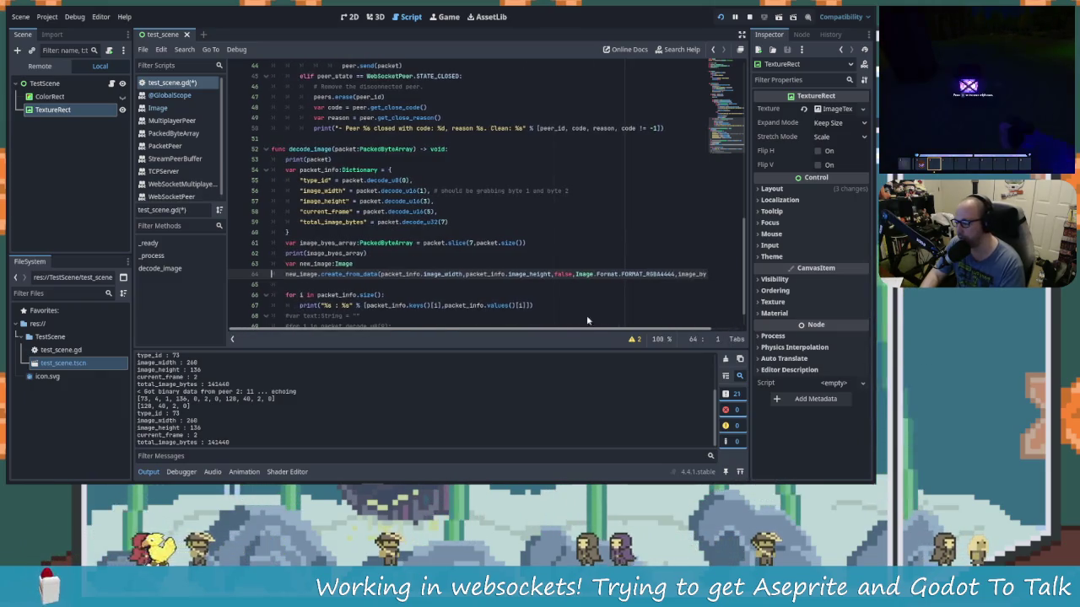
scroll(696, 327, "left", 2)
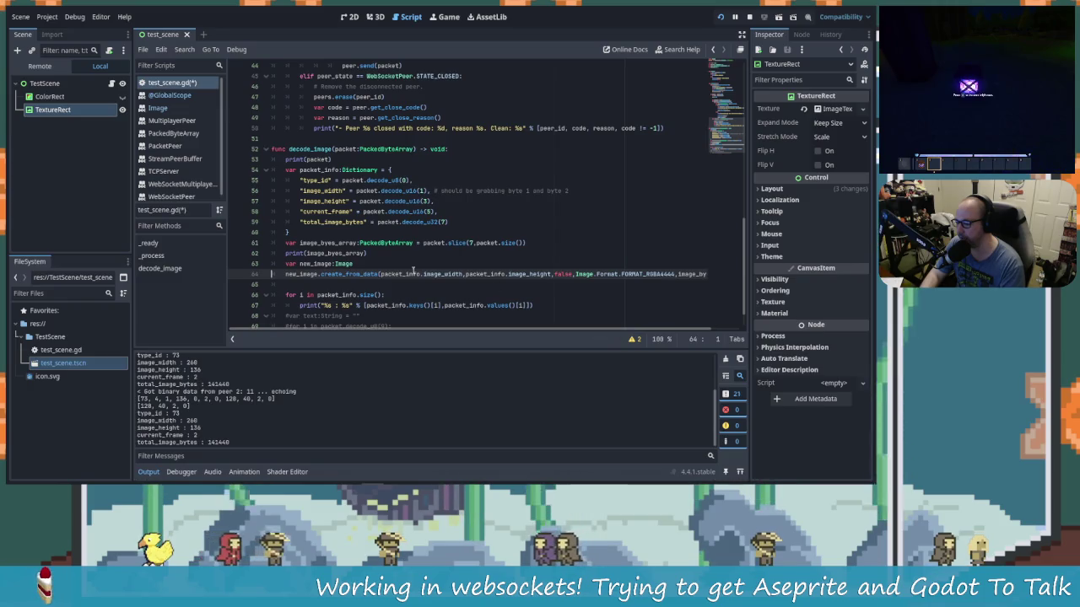
left_click(293, 285)
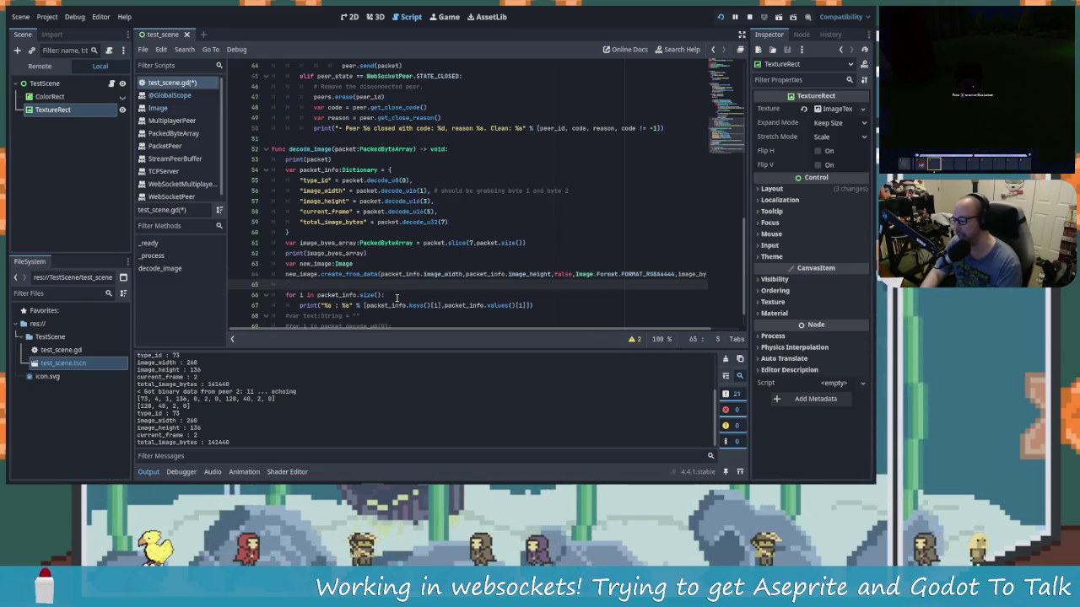
type("textur")
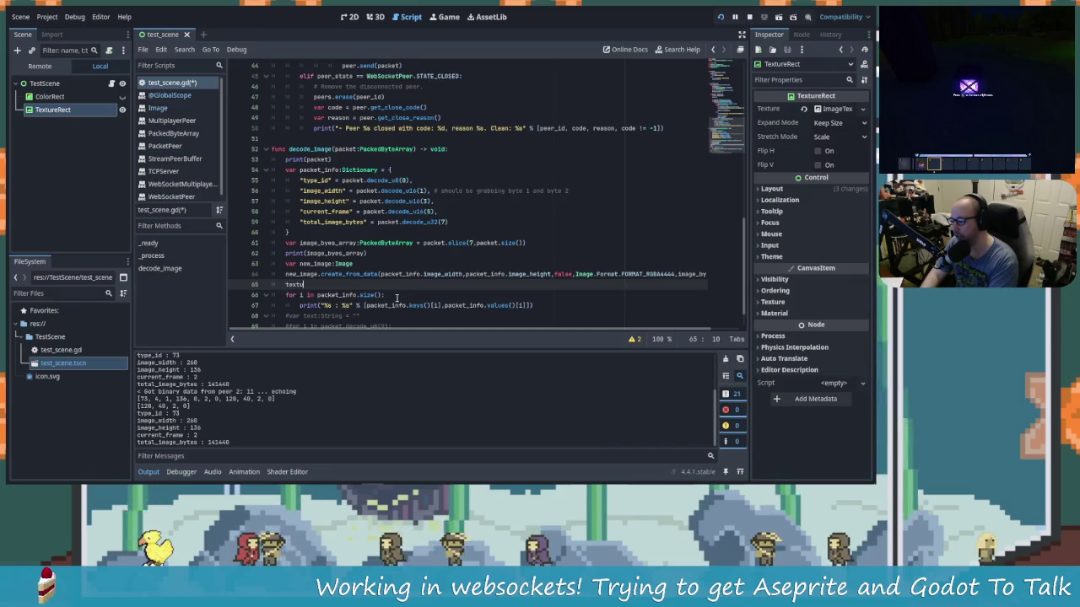
key("Return")
type(".te")
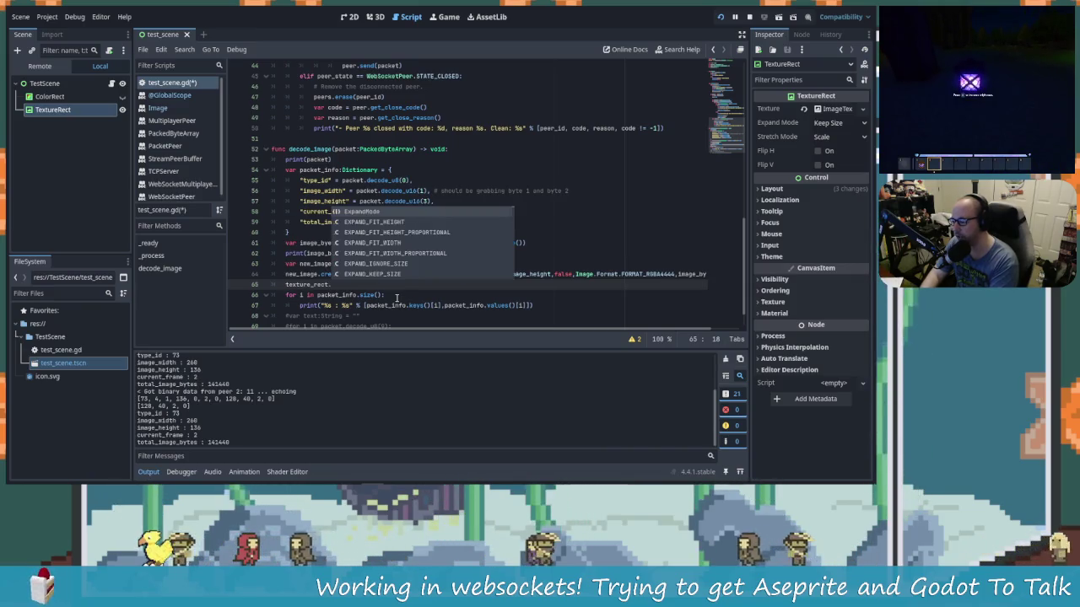
key("Return")
type("= new")
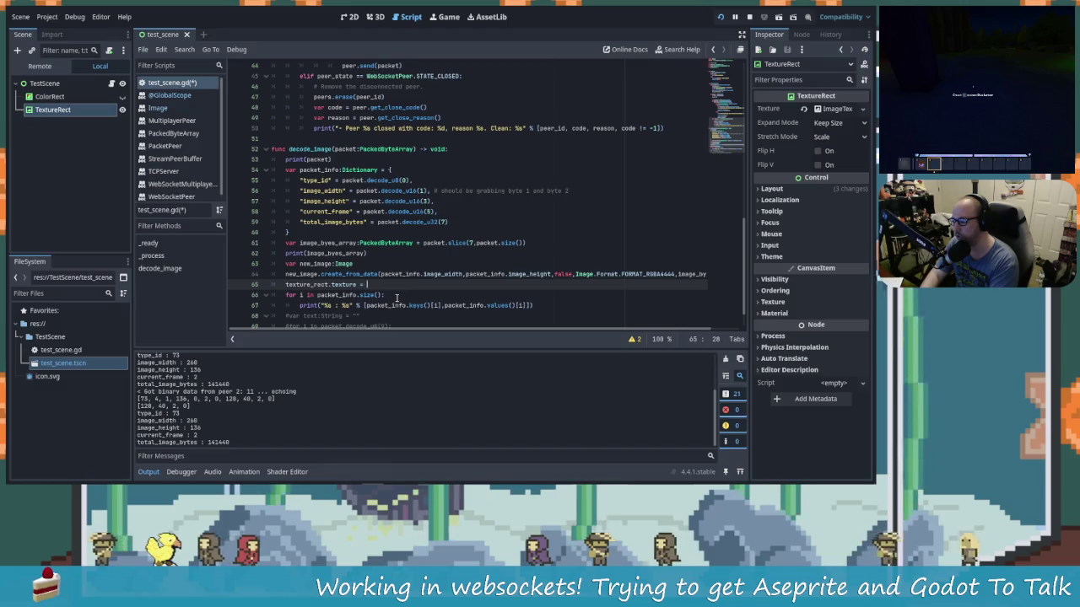
key("BackSpace")
key("BackSpace")
key("BackSpace")
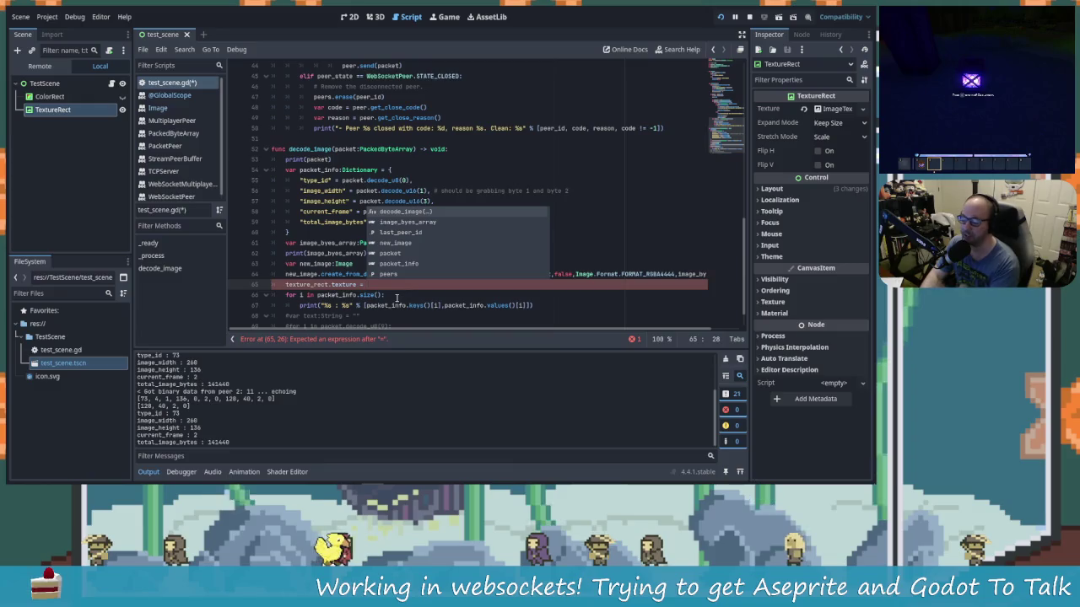
type("Te")
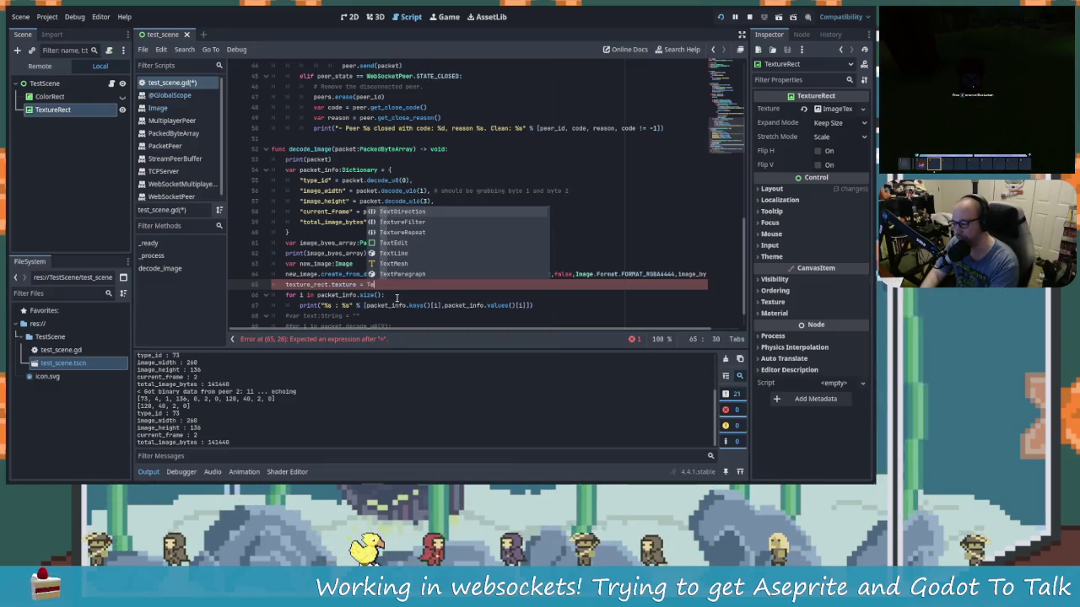
key("BackSpace")
key("BackSpace")
key("BackSpace")
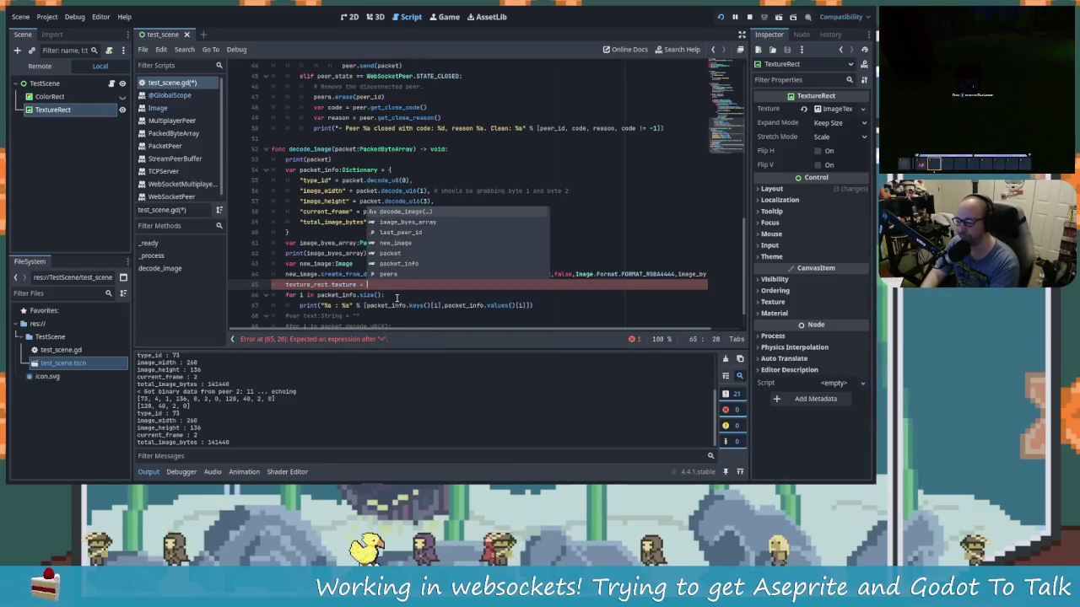
key("BackSpace")
key("BackSpace")
key("BackSpace")
Step: Extend line 65 to texture_rect.texture.get_image() and open the get_image() documentation
type(".set")
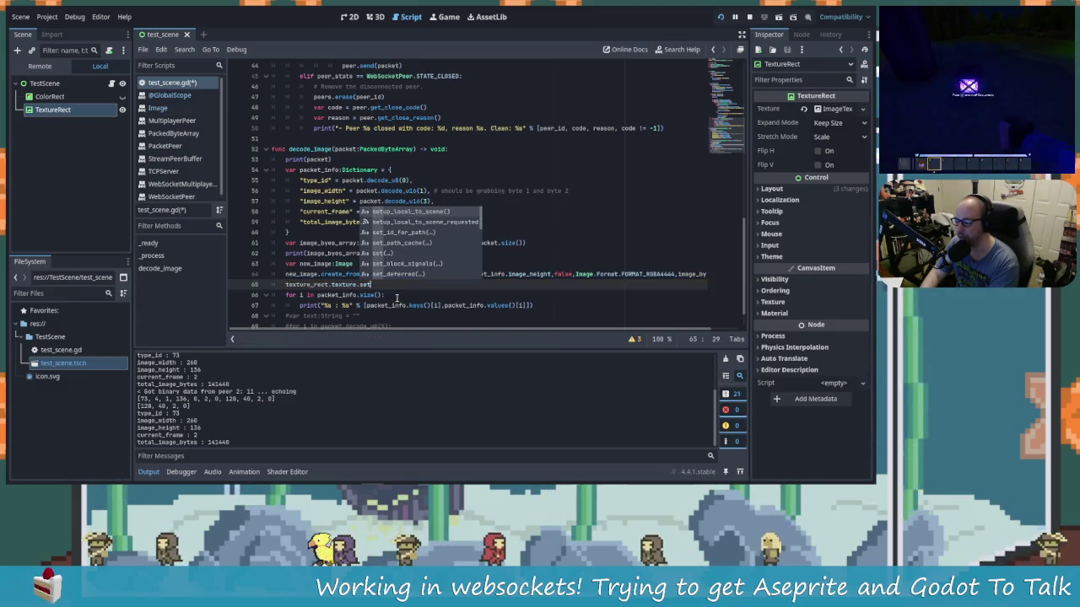
key("BackSpace")
key("BackSpace")
key("BackSpace")
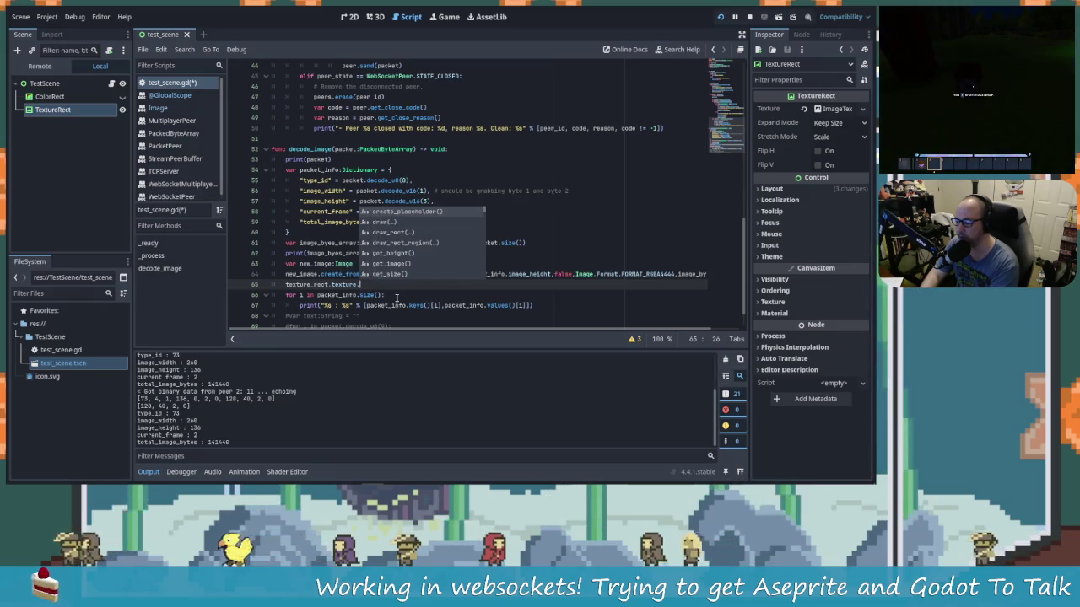
type("im")
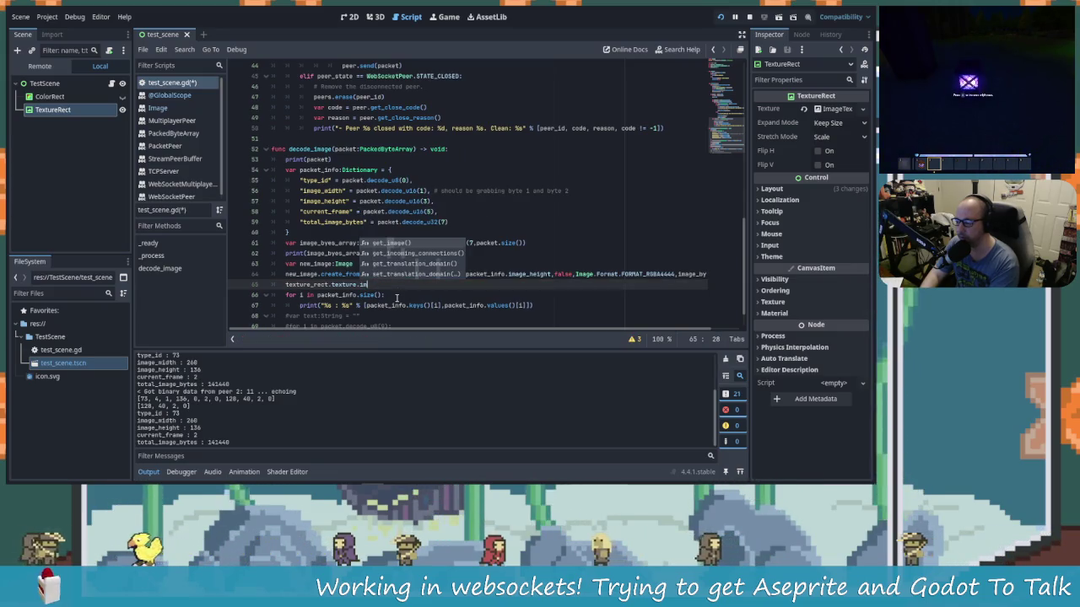
key("Return")
type(".")
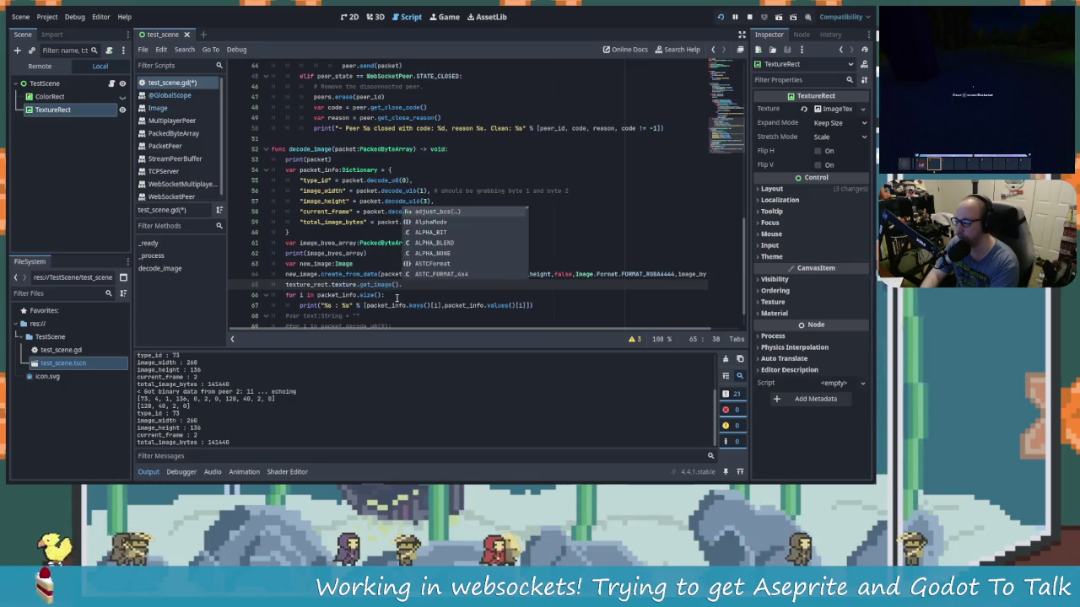
key("BackSpace")
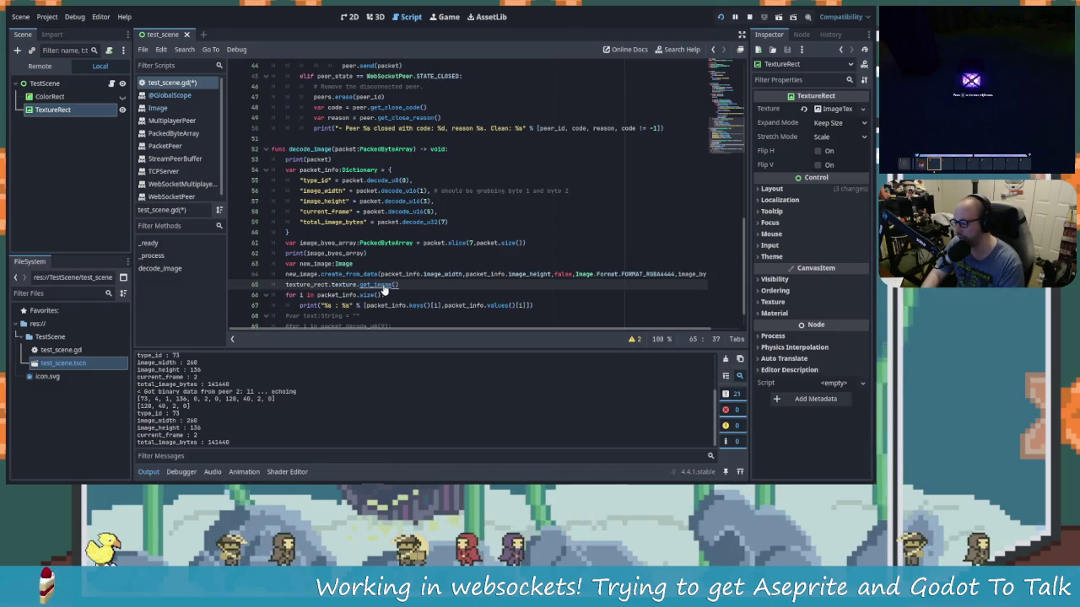
left_click(384, 288, "ctrl")
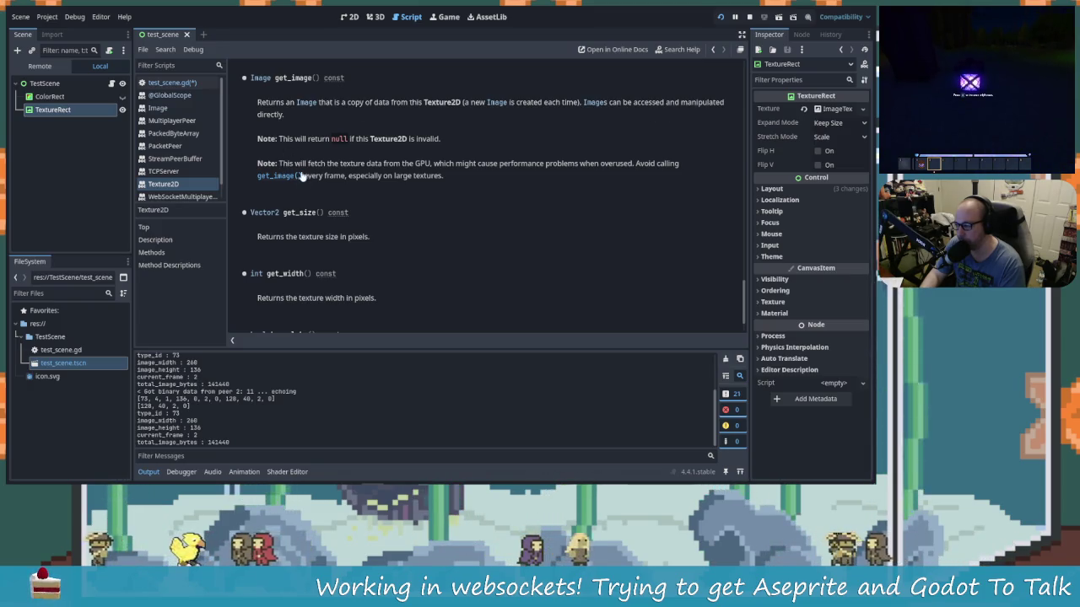
scroll(378, 221, "up", 5)
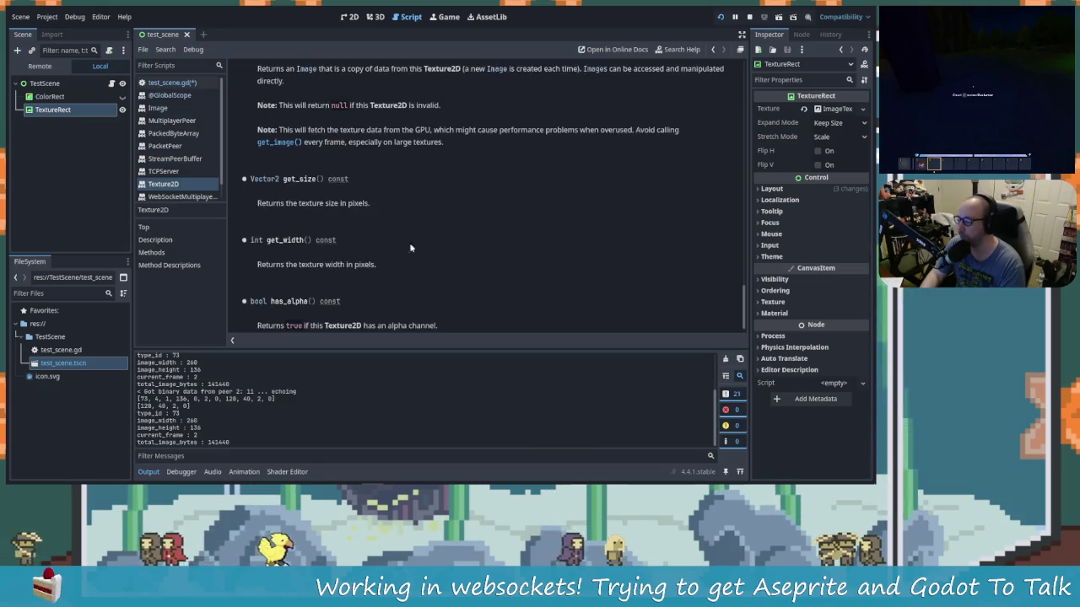
scroll(451, 274, "up", 5)
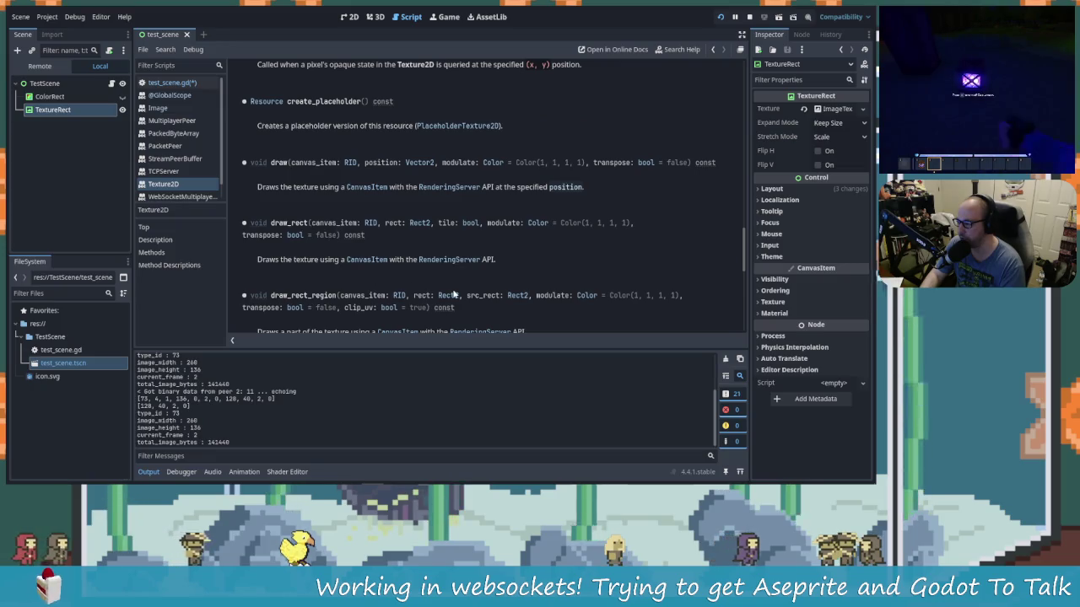
scroll(454, 294, "up", 3)
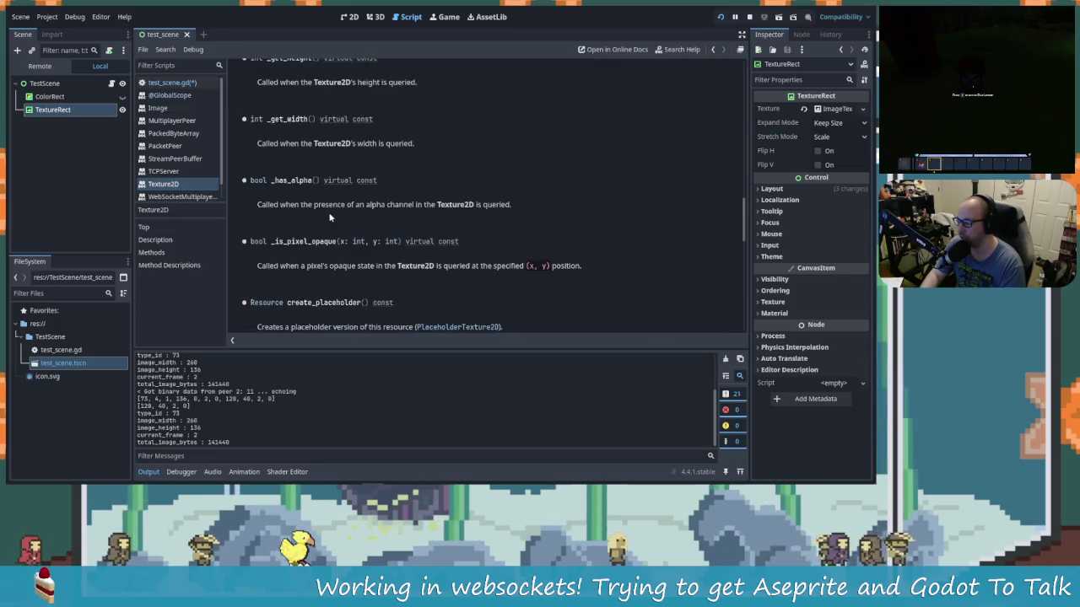
scroll(325, 214, "up", 2)
left_click(178, 85)
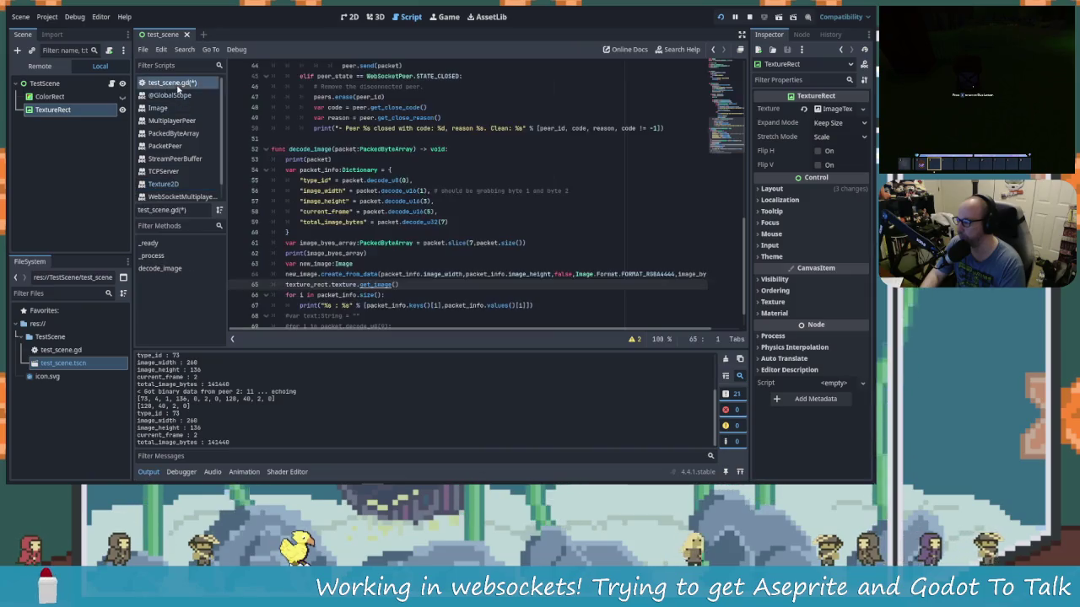
Step: Trim line 65 to 'texture_rect.texture.', browse its member suggestions, and open TextureRect's texture documentation
key("Left")
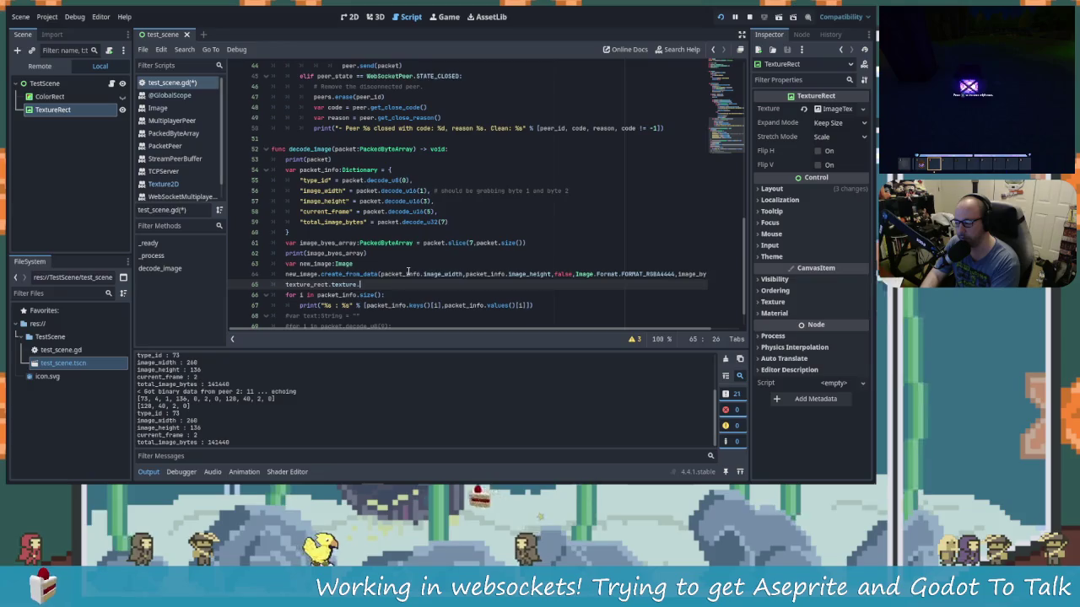
key("Down")
key("Down")
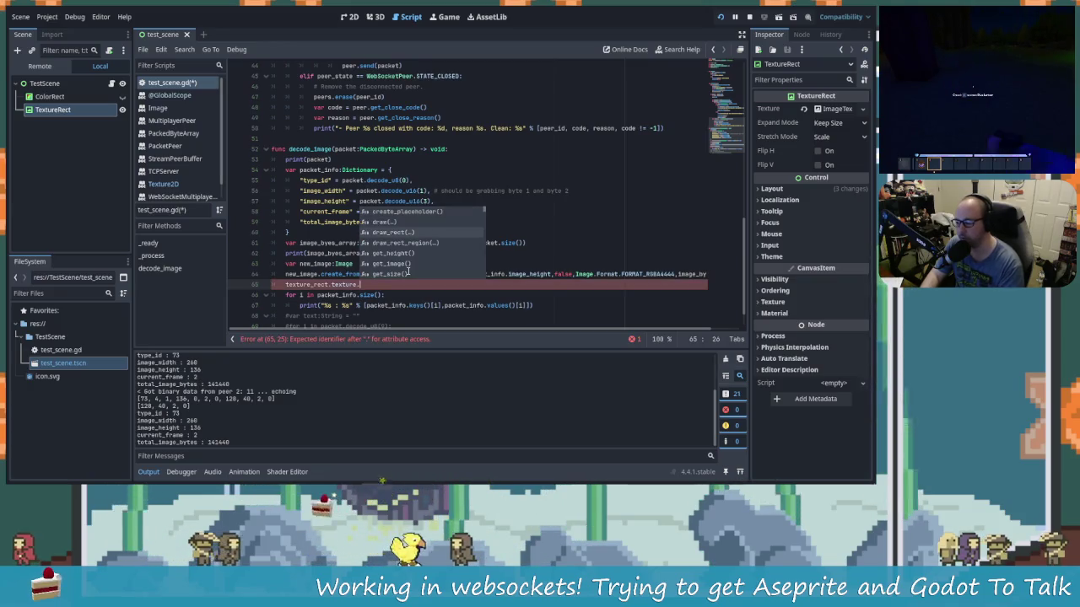
scroll(409, 272, "down", 2)
scroll(409, 272, "up", 2)
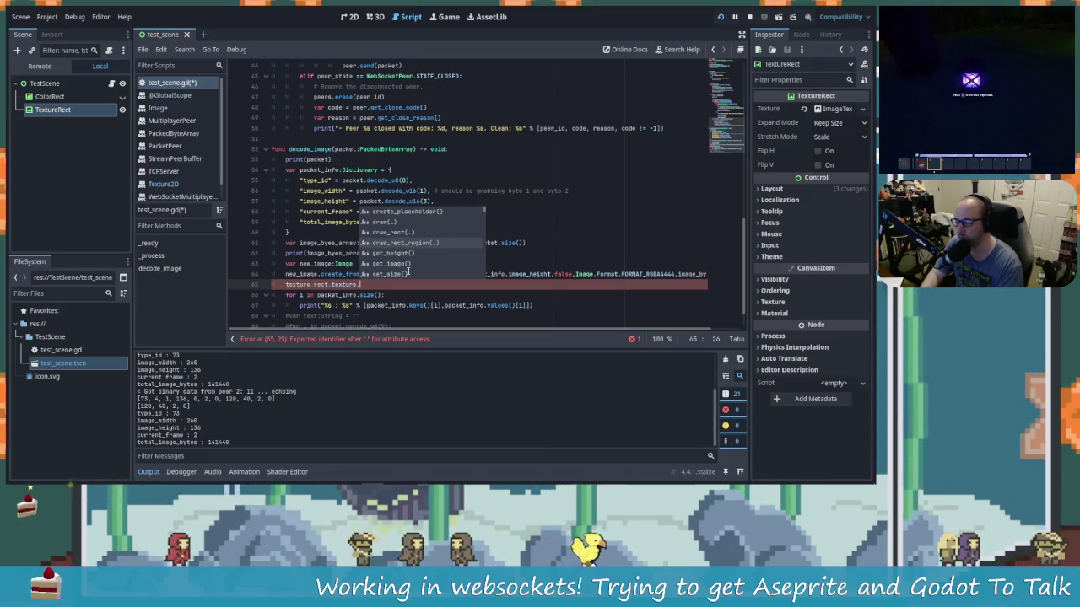
key("Up")
key("Up")
key("Return")
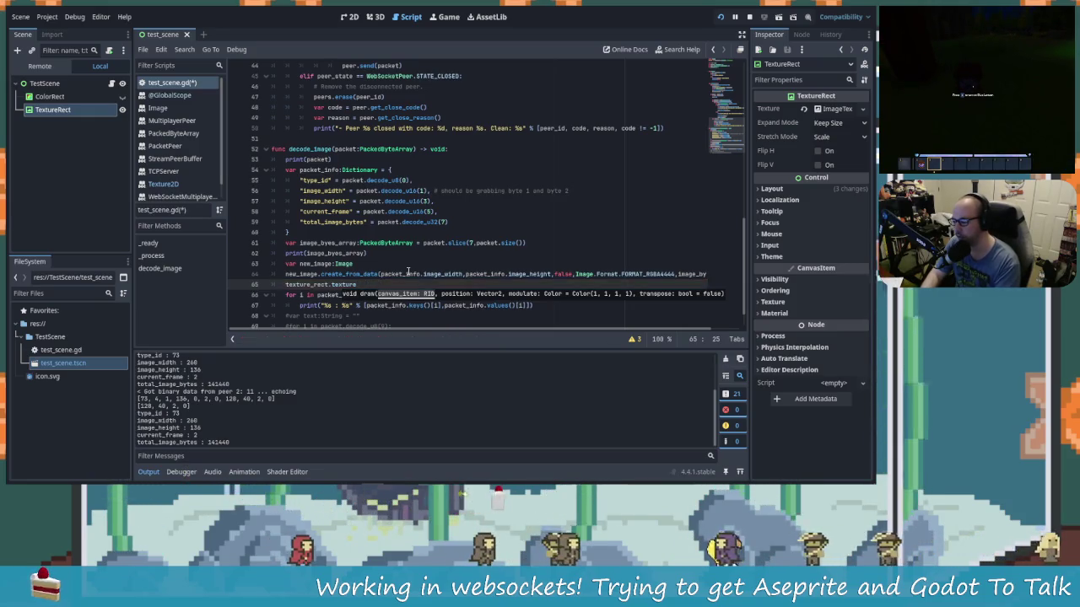
type(".")
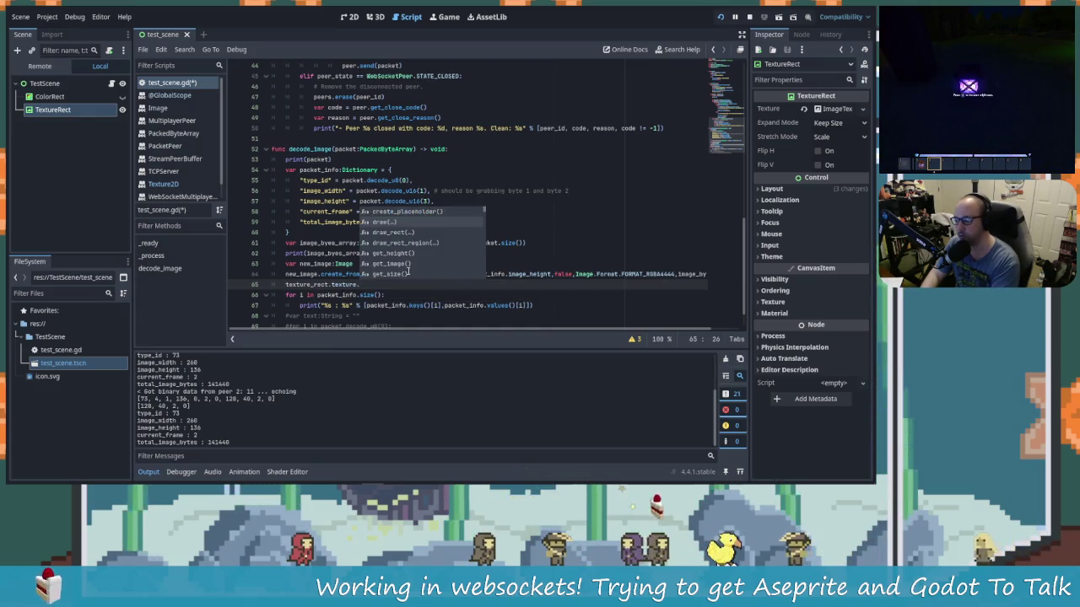
key("Down")
key("Down")
key("Down")
scroll(409, 273, "down", 1)
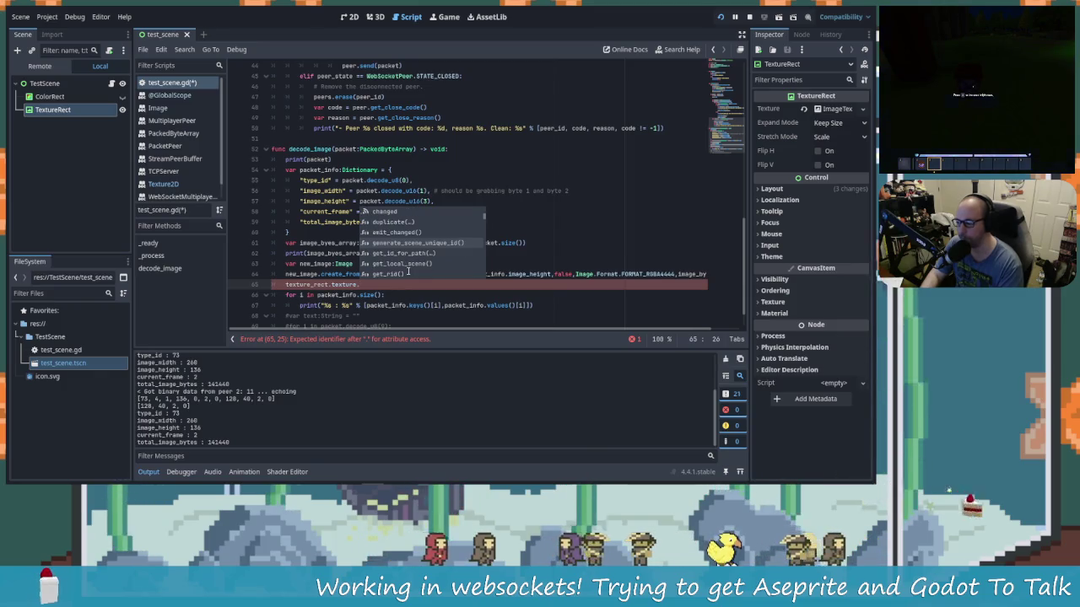
scroll(409, 273, "down", 2)
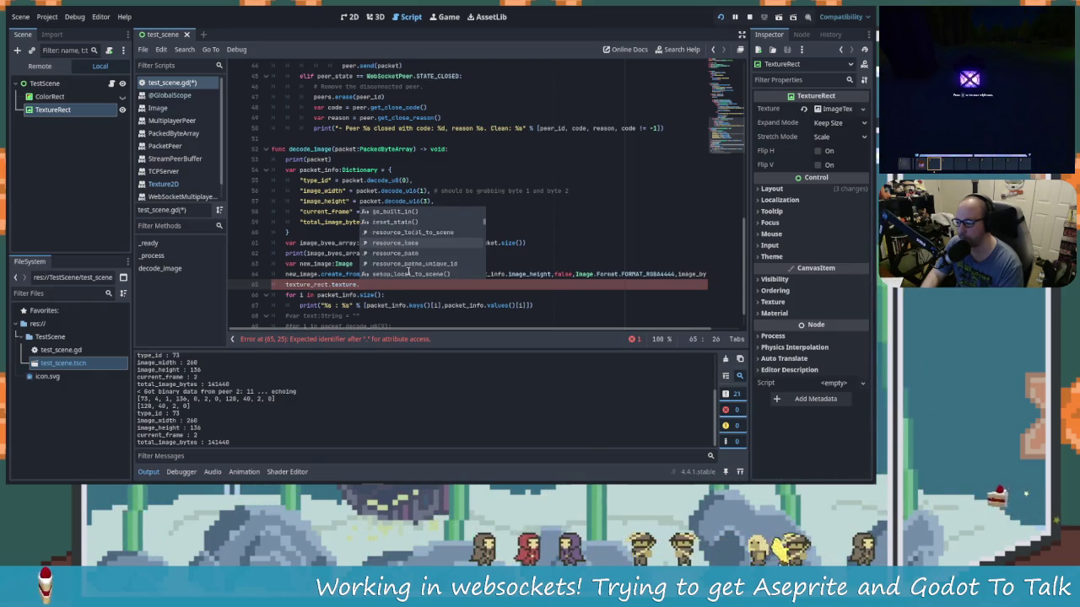
scroll(409, 272, "down", 2)
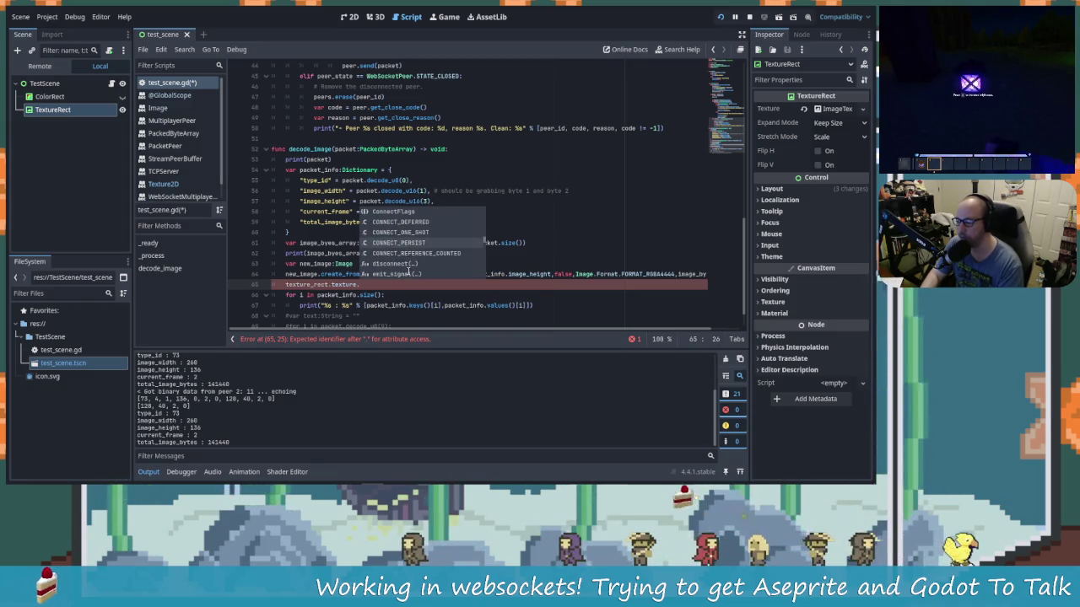
left_click(348, 285, "ctrl")
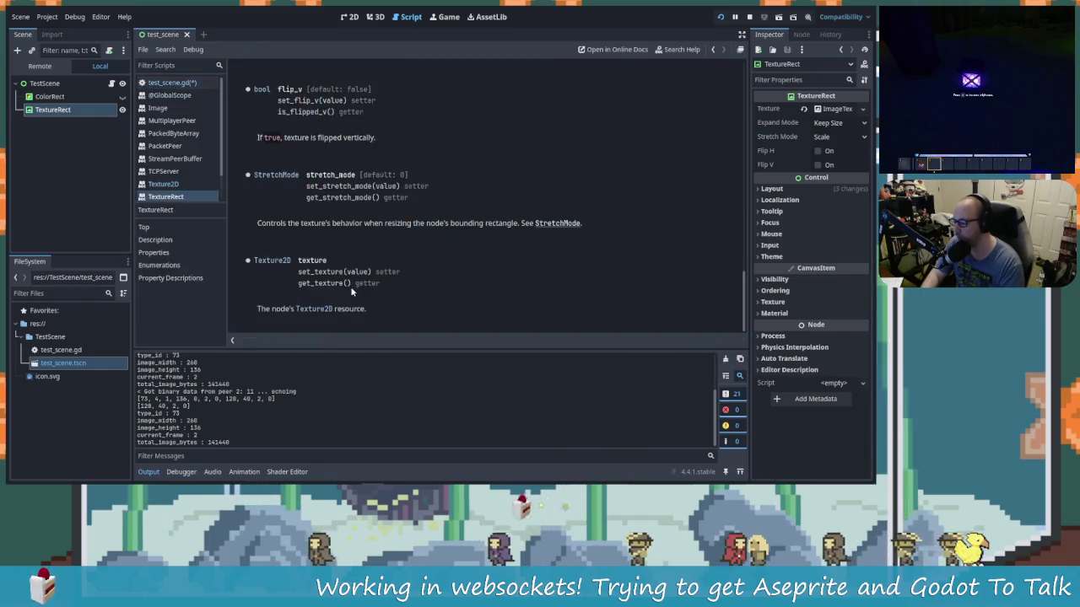
Step: Go from the TextureRect help back to test_scene.gd, at the end of line 65
scroll(426, 272, "up", 1)
scroll(426, 272, "down", 1)
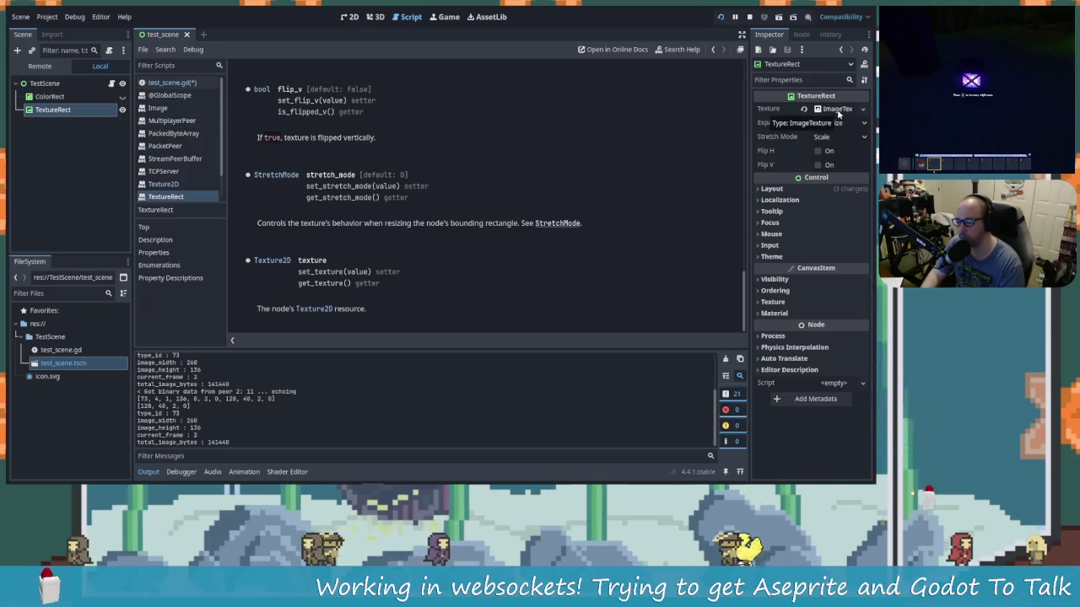
left_click(169, 94)
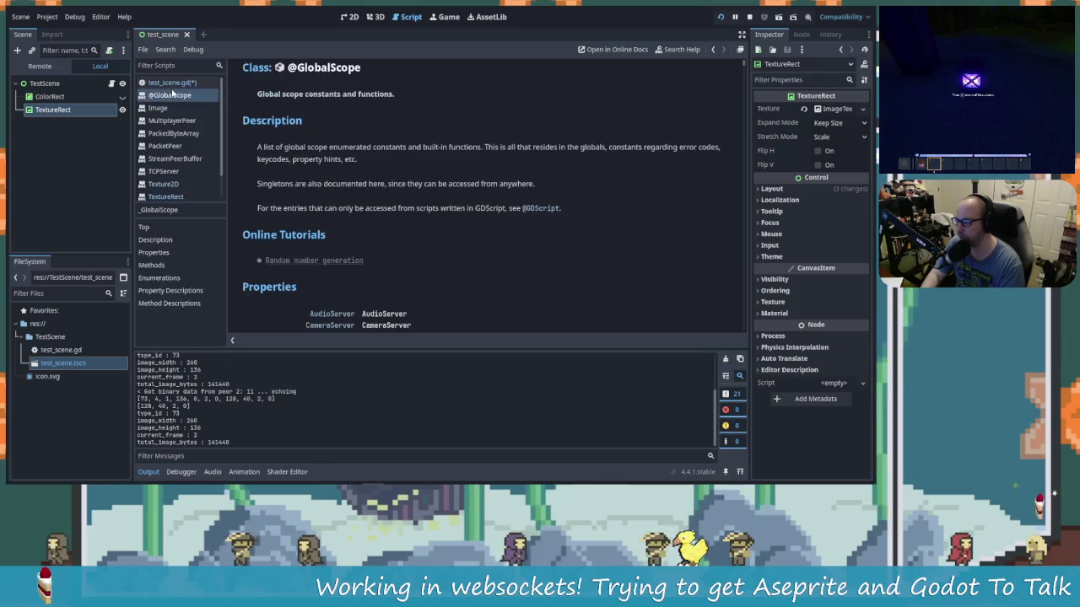
left_click(169, 83)
key("End")
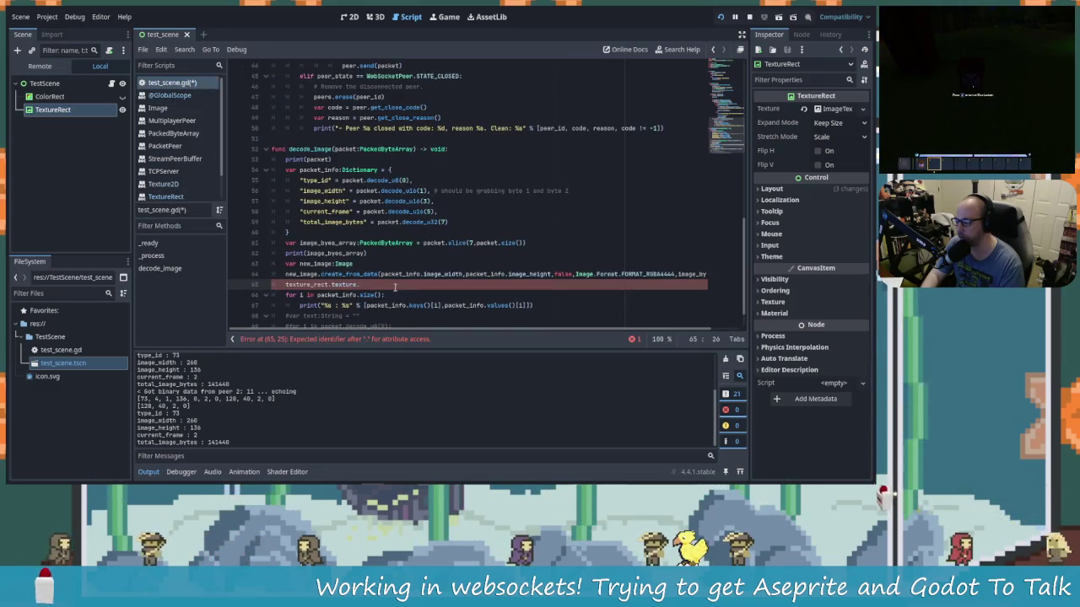
Step: Declare new_texture as an ImageTexture and call new_texture.create_from_image(new_image)
left_click(286, 284)
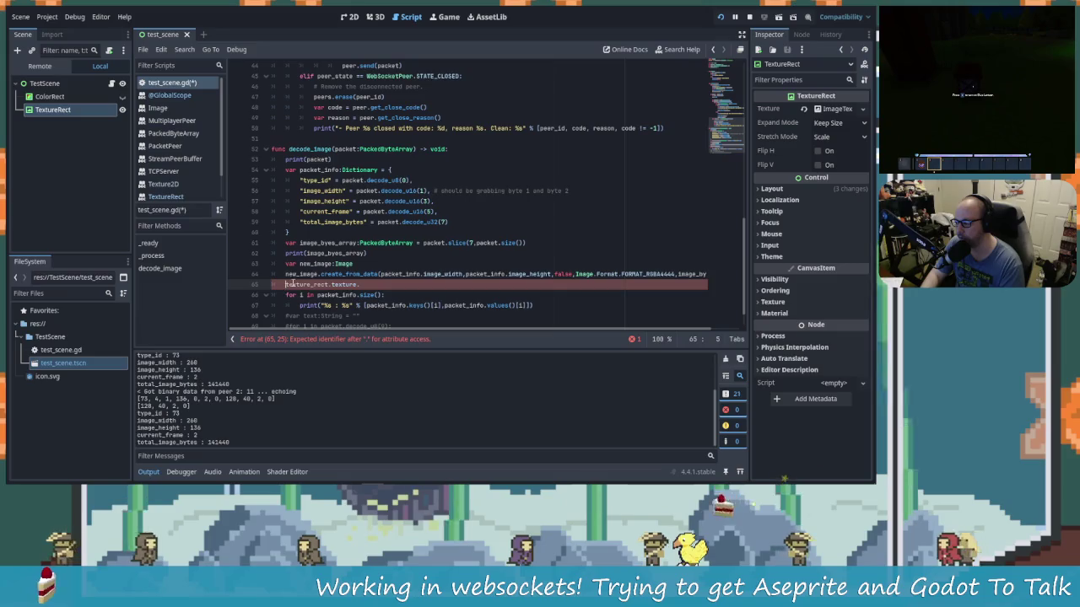
key("Return")
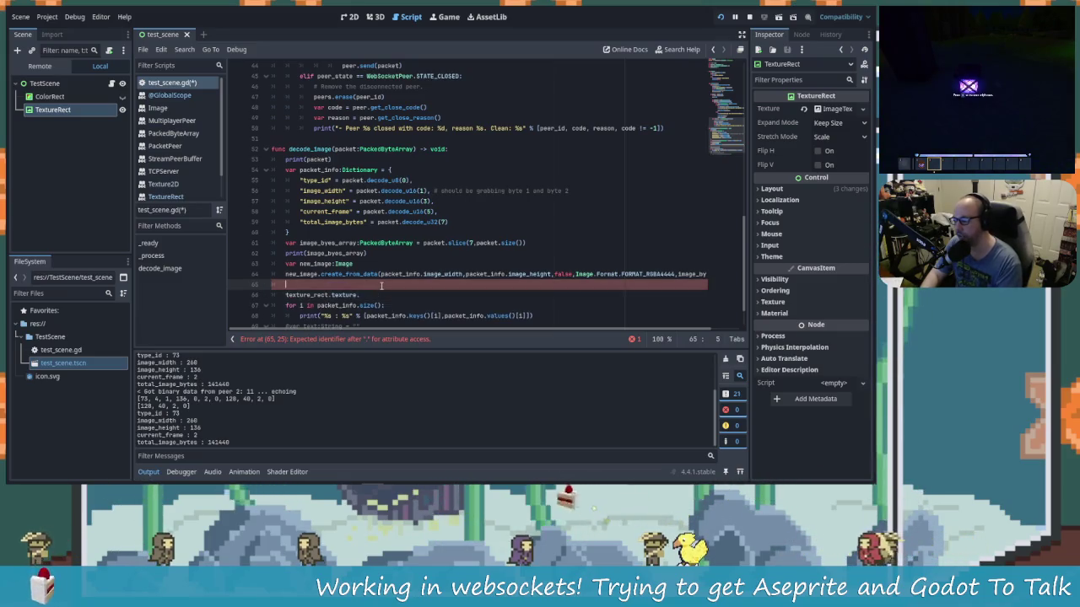
type("var new_texture =")
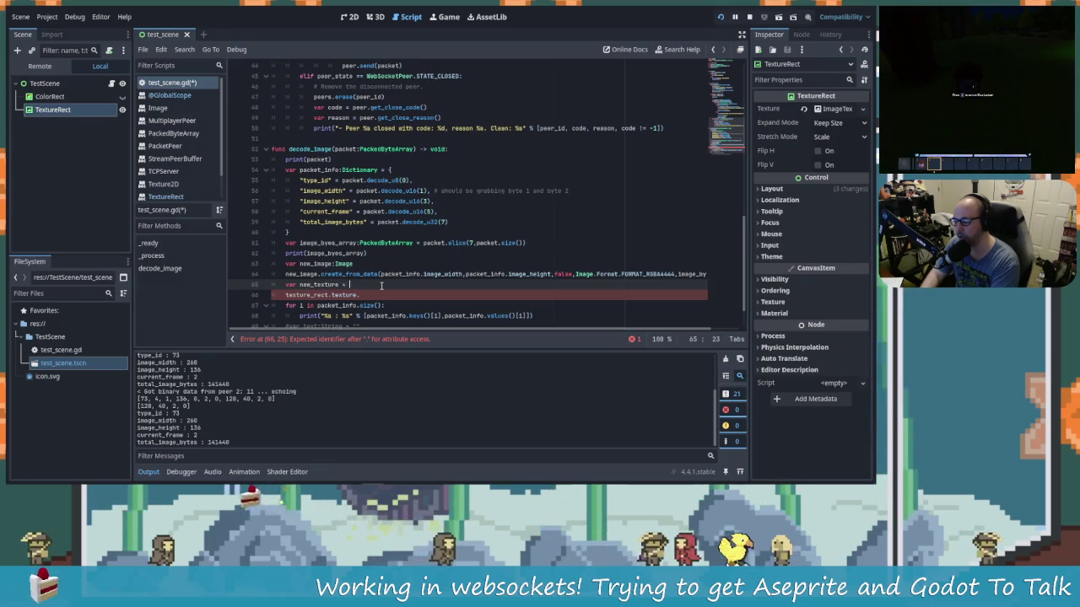
key("BackSpace")
key("BackSpace")
key("BackSpace")
type("a")
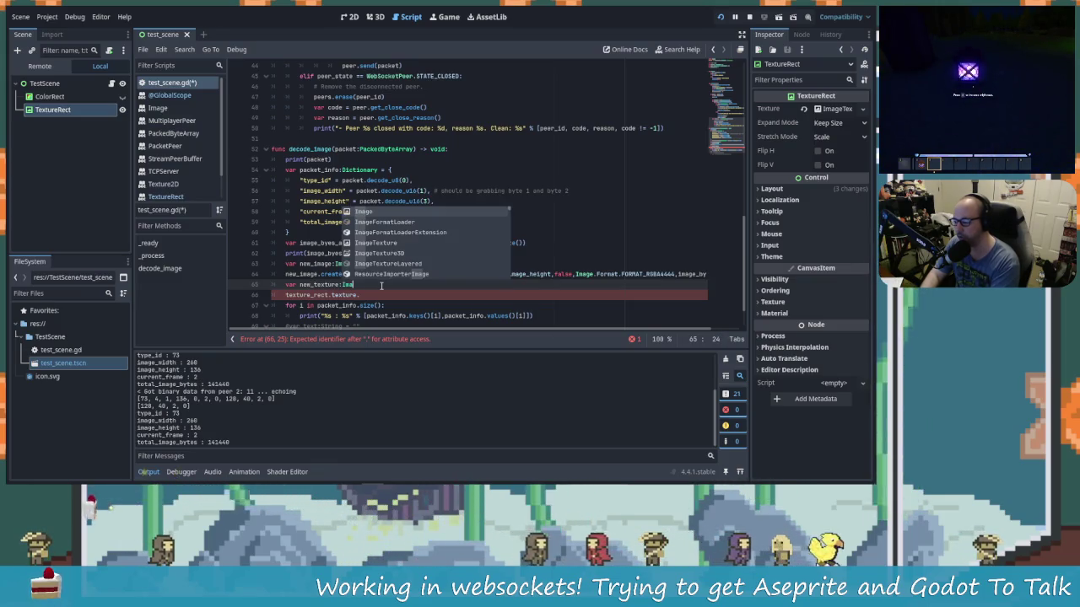
type("geT")
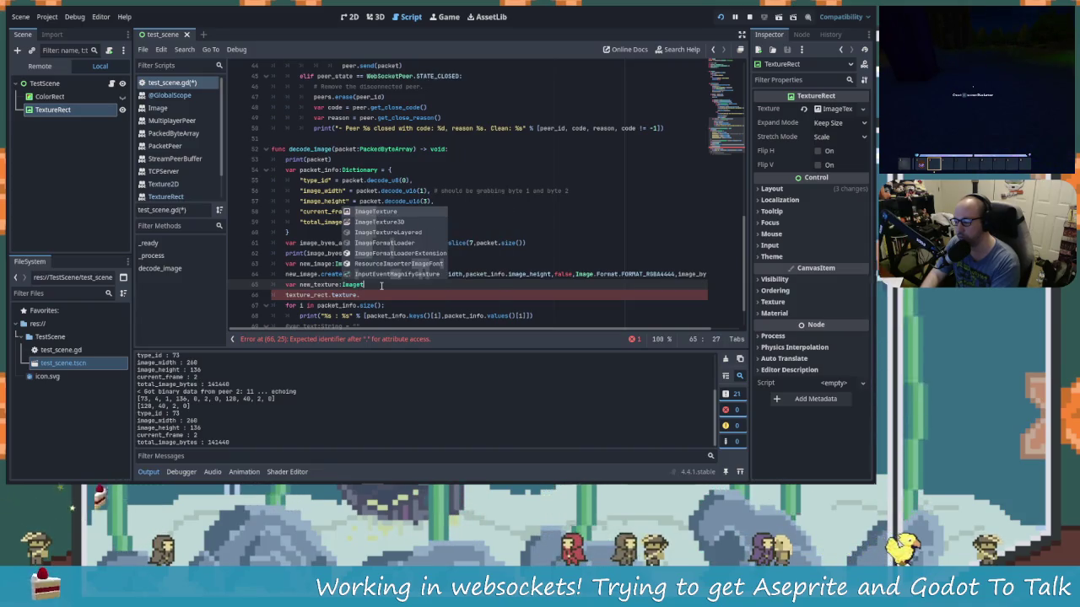
key("Return")
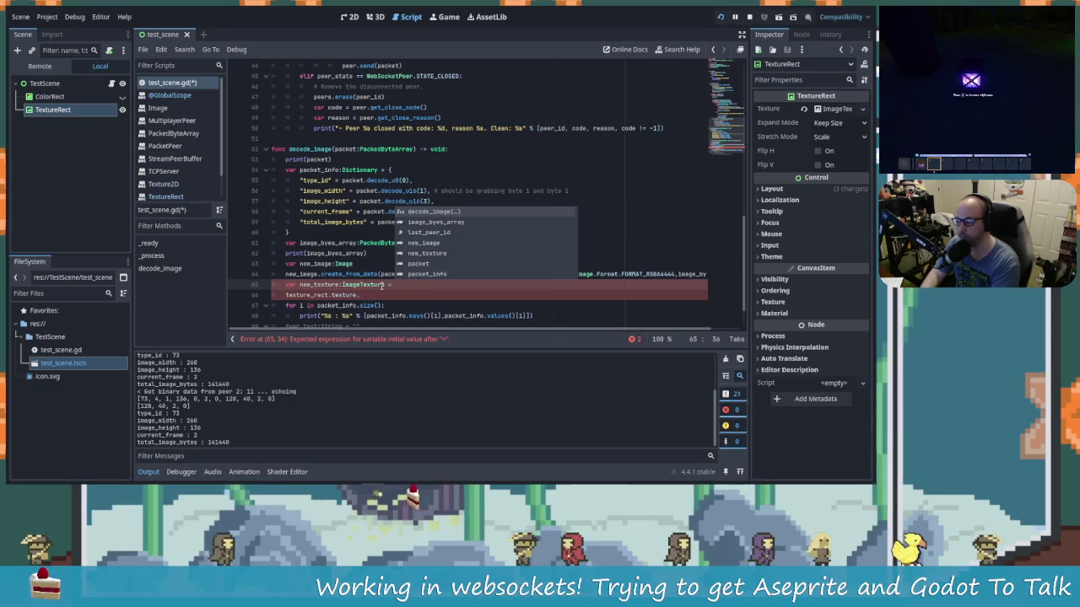
key("BackSpace")
key("BackSpace")
key("BackSpace")
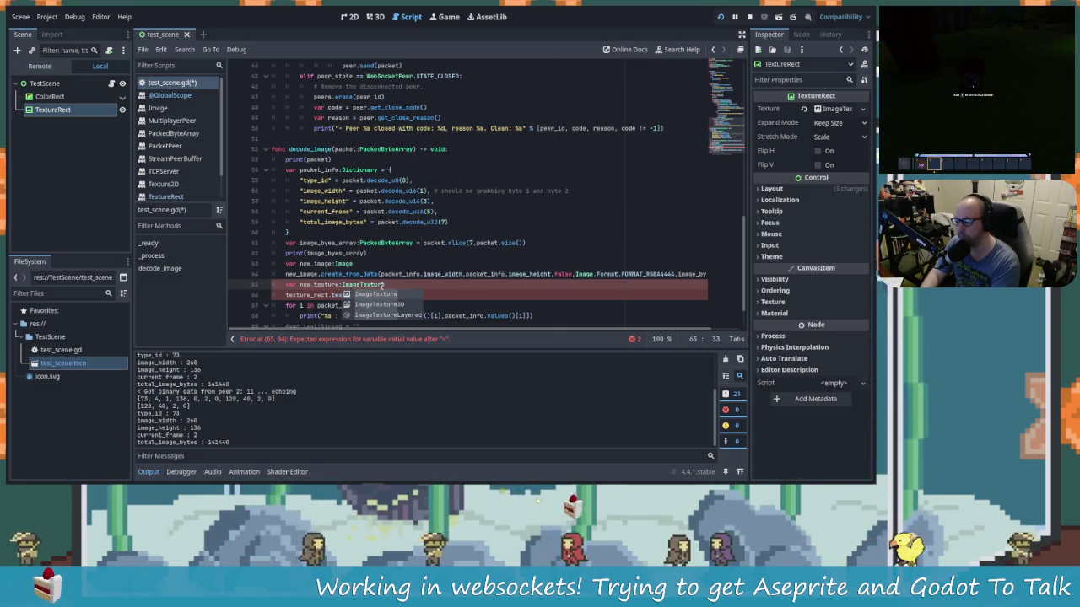
key("Return")
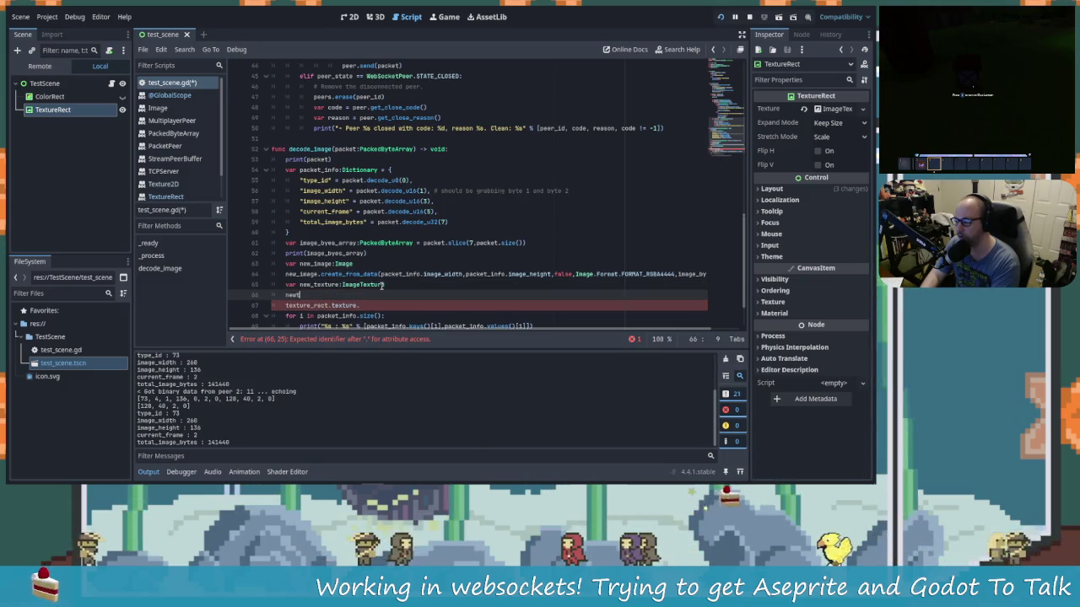
type("new_texture.")
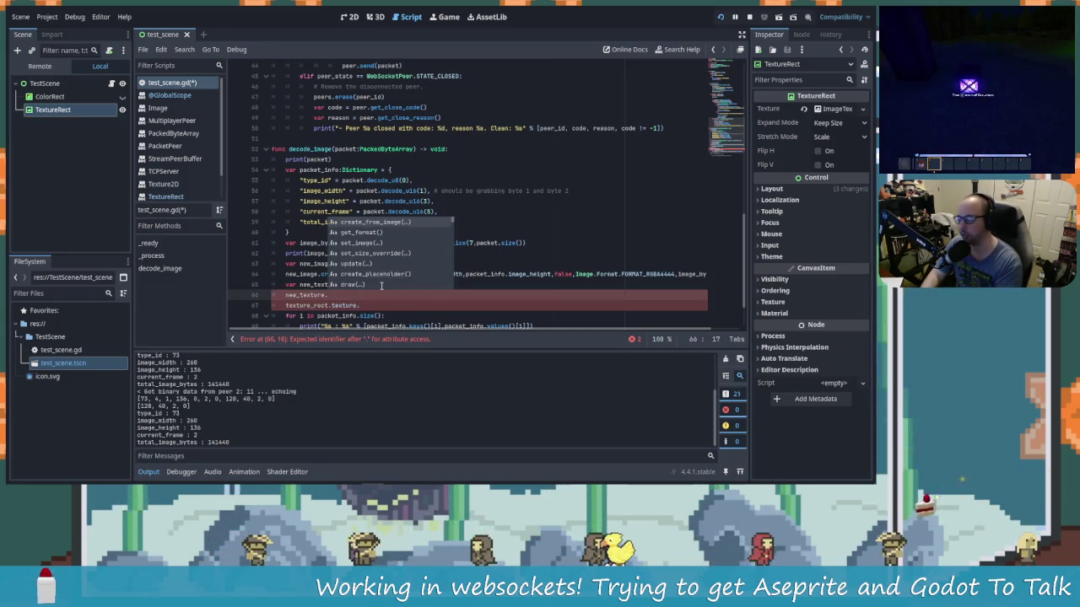
key("Return")
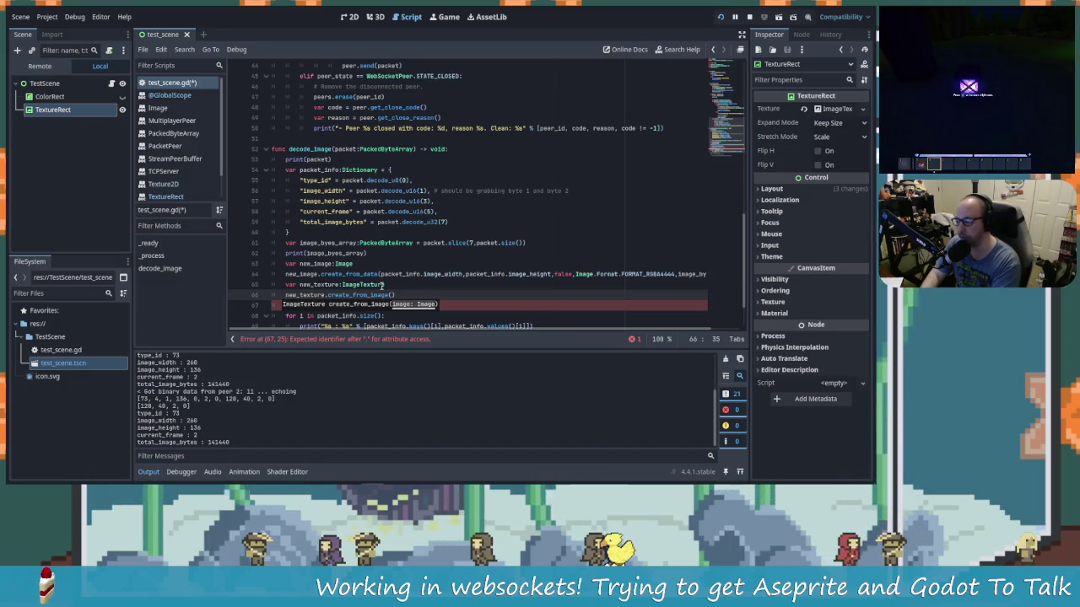
type("new_image")
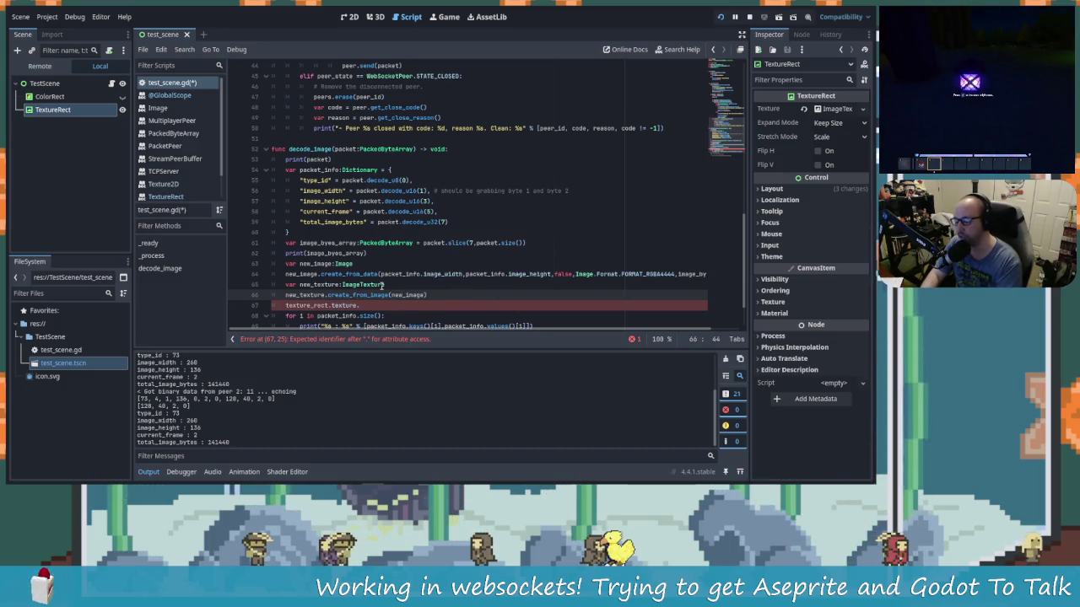
Step: Complete line 67 as texture_rect.texture = new_texture and save the script
left_click(396, 301)
key("BackSpace")
type("= ")
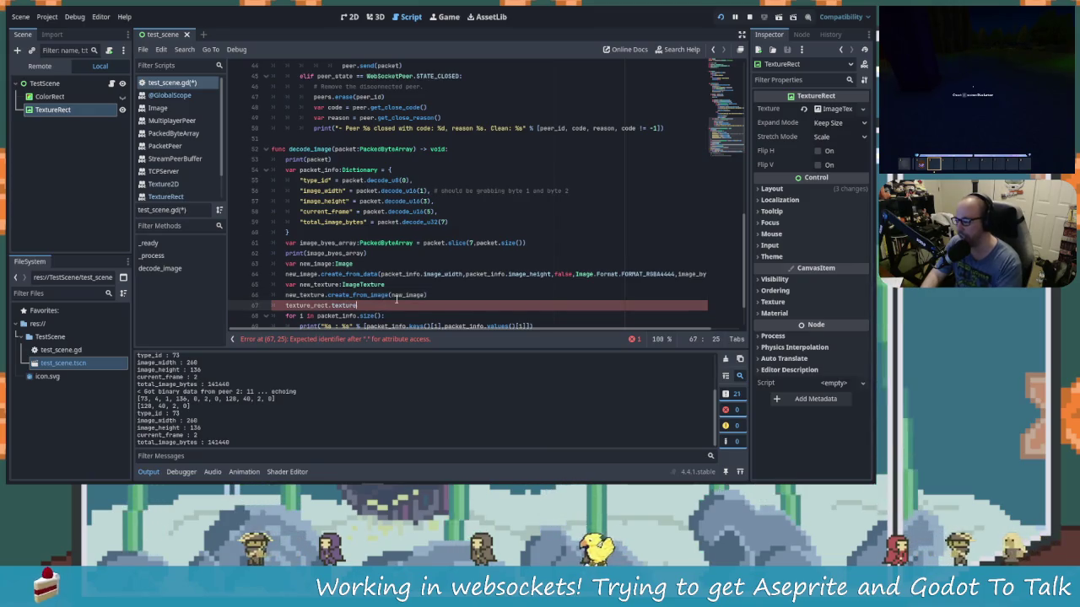
type(" new")
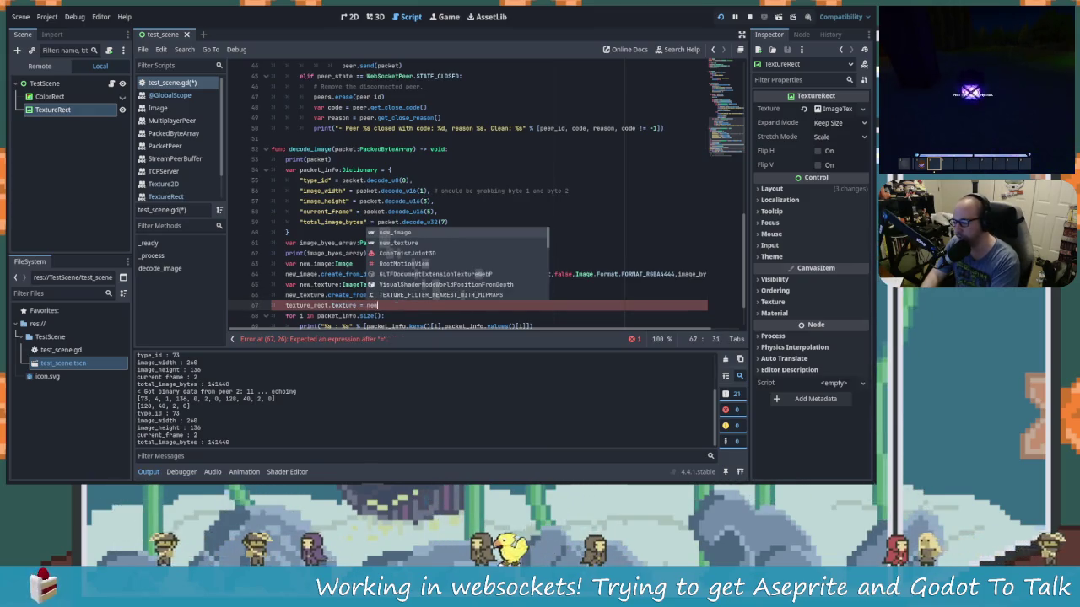
type("_texture")
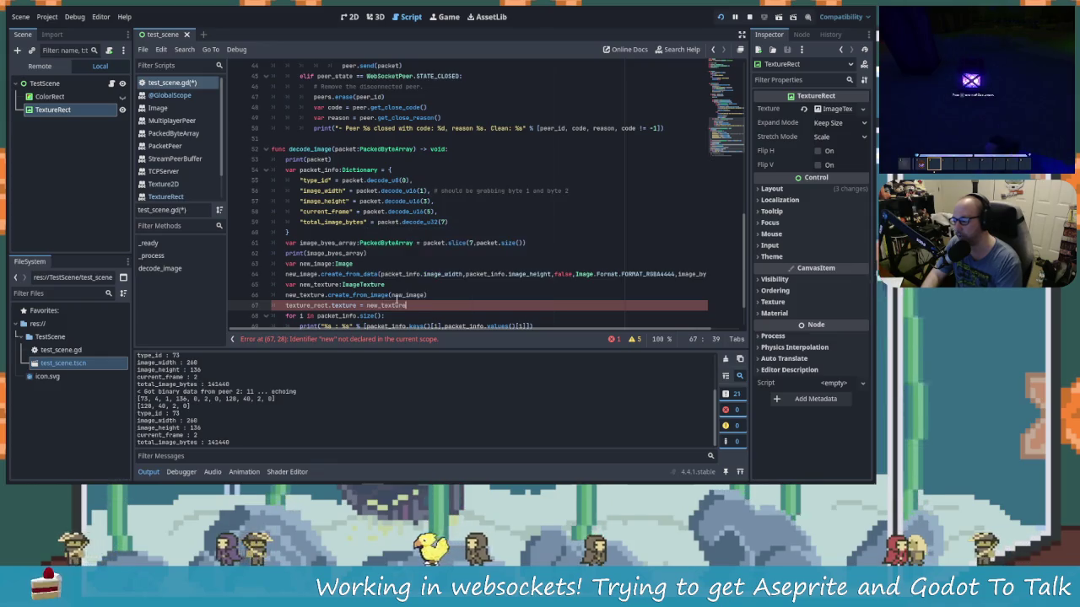
key("ctrl+s")
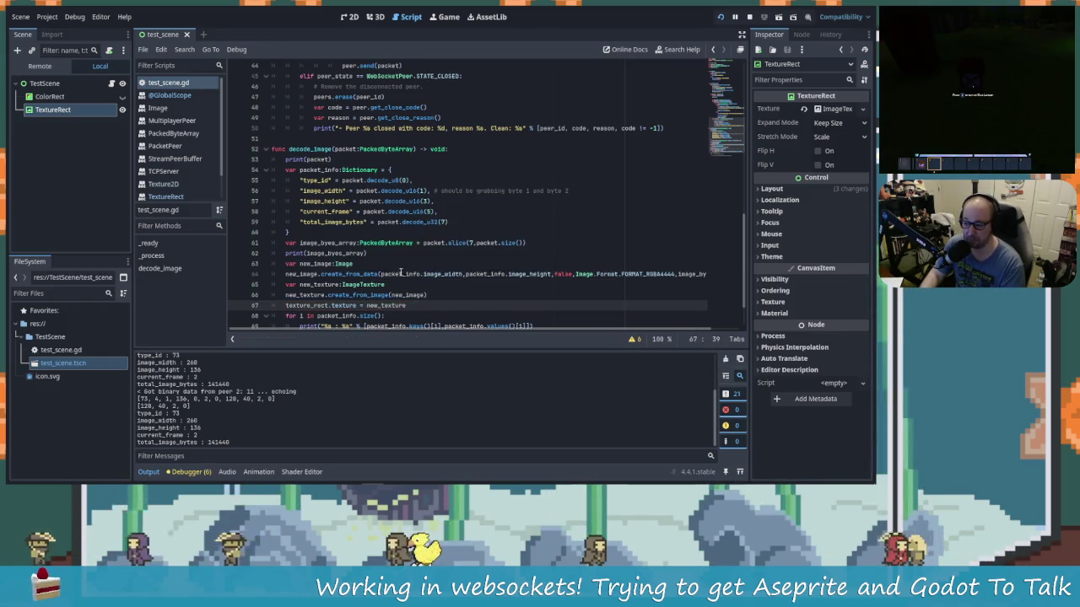
scroll(451, 279, "down", 1)
scroll(452, 278, "down", 1)
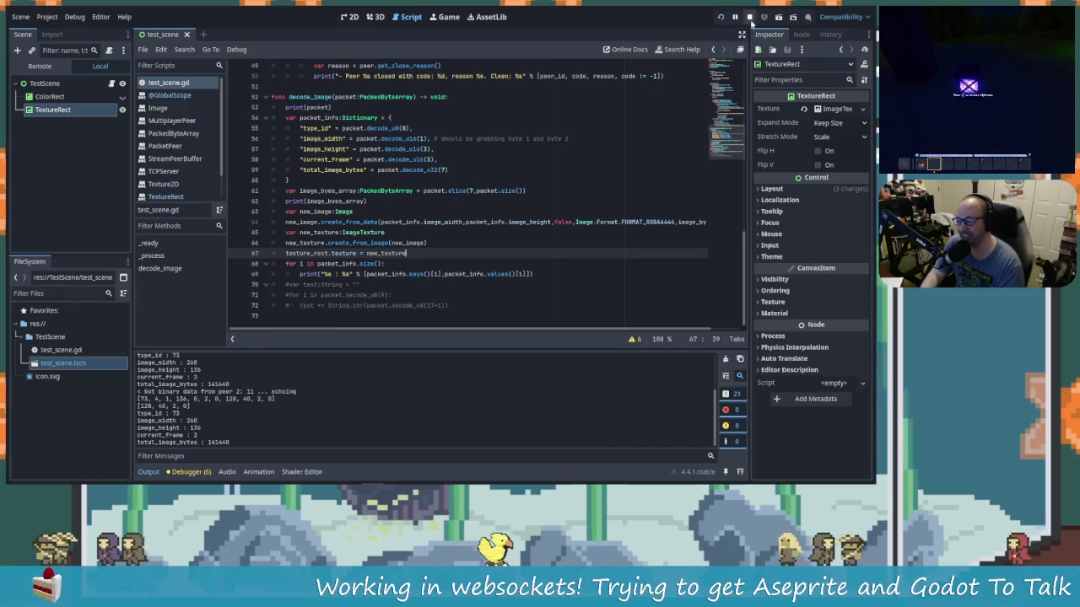
Step: Restart the running test scene and switch to the Blank.aseprite window
left_click(720, 17)
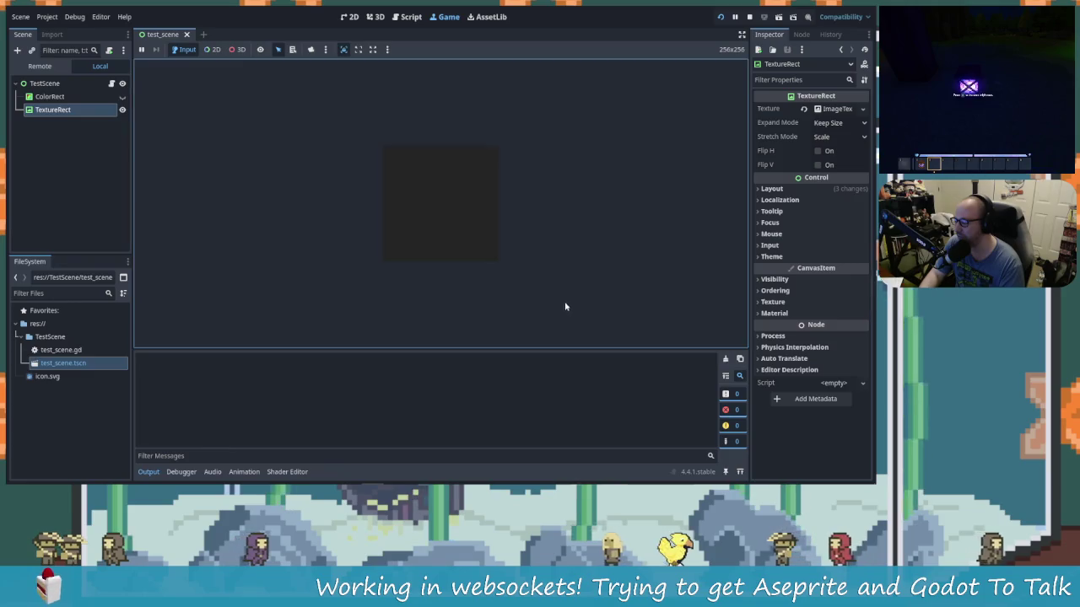
key("alt+Tab")
key("alt+Tab")
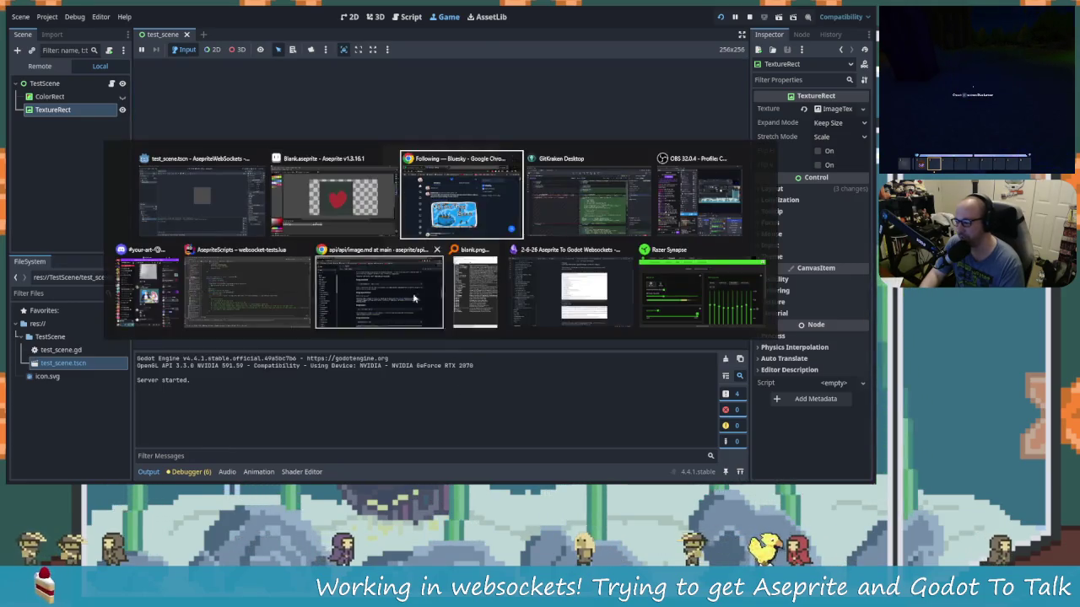
left_click(356, 232)
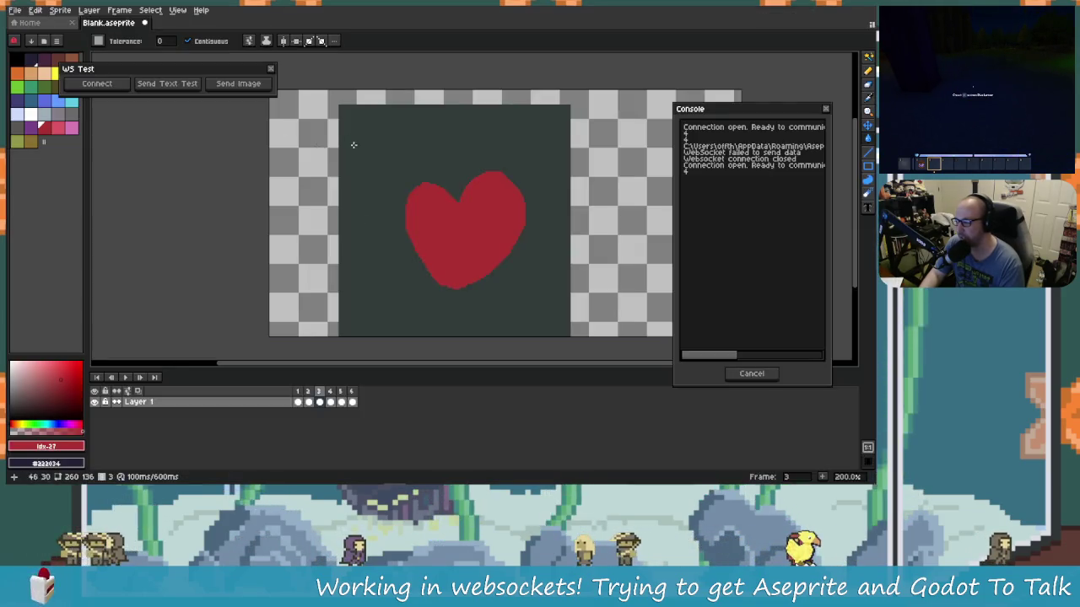
Step: Relaunch Layer > Websocket Tests, allow connections, connect, and send the heart image to Godot
left_click(274, 67)
left_click(89, 10)
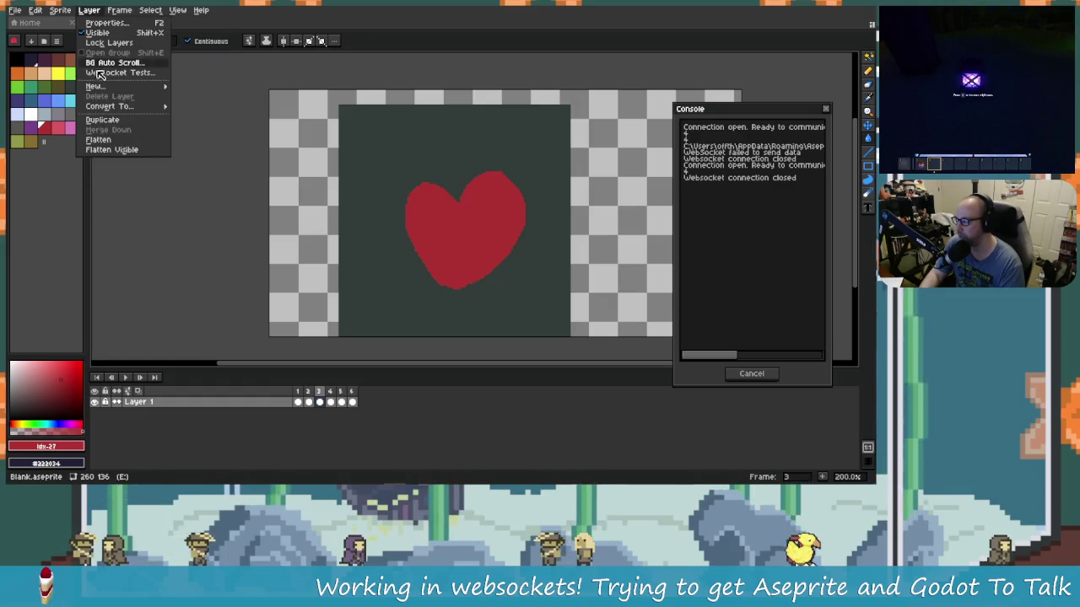
left_click(119, 73)
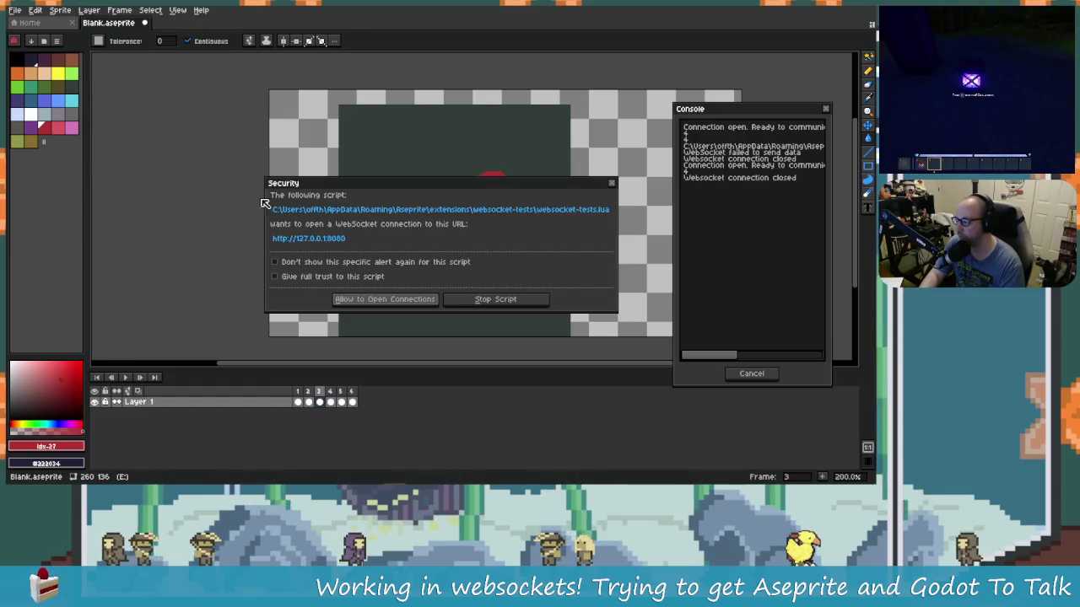
left_click(402, 302)
left_click(371, 249)
left_click_drag(409, 235, 159, 82)
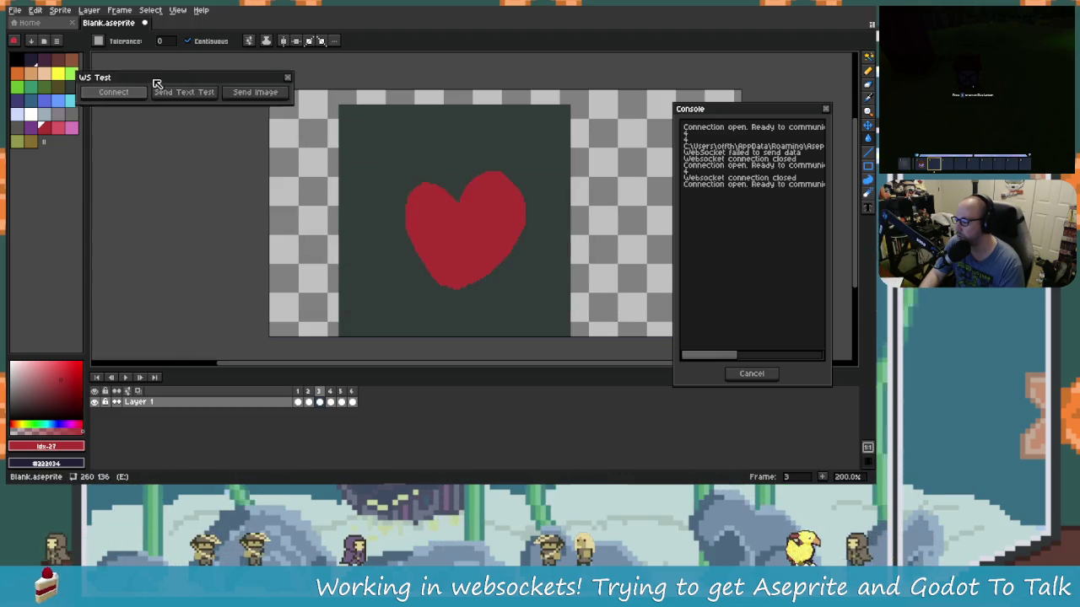
left_click(265, 96)
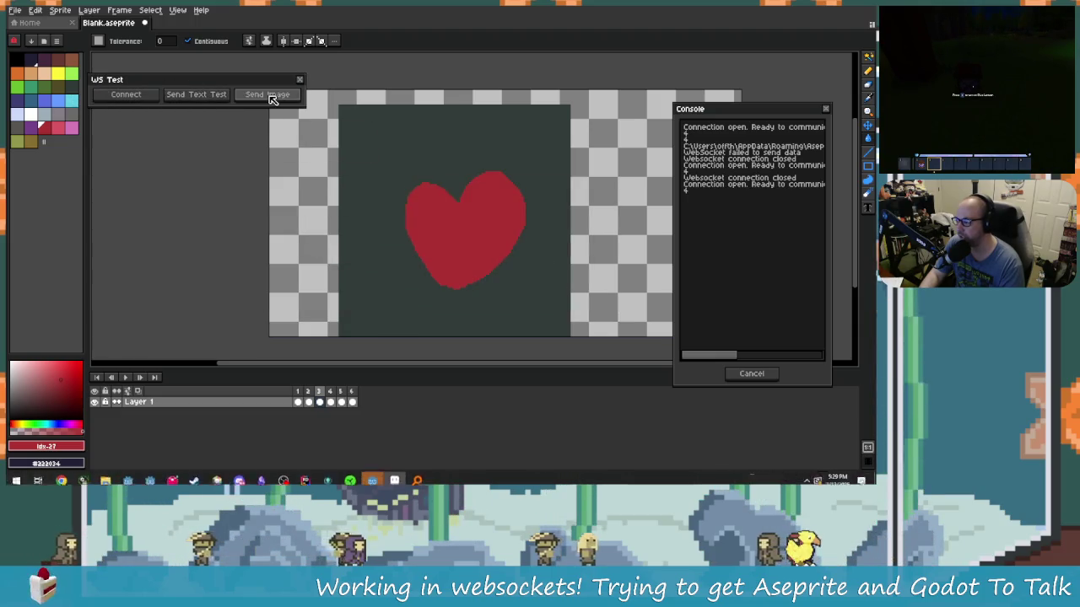
left_click(372, 475)
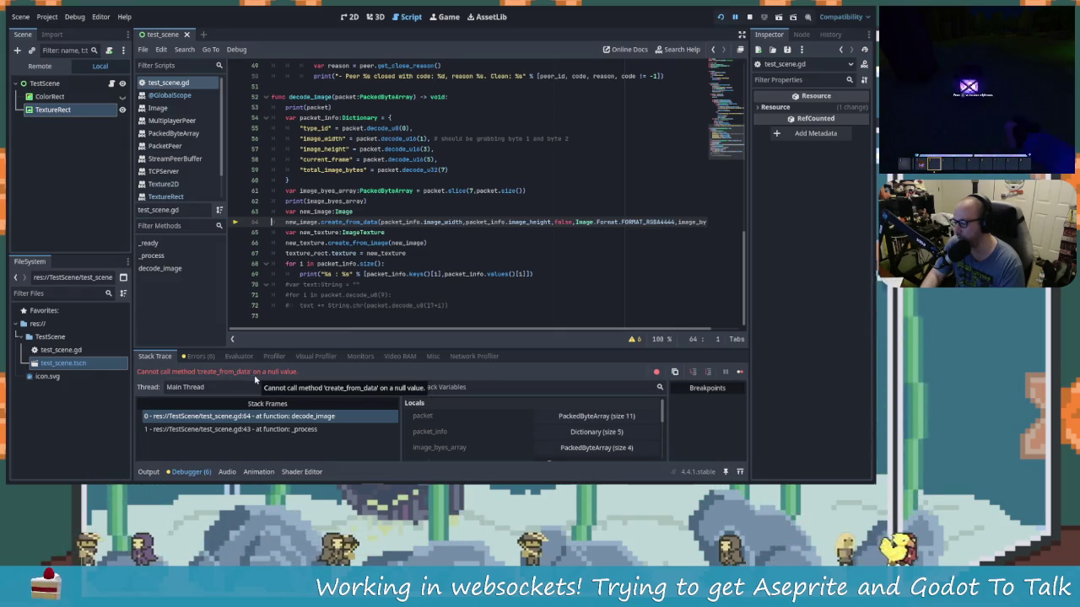
scroll(433, 429, "down", 3)
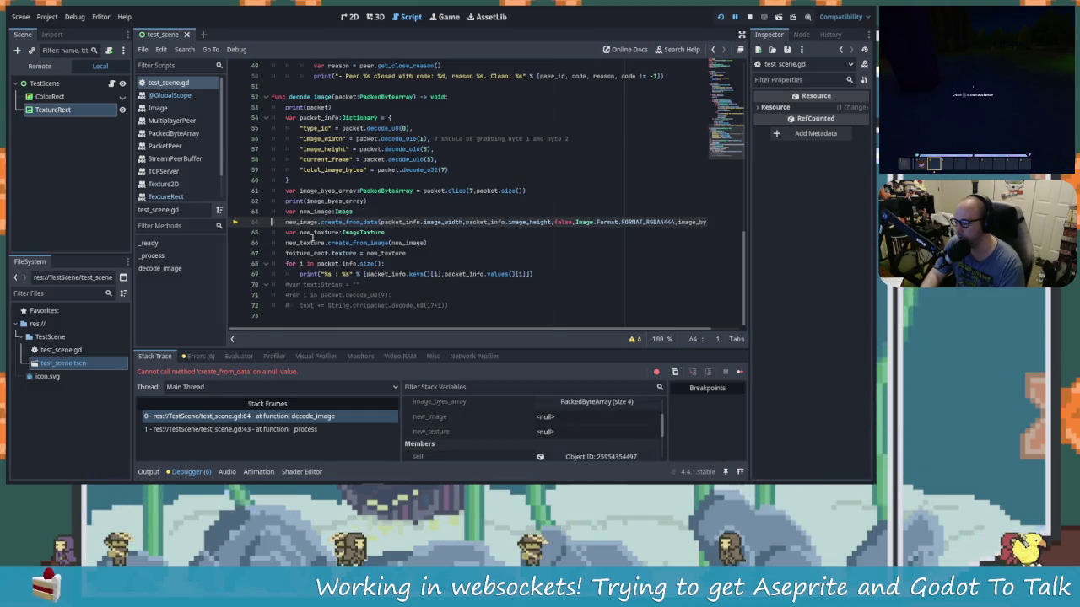
left_click(344, 213)
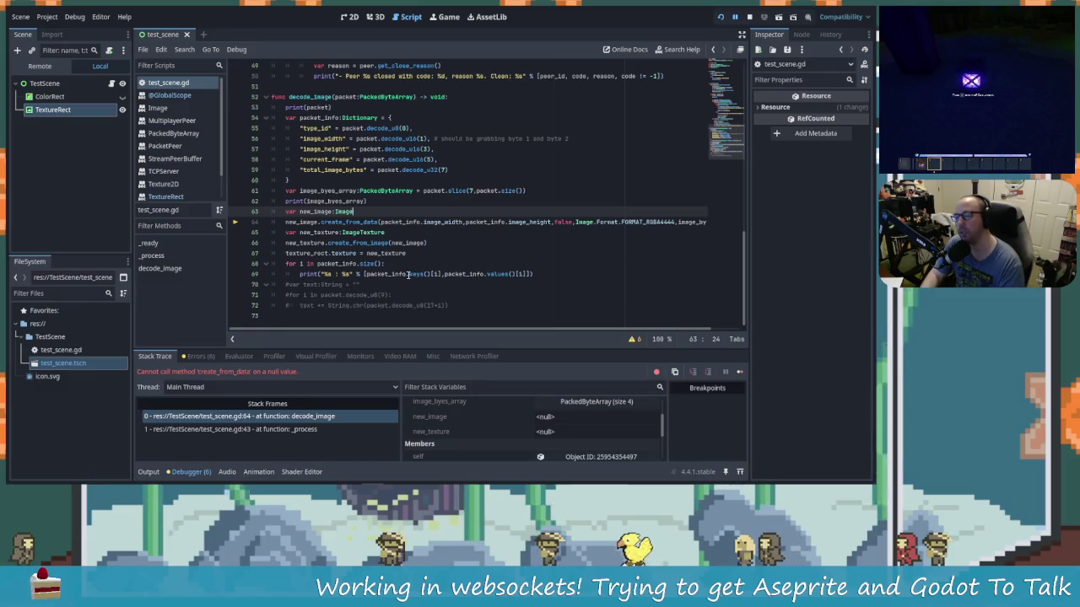
mouse_move(328, 213)
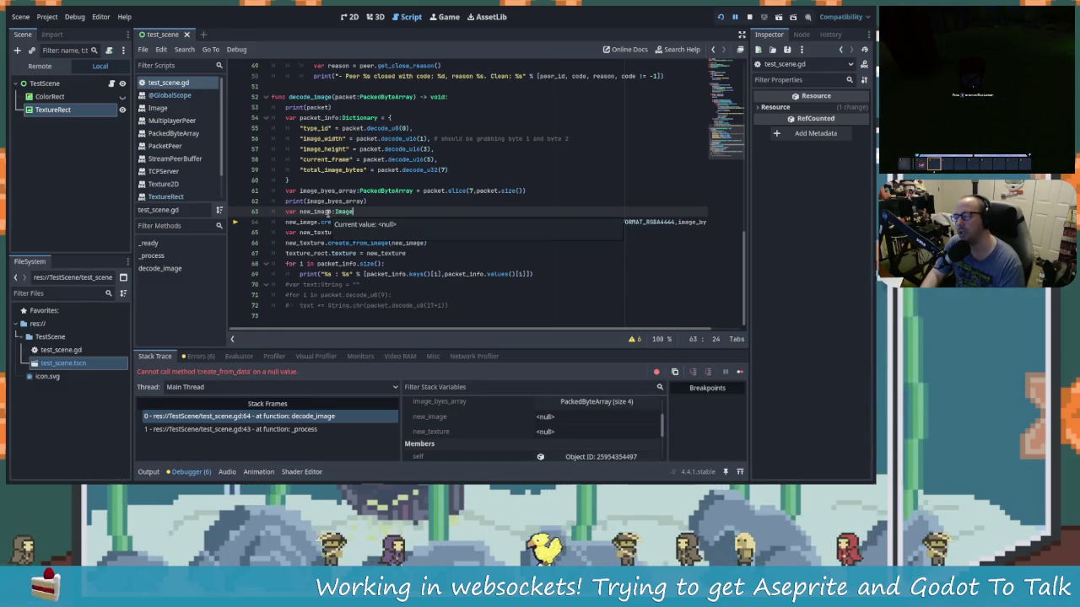
left_click(328, 213)
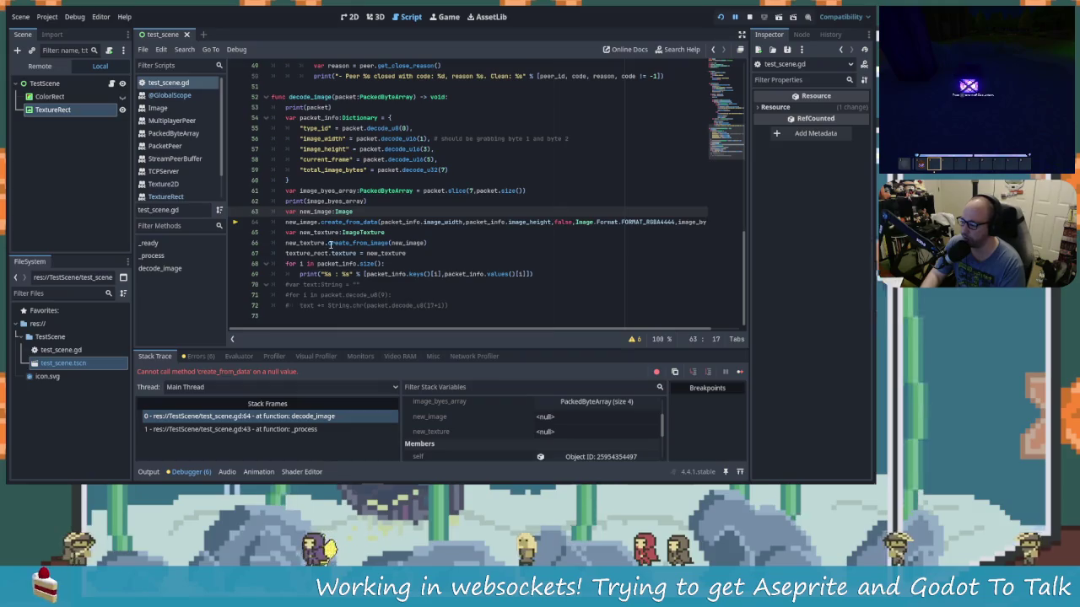
mouse_move(322, 212)
left_mouse_down()
mouse_move(300, 212)
mouse_move(358, 221)
left_mouse_up()
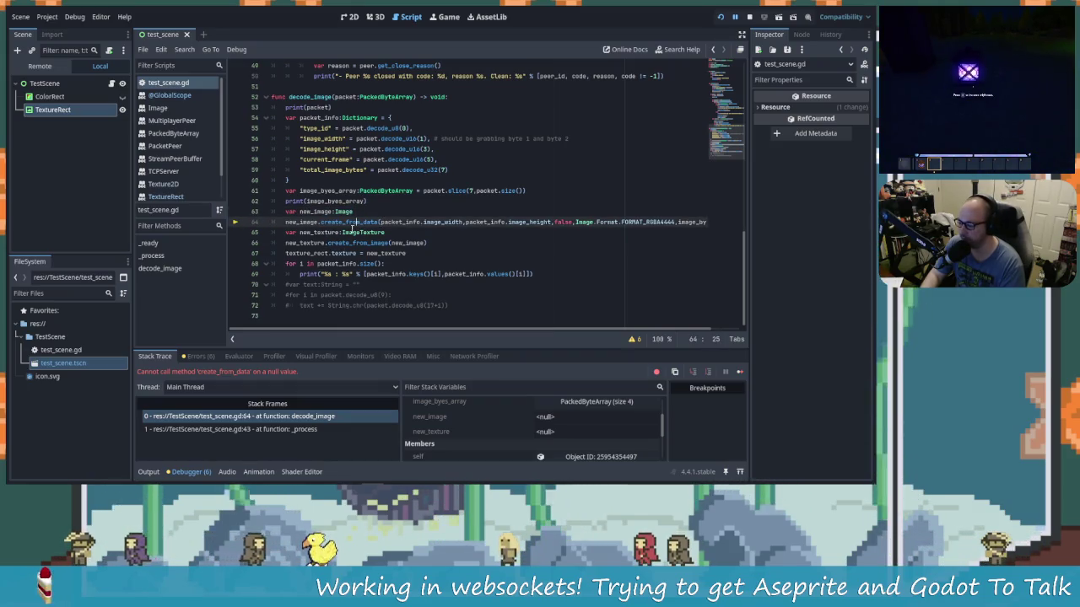
double_click(344, 212)
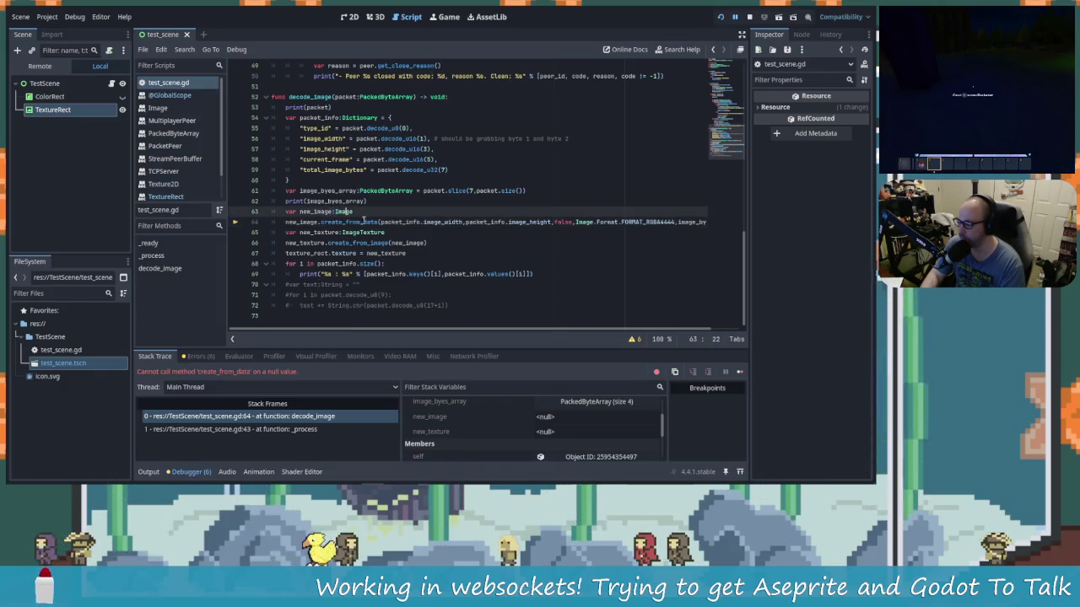
Step: Initialise new_image to Image.new() and new_texture to ImageTexture.new(), save, and rerun the game
type("= ")
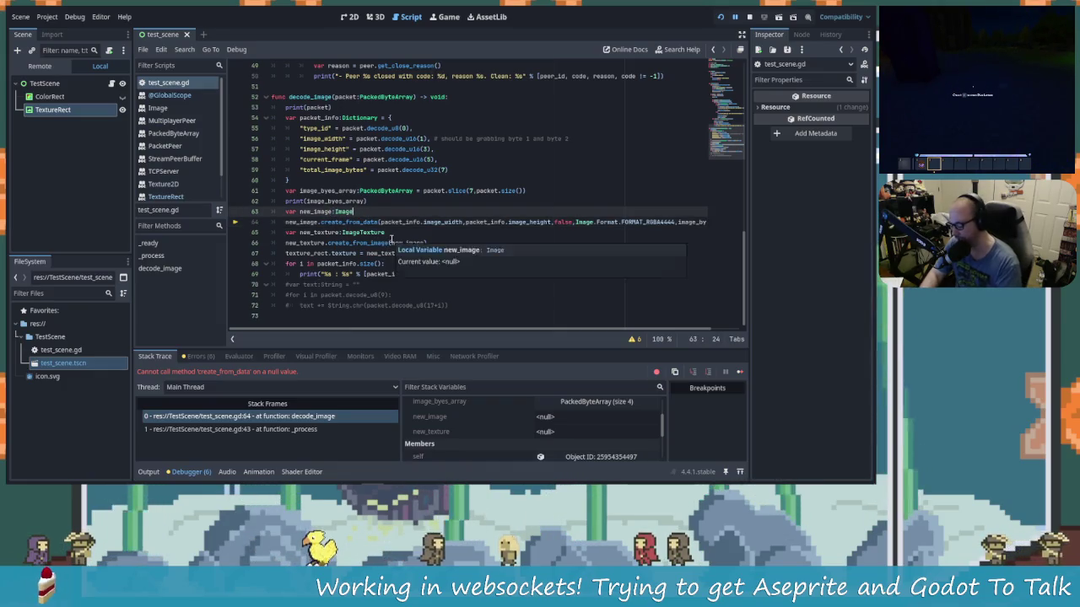
type("Image")
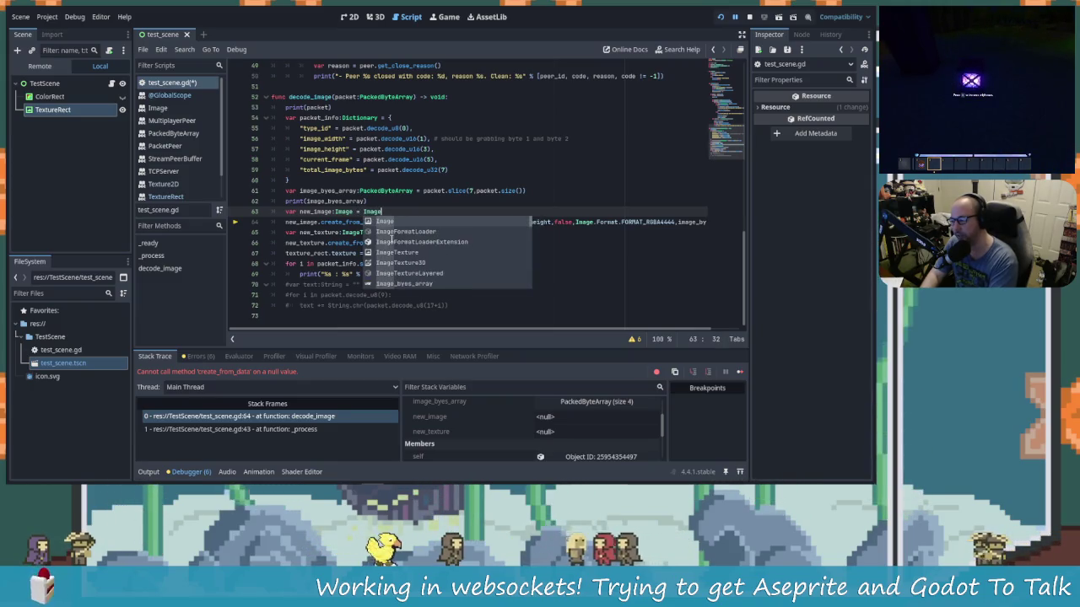
type(".new(")
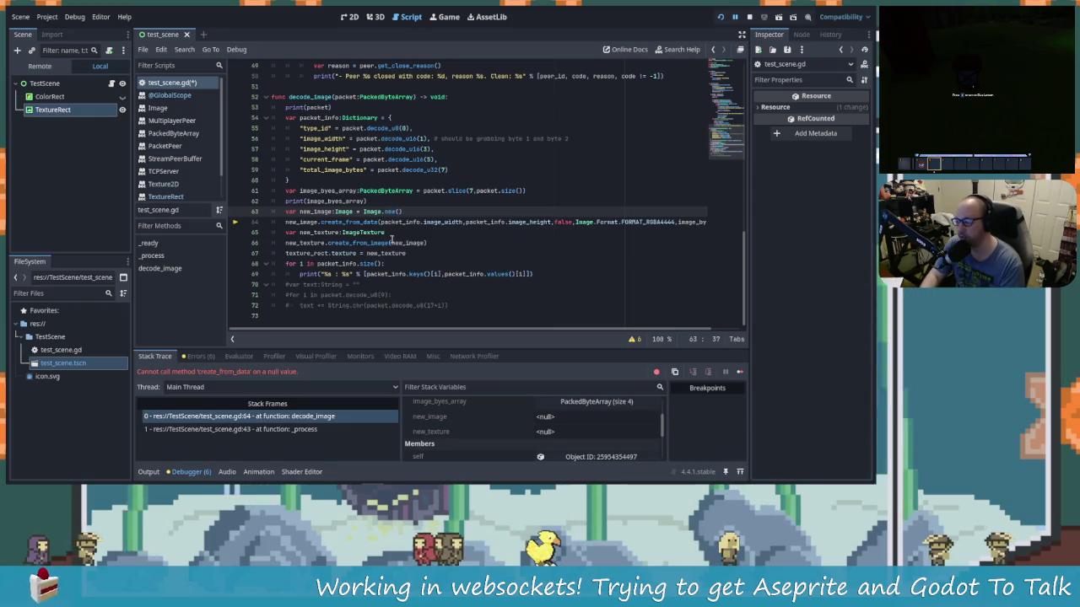
left_click(407, 234)
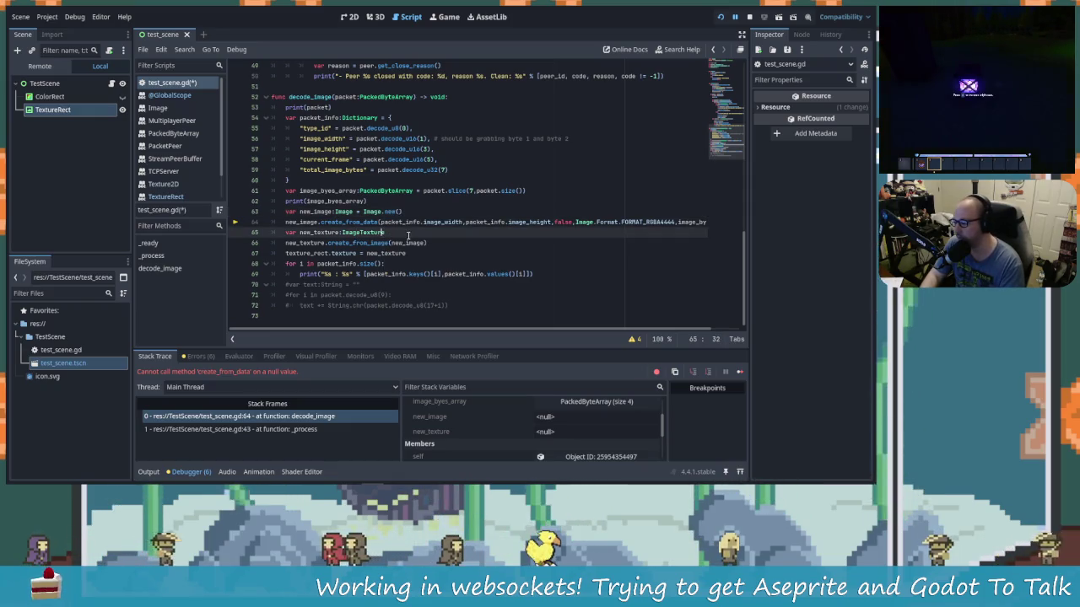
mouse_move(408, 225)
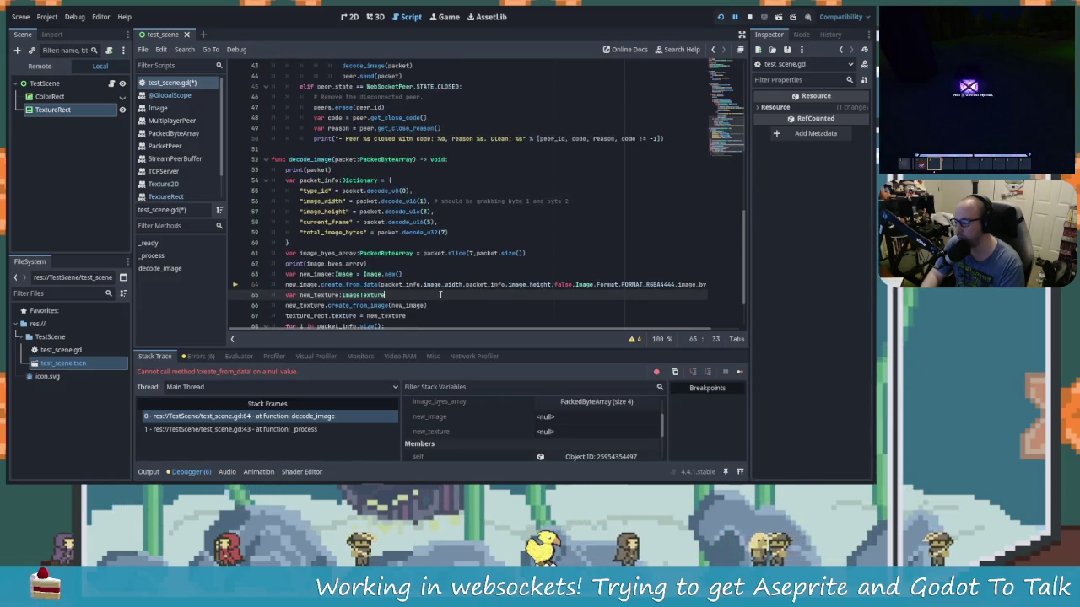
left_click_drag(310, 221, 422, 213)
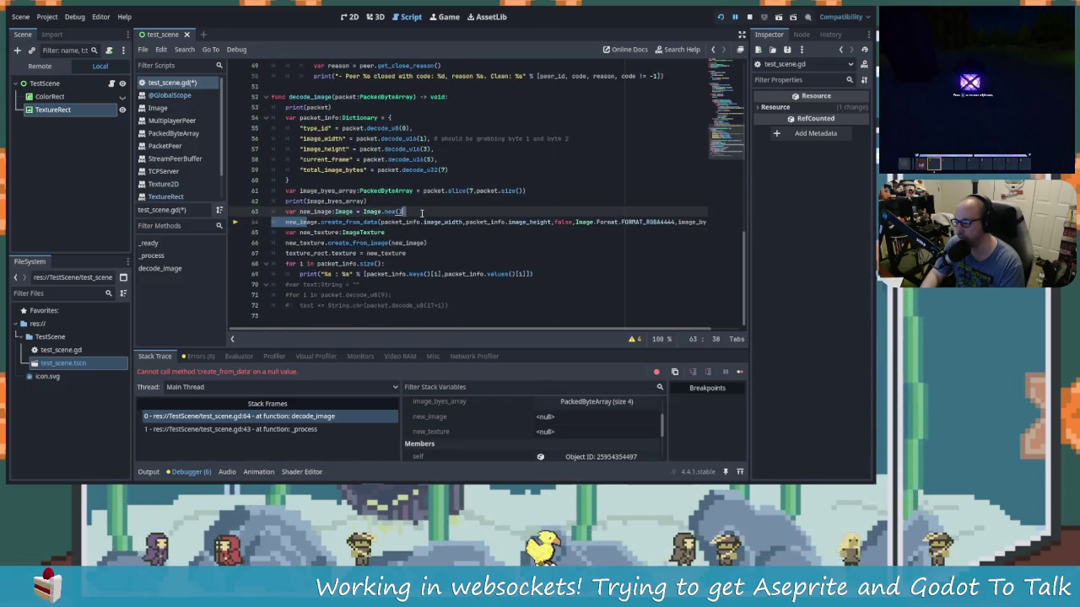
left_click(396, 231)
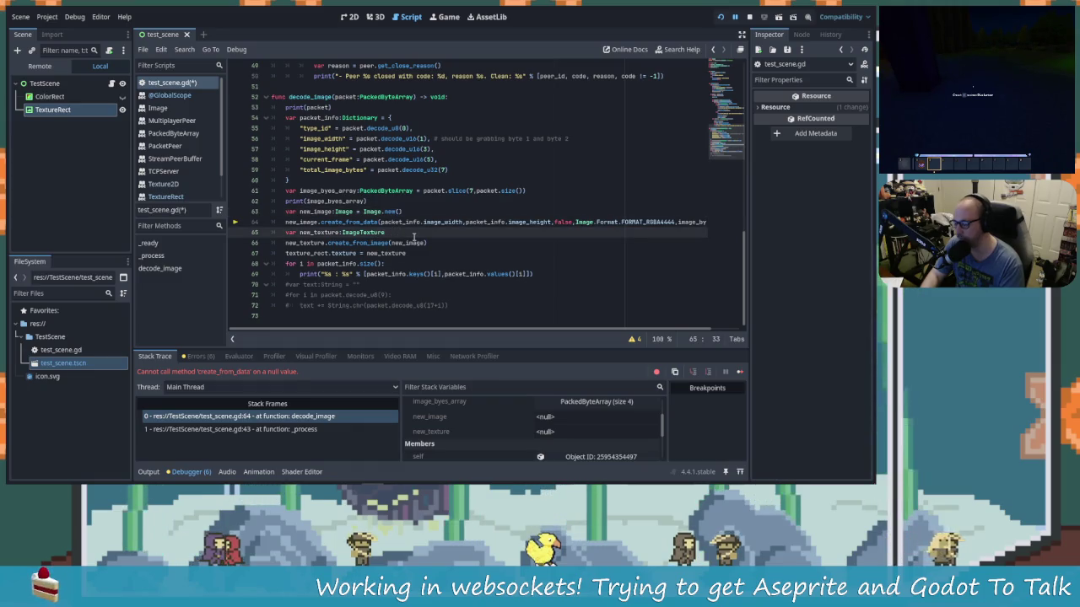
type("=Image.")
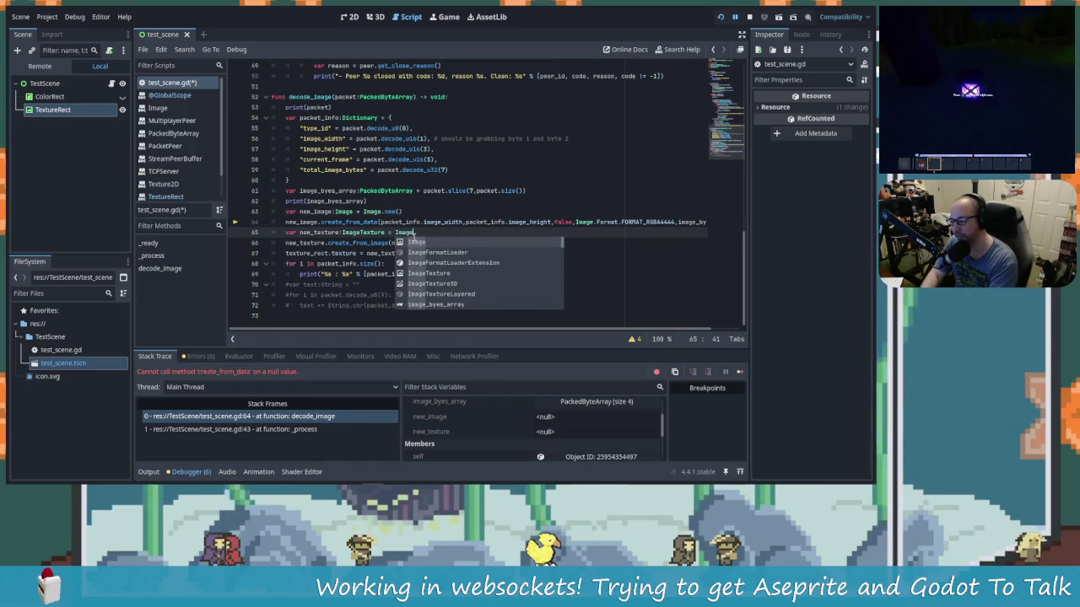
key("BackSpace")
type("Texture")
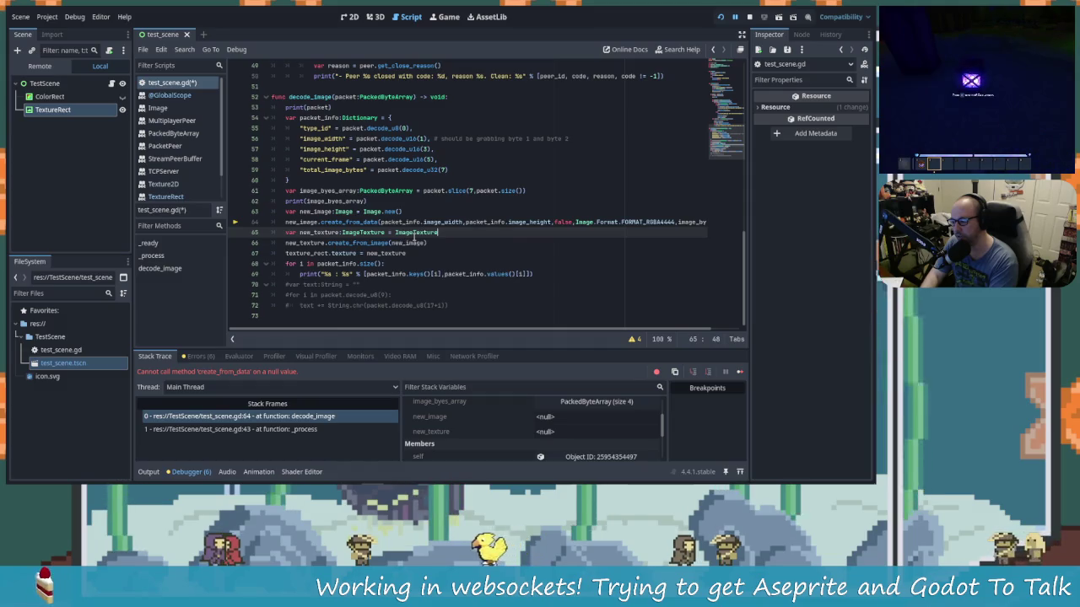
type(".new(")
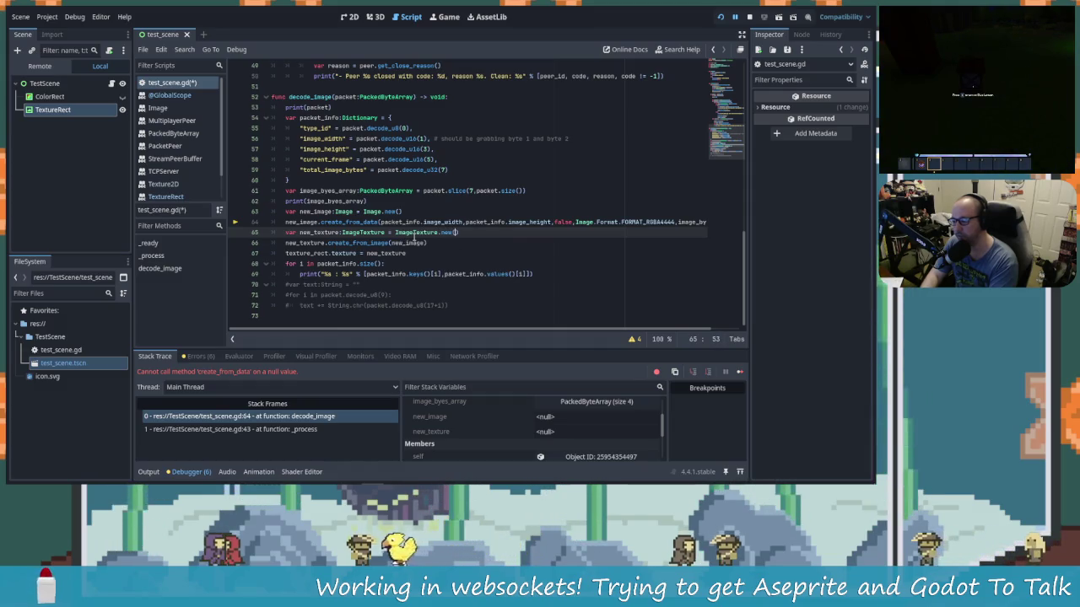
type(")")
key("ctrl+s")
key("F5")
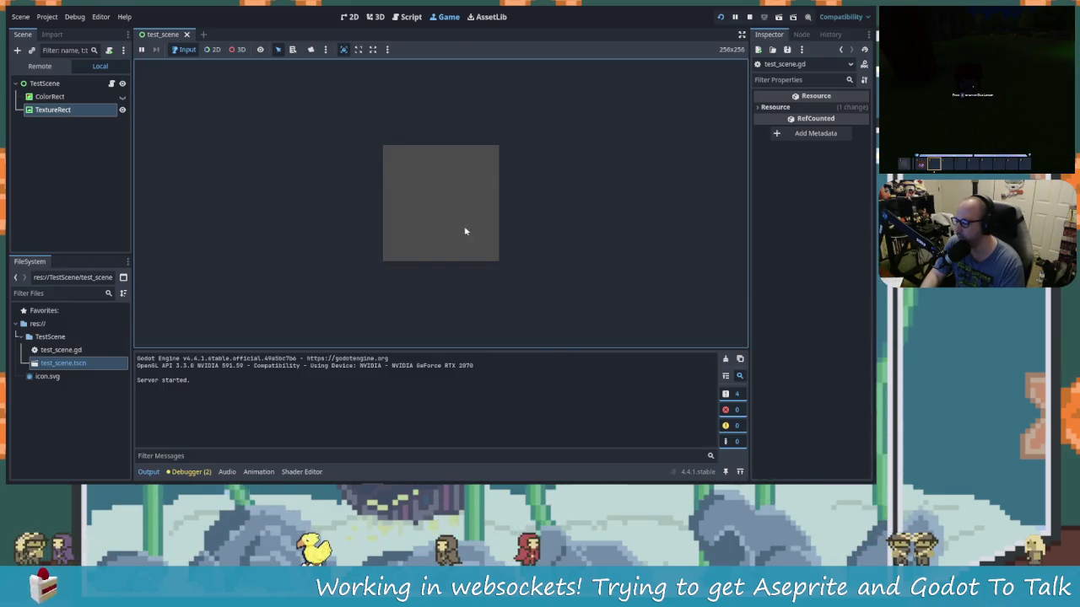
Step: Switch briefly to Aseprite, then return to the Godot editor window
key("alt+Tab")
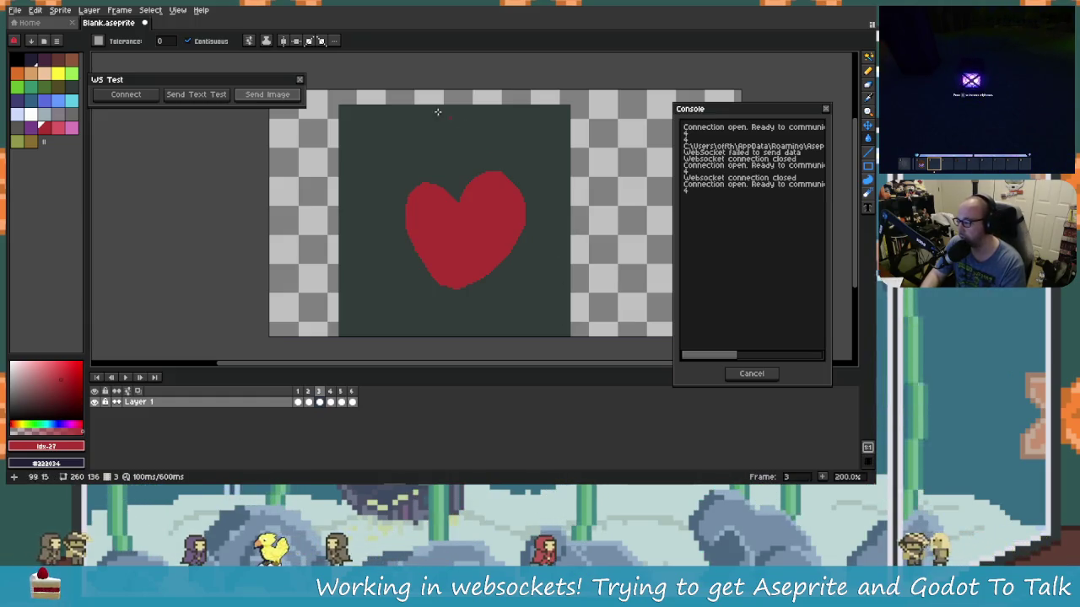
key("alt+Tab")
key("alt+Tab")
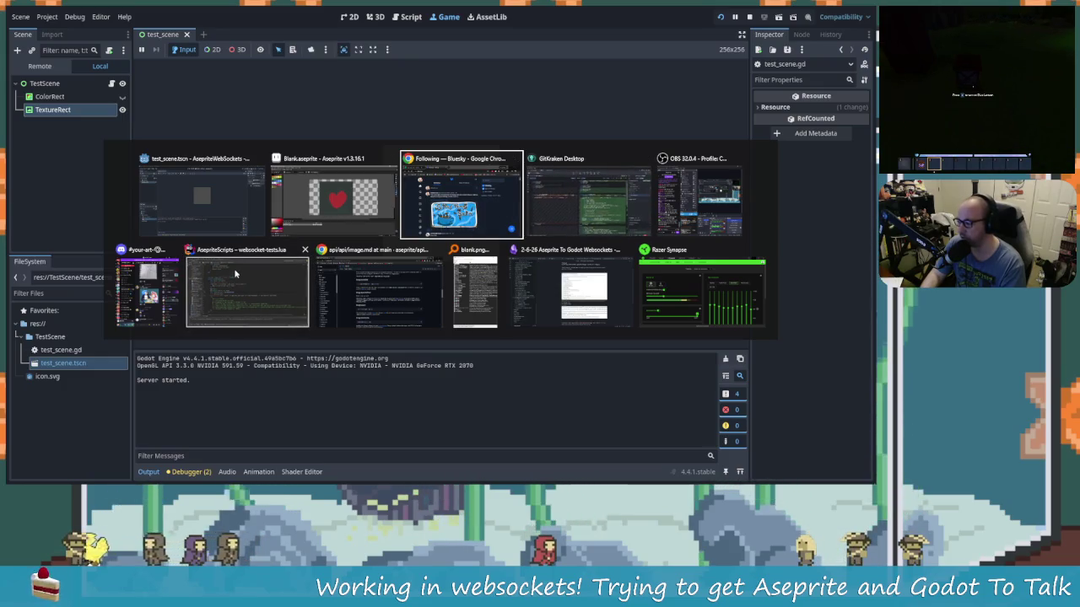
left_click(216, 199)
Step: In test_scene.gd, add a trial new_image.set_data() line above the create_from_data call
left_click(411, 16)
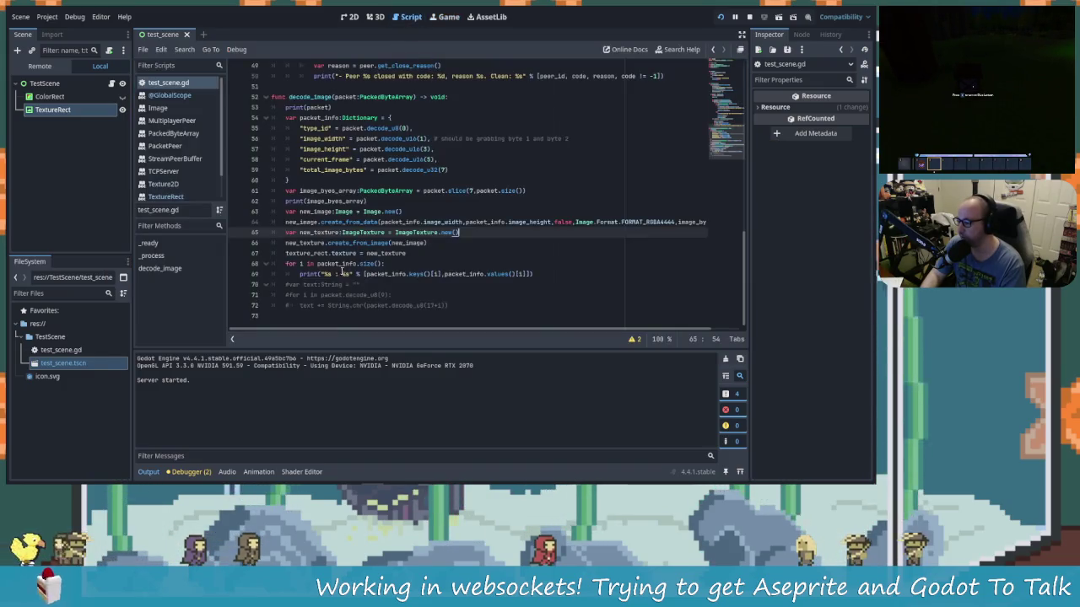
left_click(320, 222)
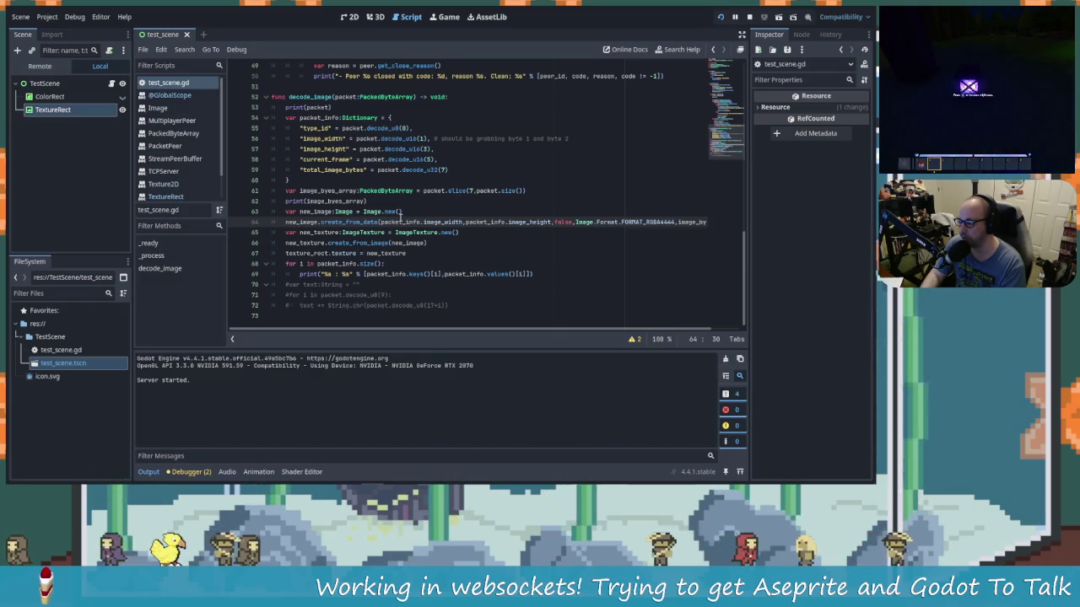
left_click_drag(377, 222, 326, 221)
left_click(416, 211)
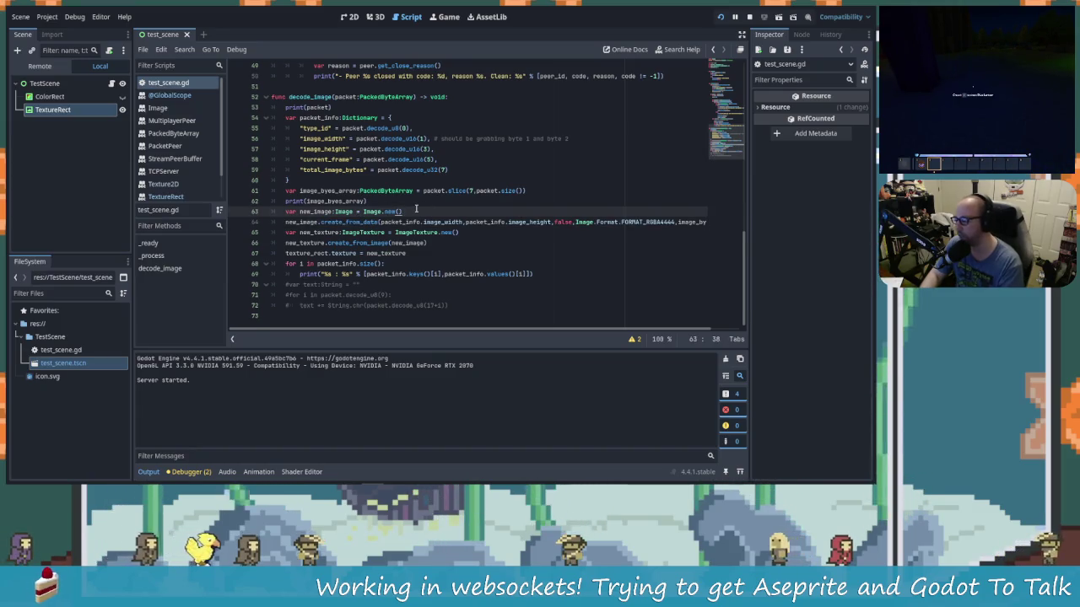
key("Return")
type("new")
key("Return")
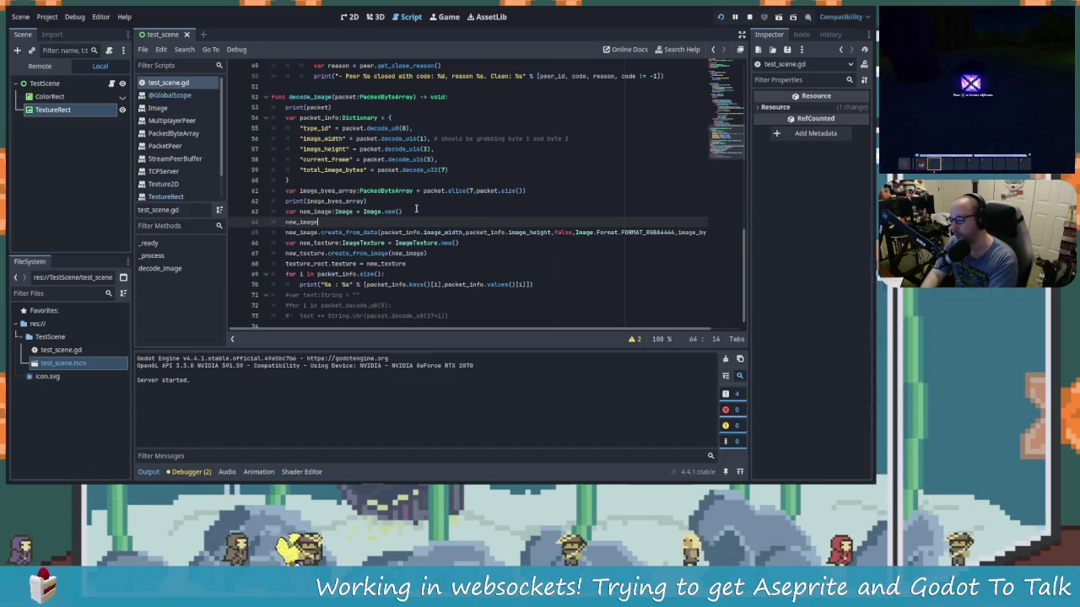
type(".")
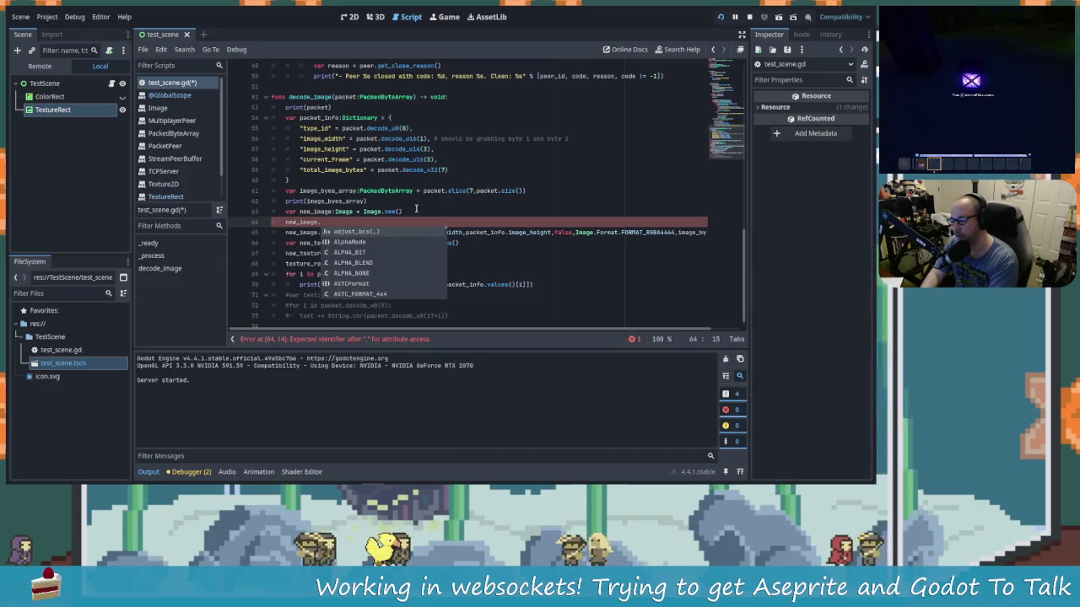
type("da")
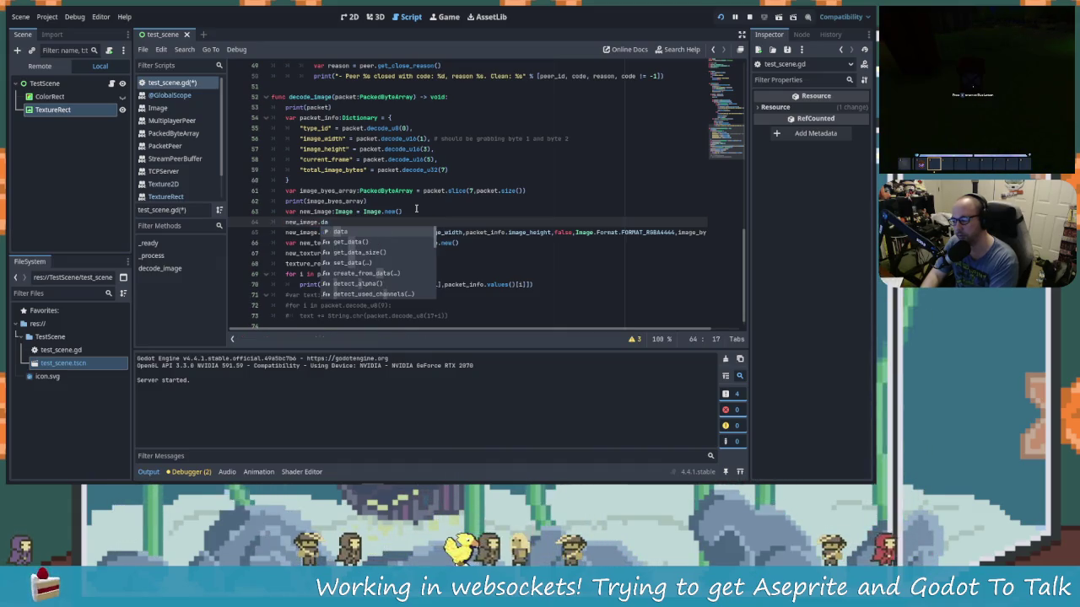
key("Down")
key("Down")
key("Down")
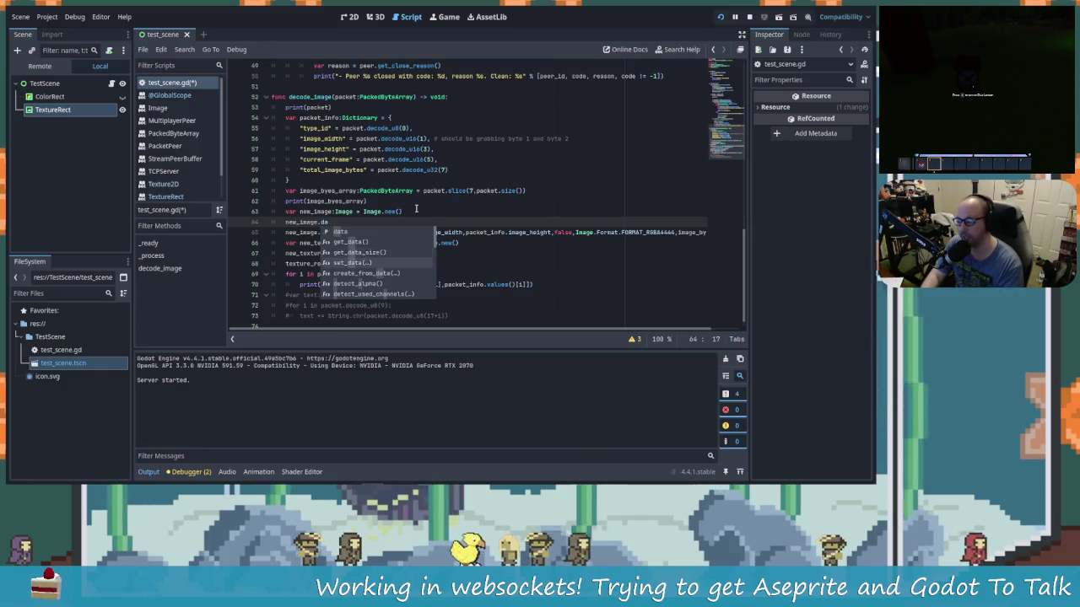
key("Return")
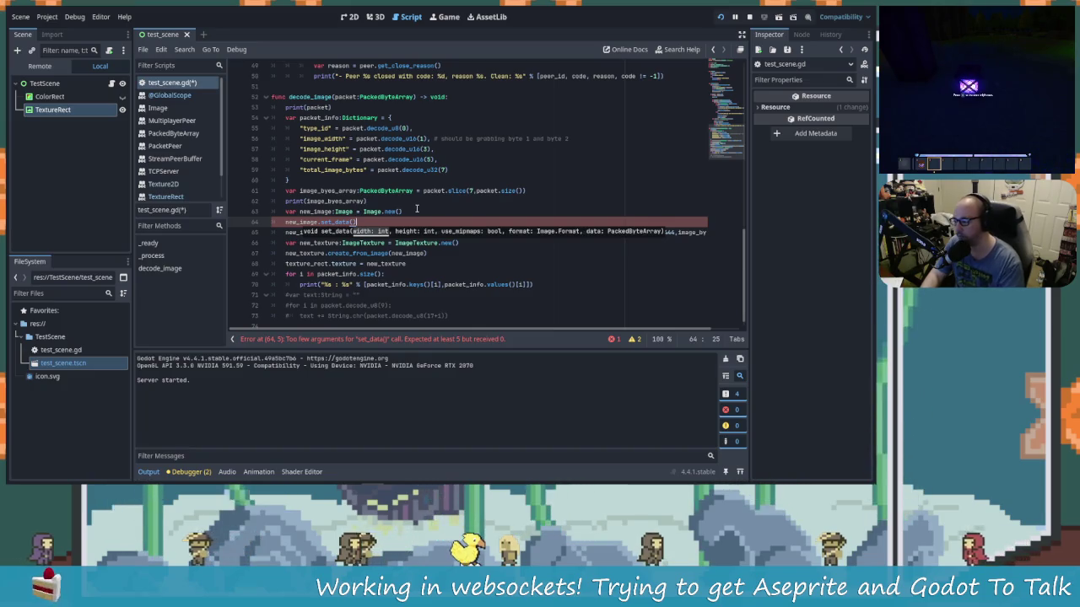
Step: Delete the trial set_data line again, leaving line 64 removed
left_click(416, 210)
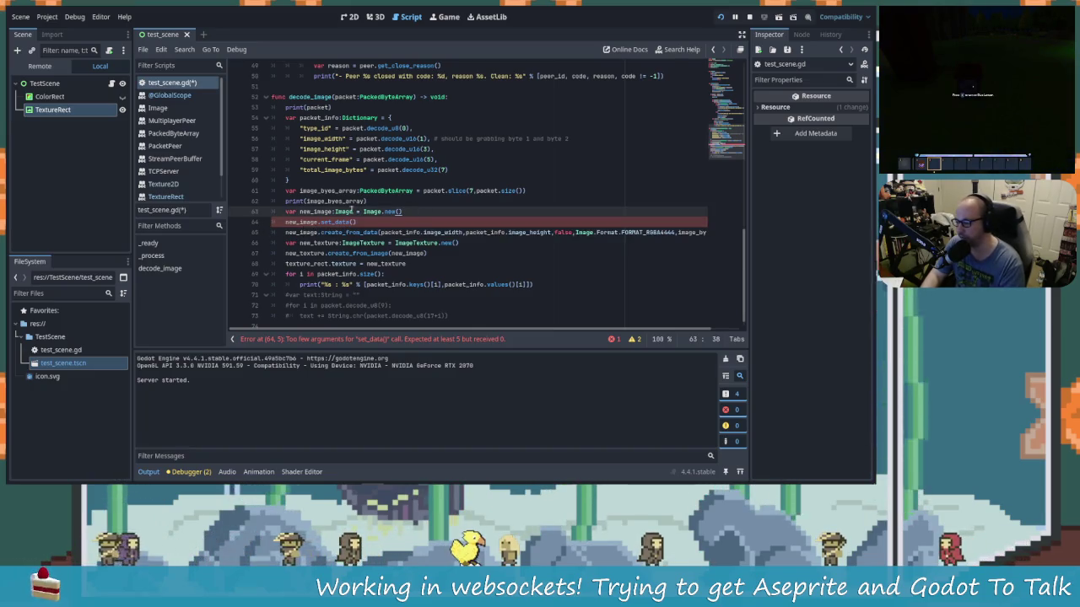
left_click(374, 222)
key("shift+Home")
key("BackSpace")
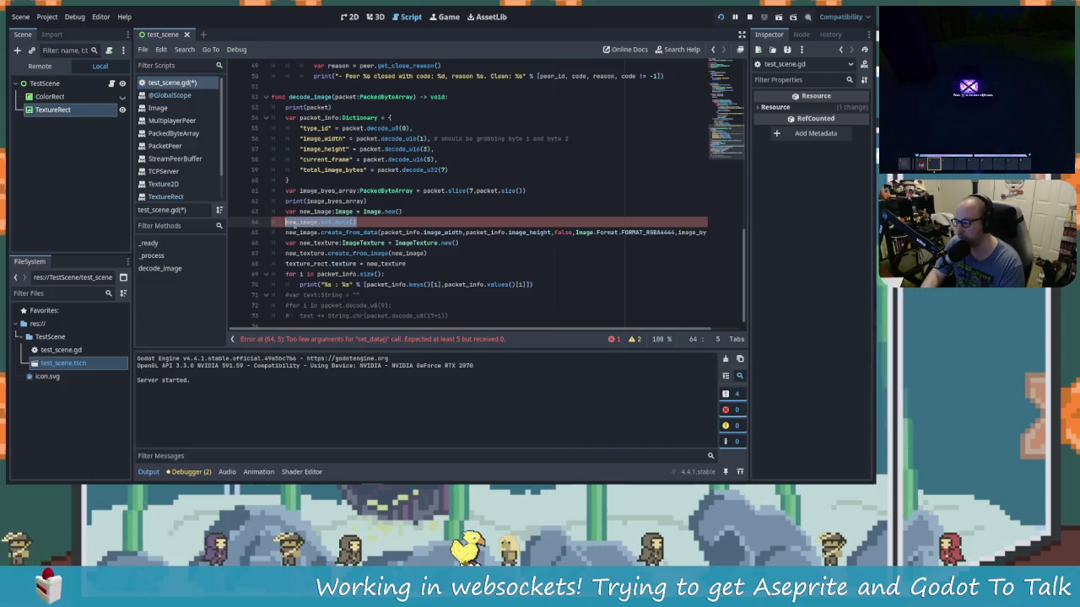
key("BackSpace")
scroll(417, 221, "up", 10)
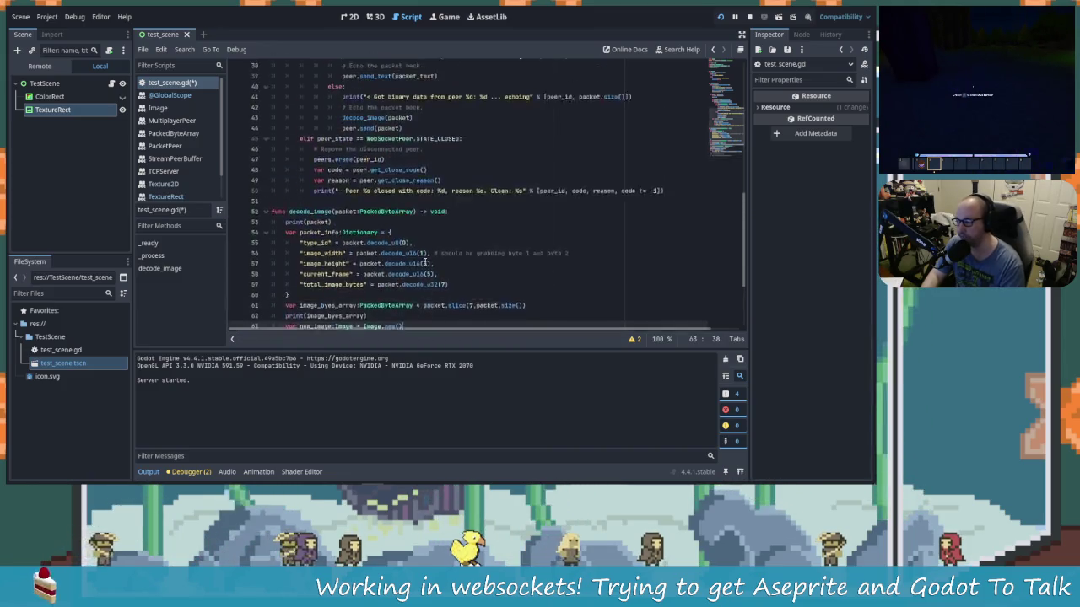
scroll(417, 221, "up", 4)
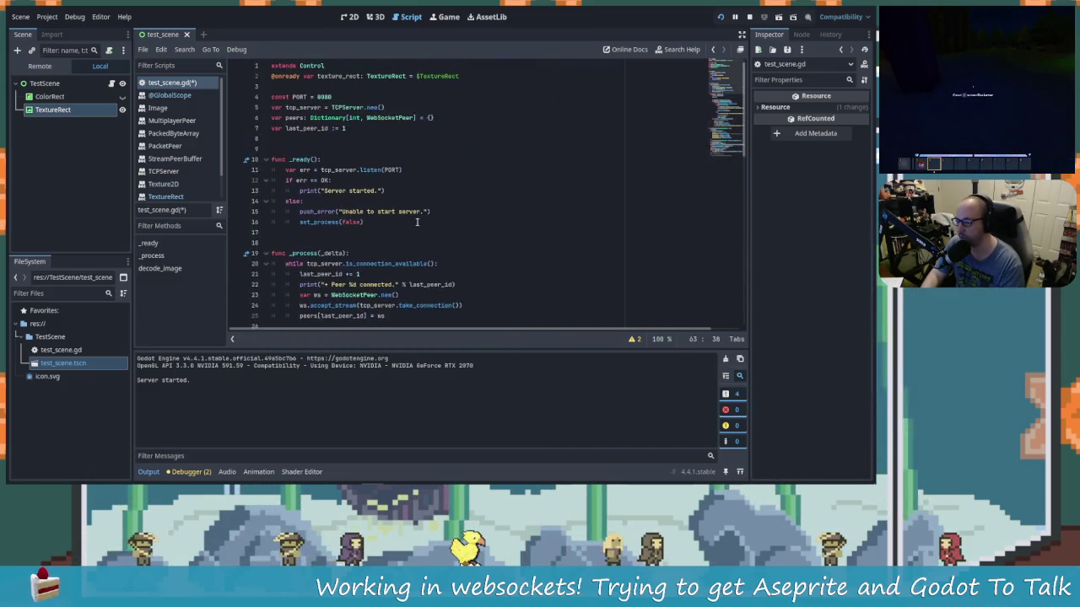
left_click(363, 130)
key("Return")
key("Return")
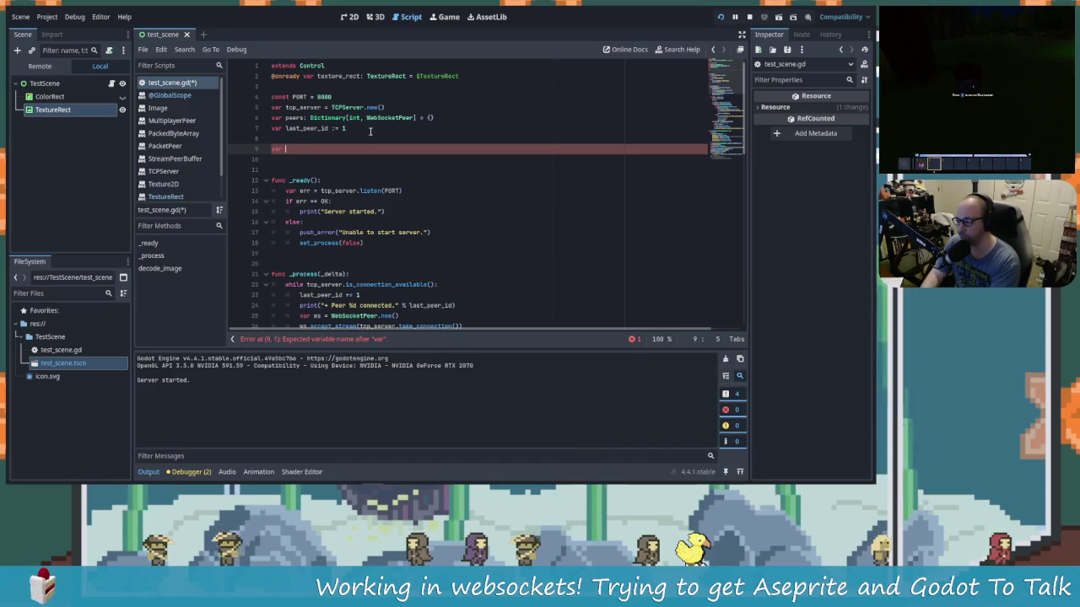
key("BackSpace")
key("BackSpace")
key("BackSpace")
key("Up")
key("Up")
key("Up")
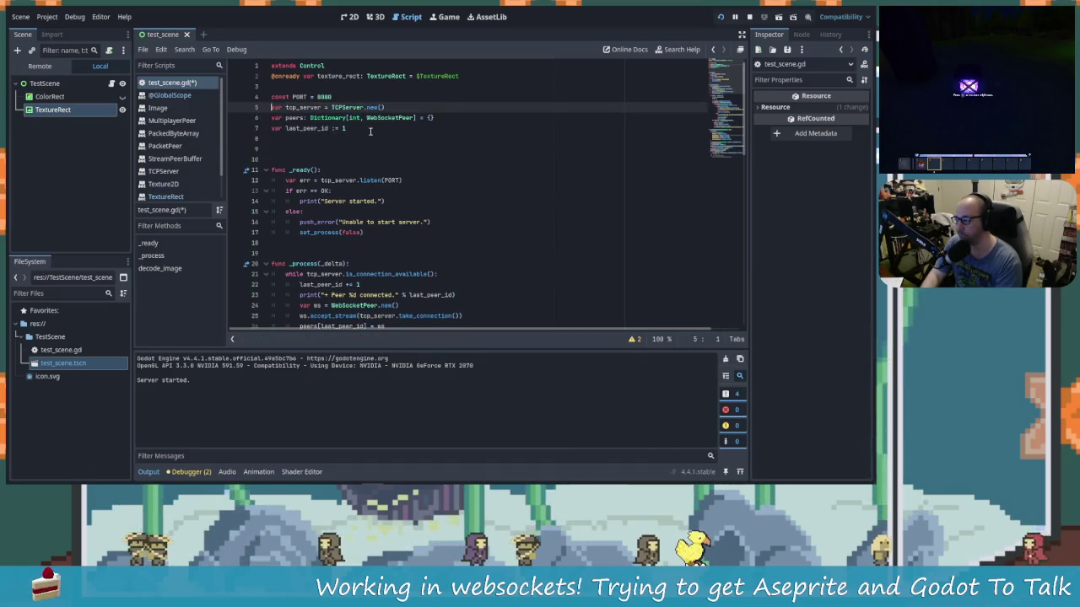
key("Up")
key("Up")
type("@onr")
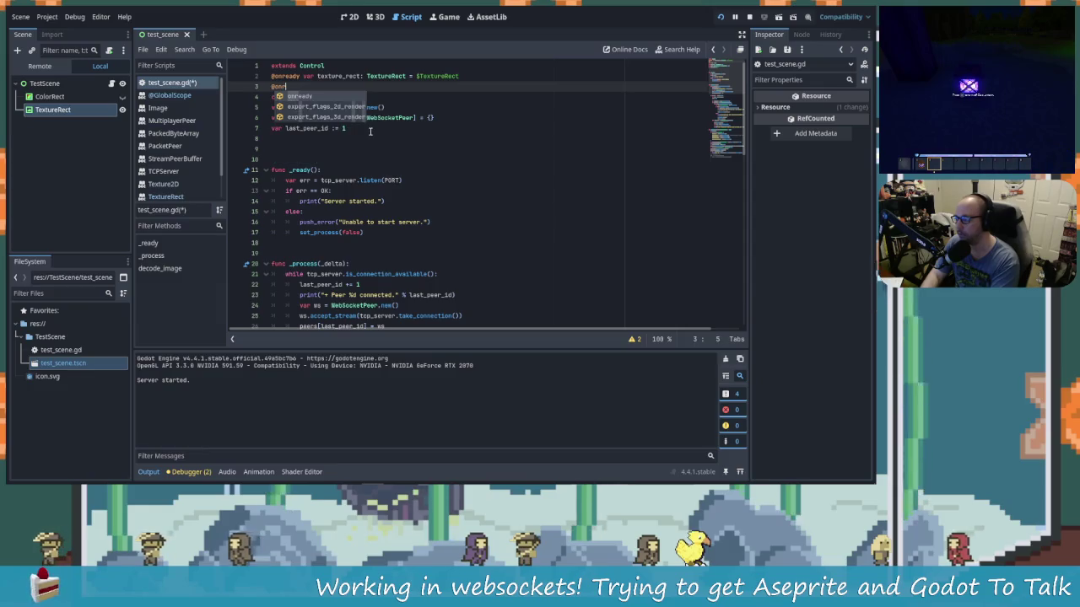
key("Return")
type("var")
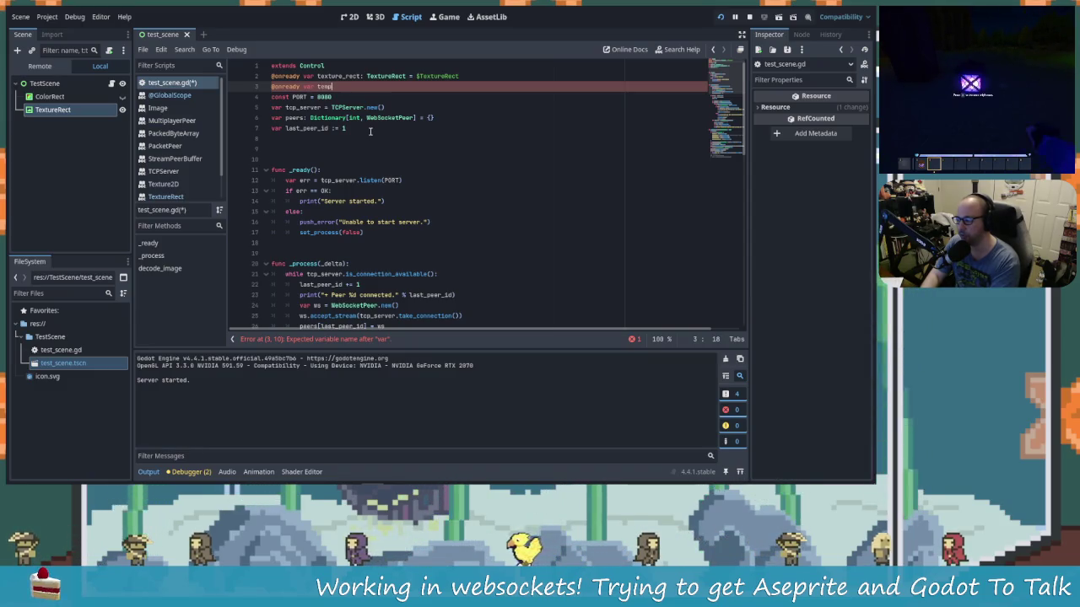
type("temp_texture")
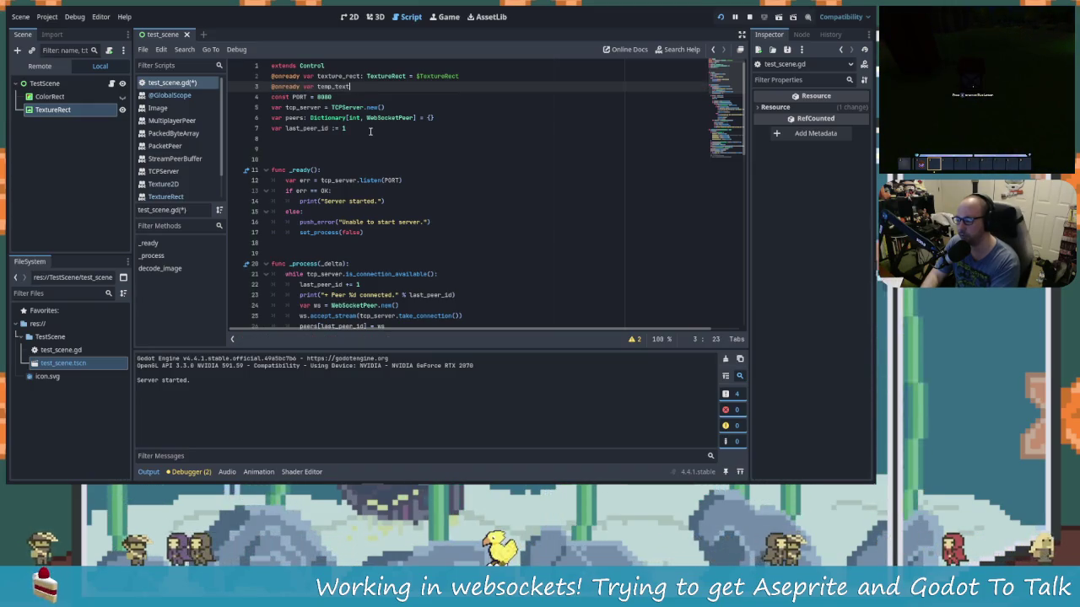
type("image:")
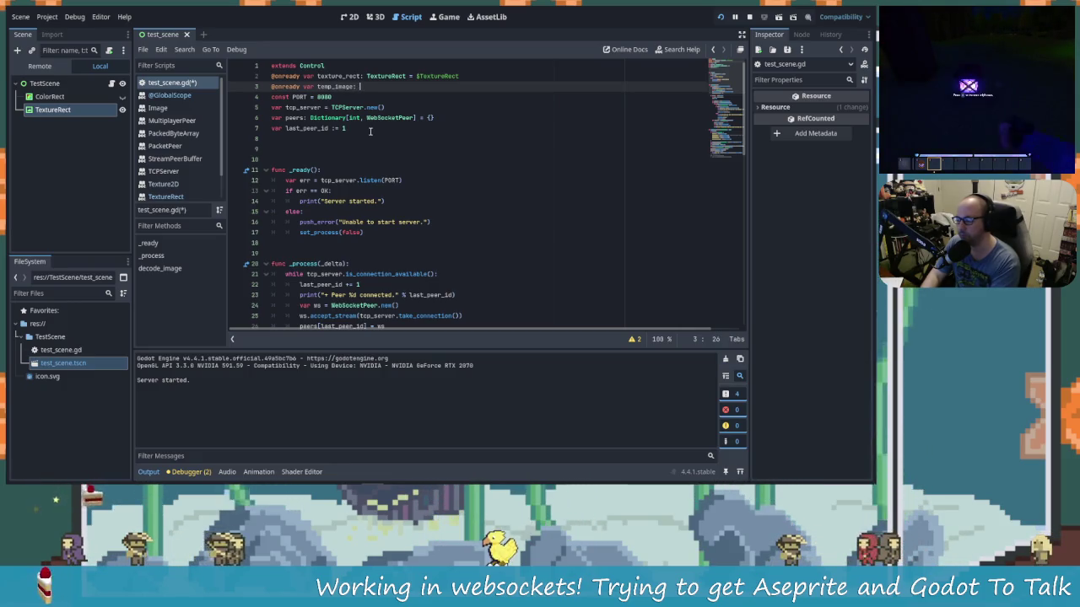
type(" e")
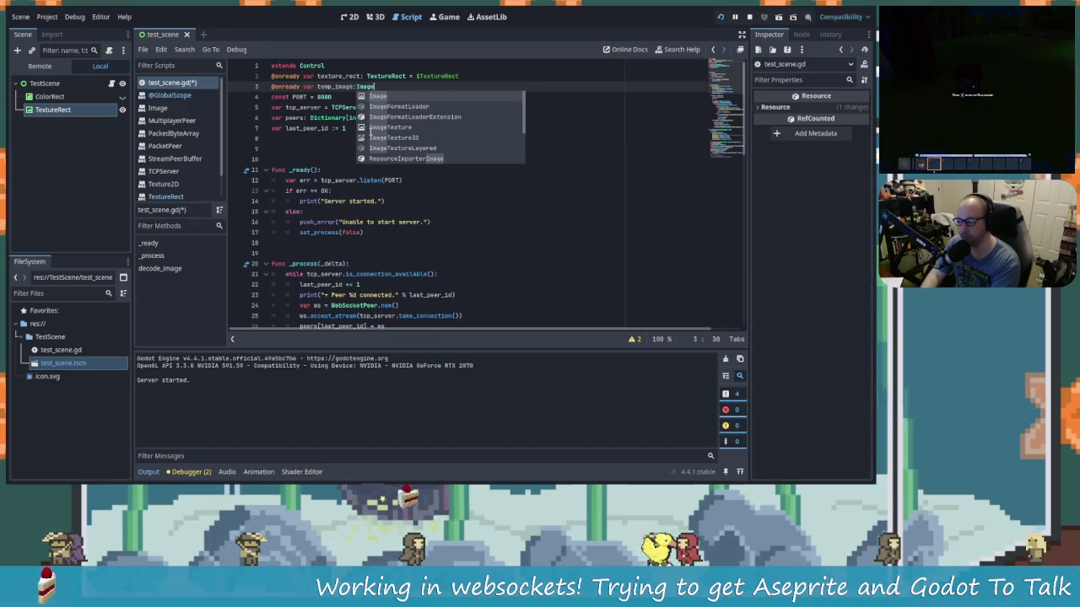
key("Return")
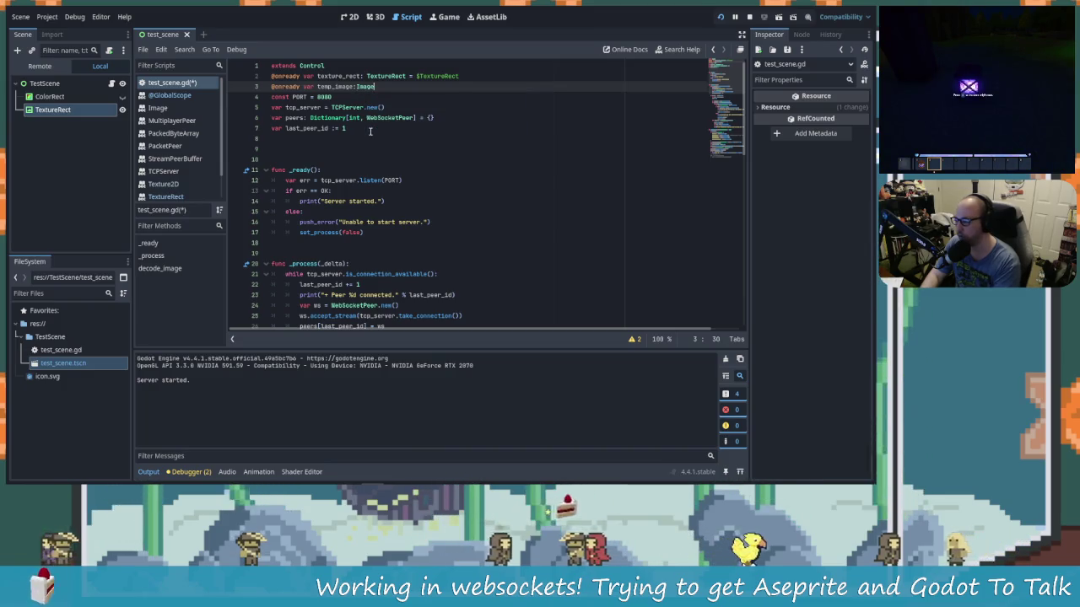
key("Return")
type("onready var temp_texture:")
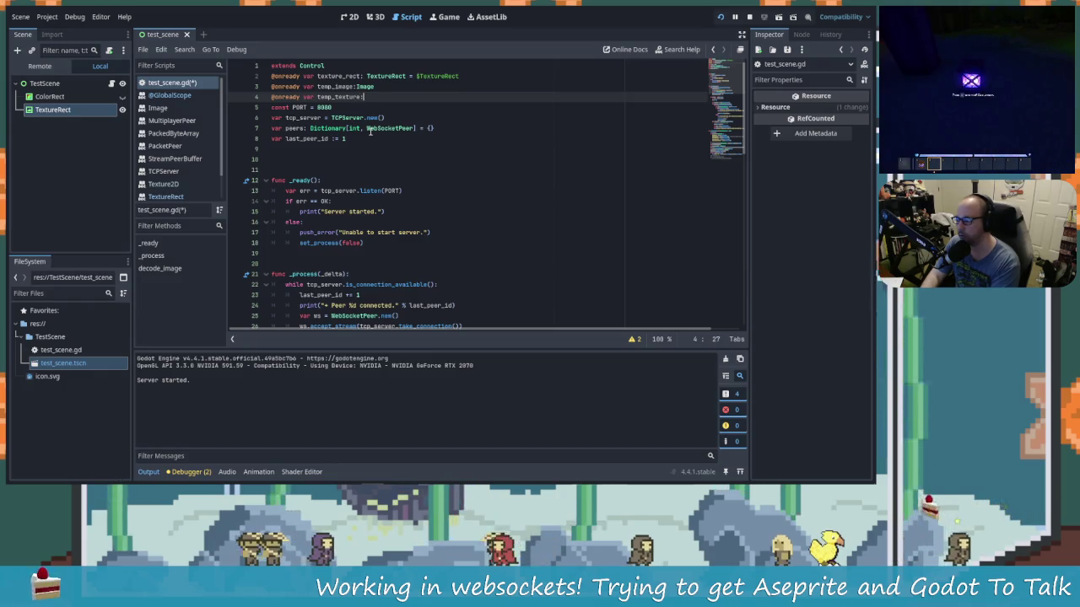
type("Textu")
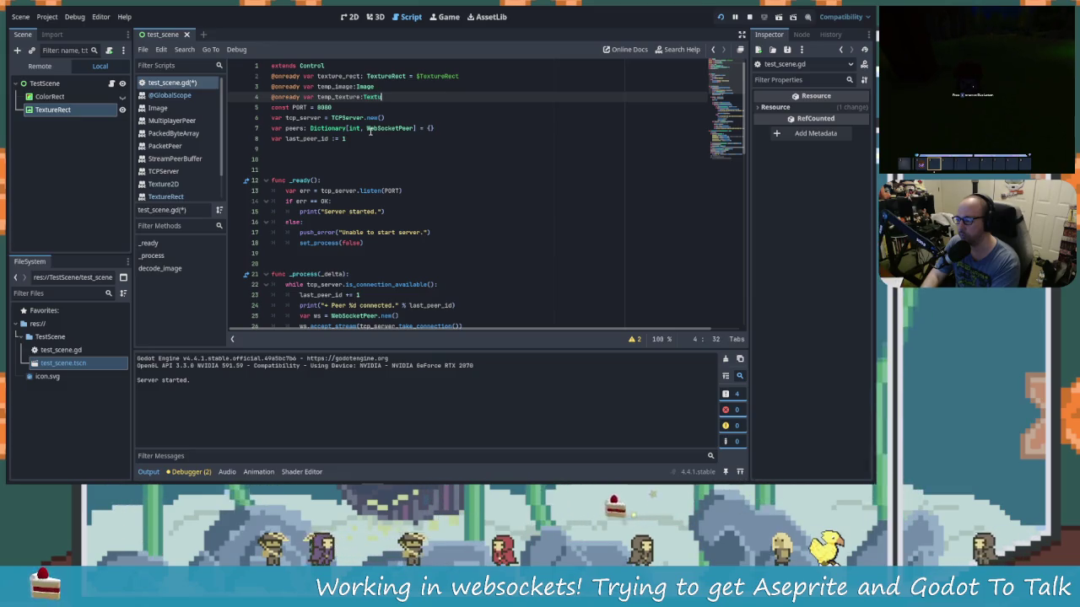
key("BackSpace")
key("BackSpace")
key("BackSpace")
type("ture")
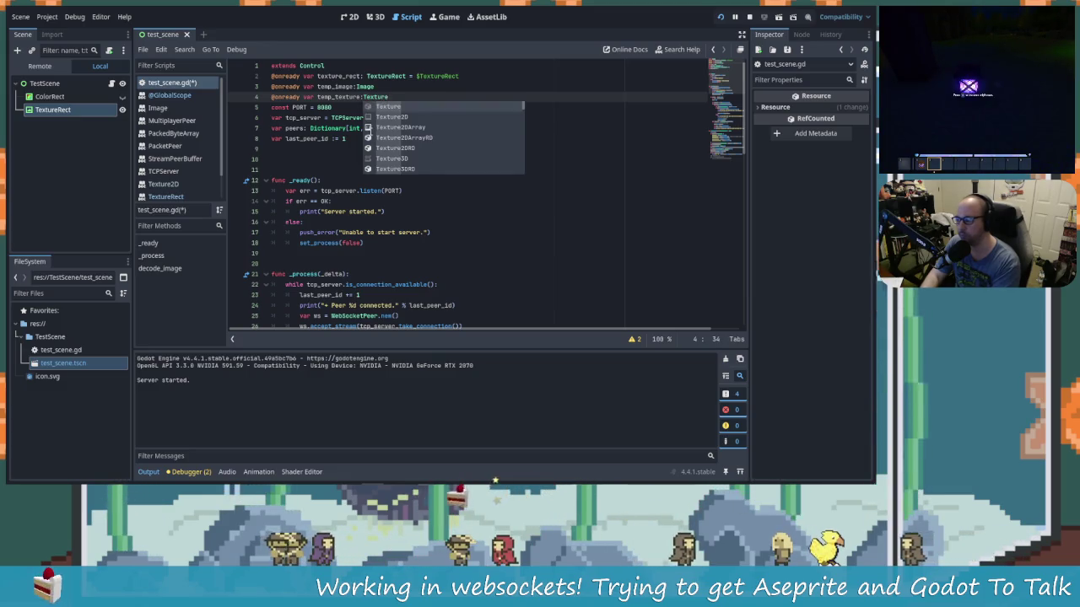
type("2")
key("Return")
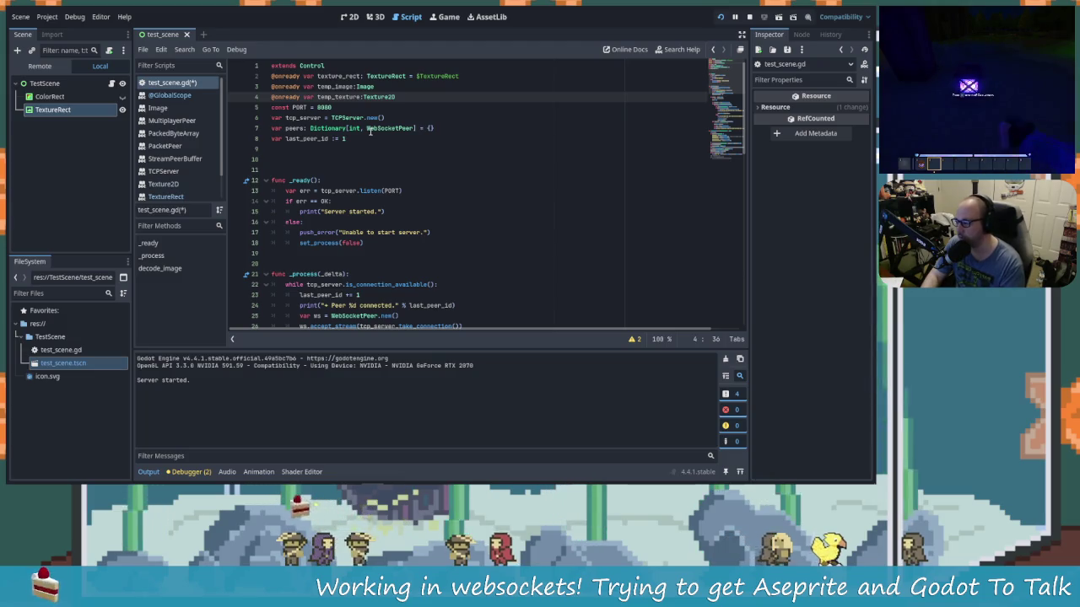
scroll(388, 126, "down", 10)
scroll(396, 171, "up", 9)
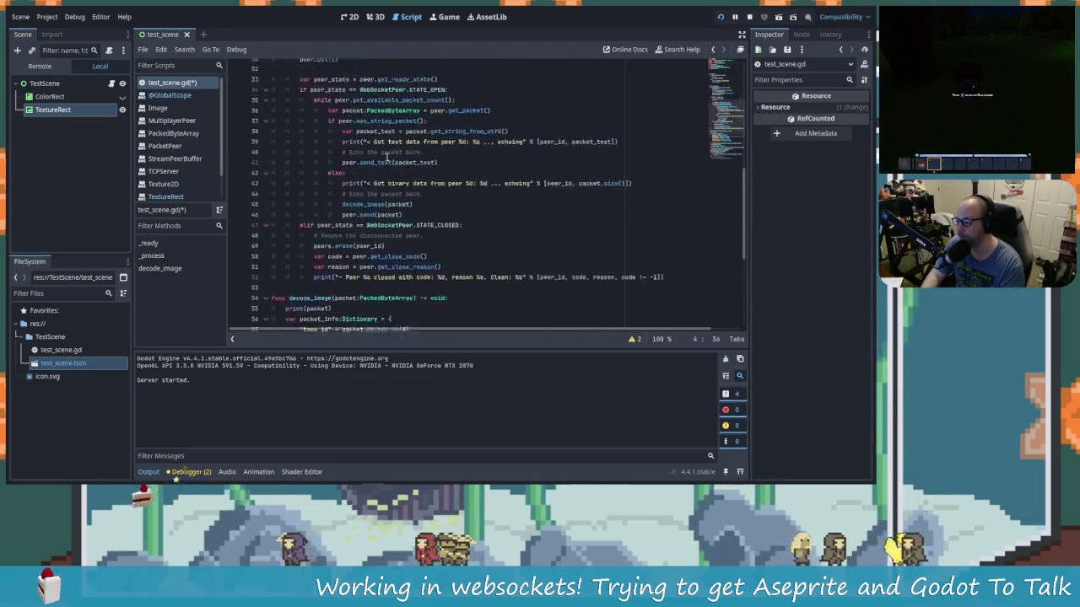
scroll(395, 170, "up", 1)
Step: Initialise temp_image with Image.new()
left_click(355, 86)
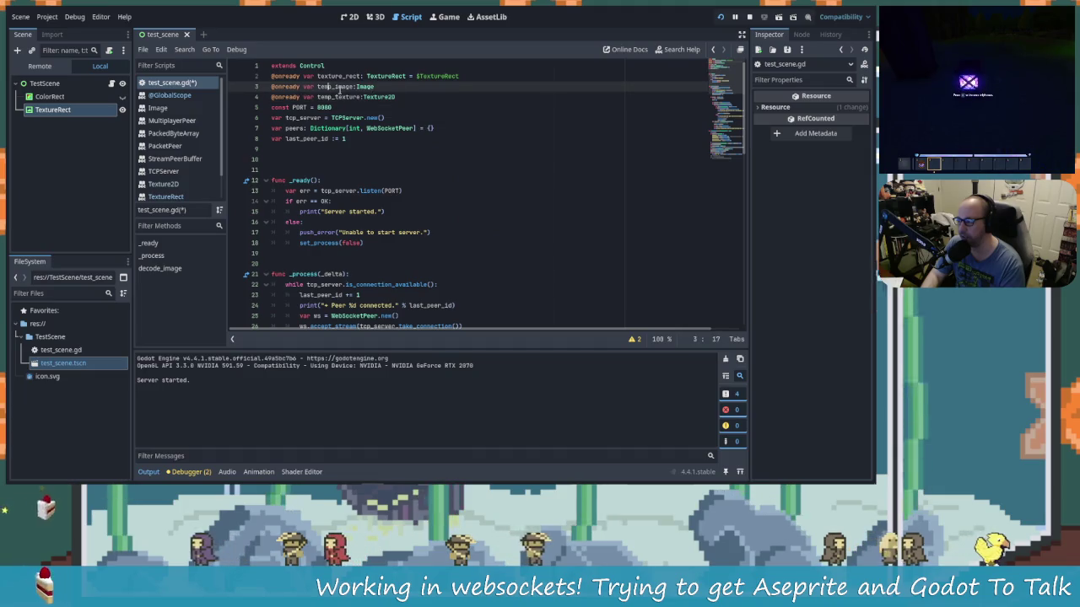
left_click(382, 86)
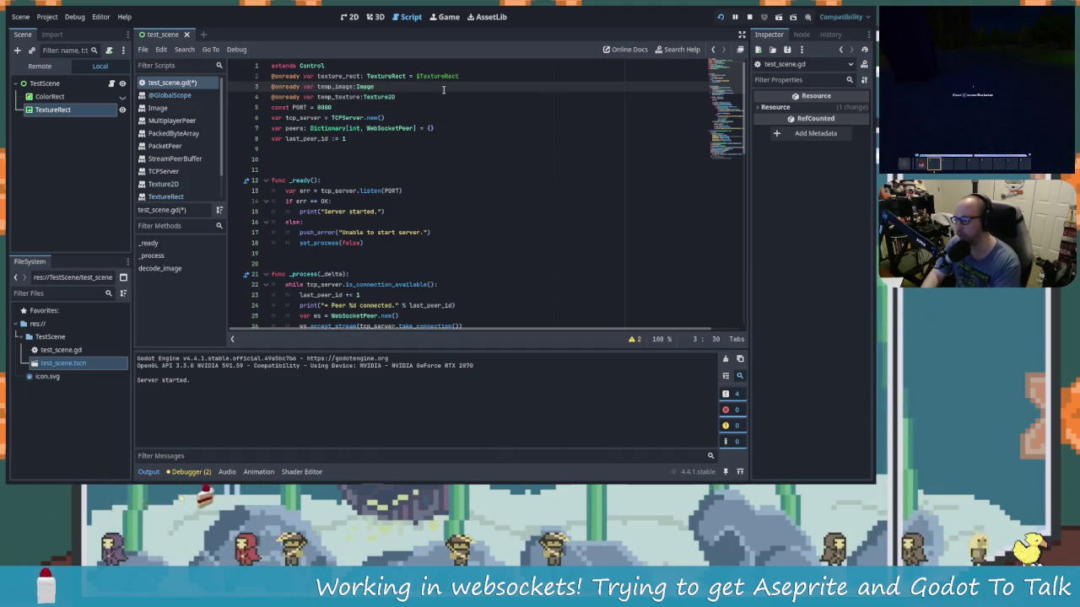
type(" = ")
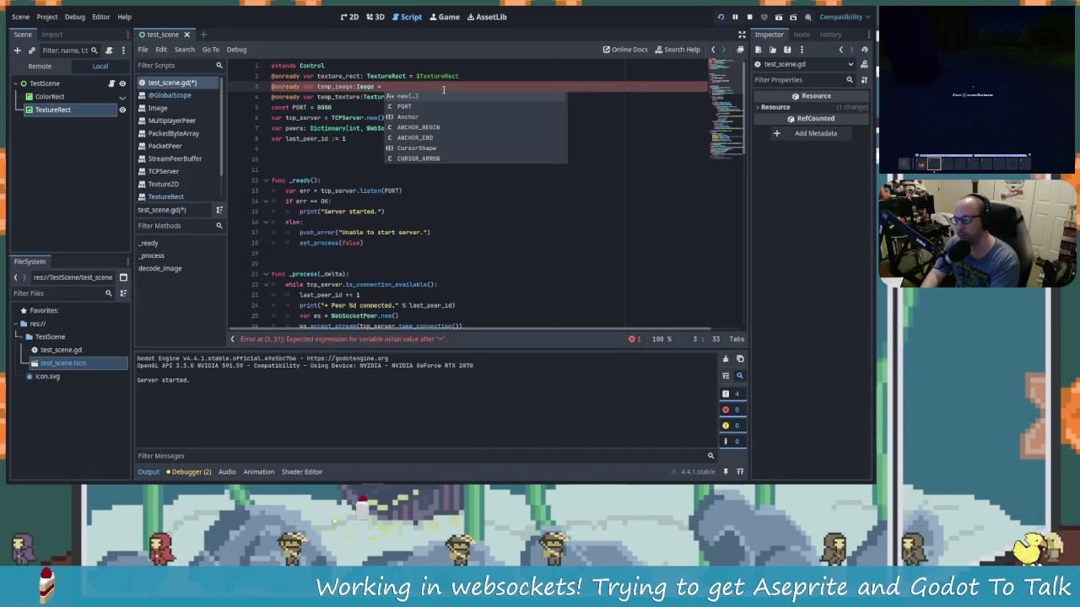
type("Image")
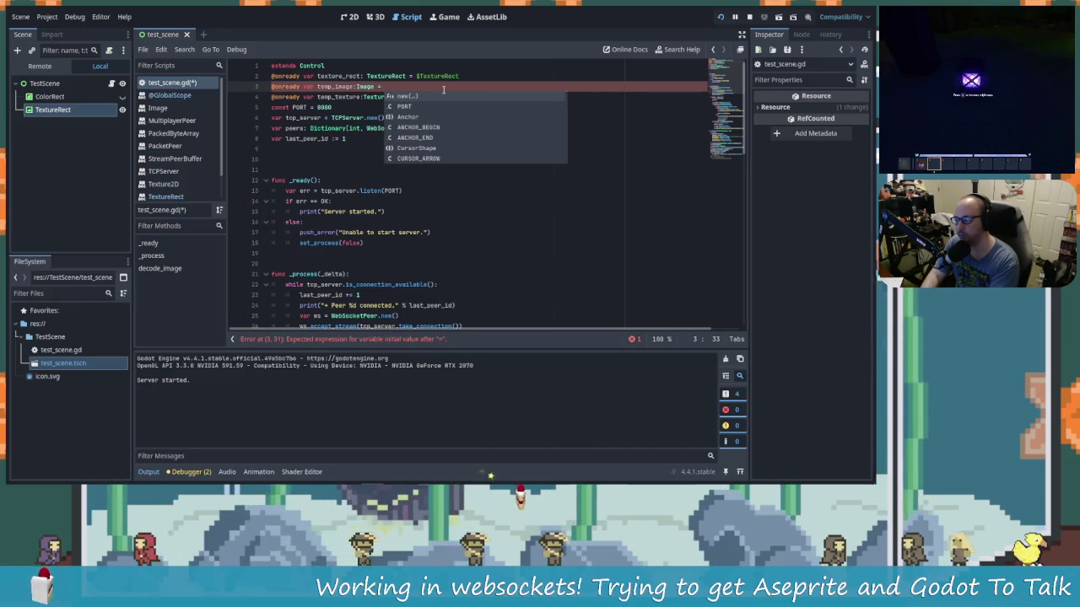
type(".new(")
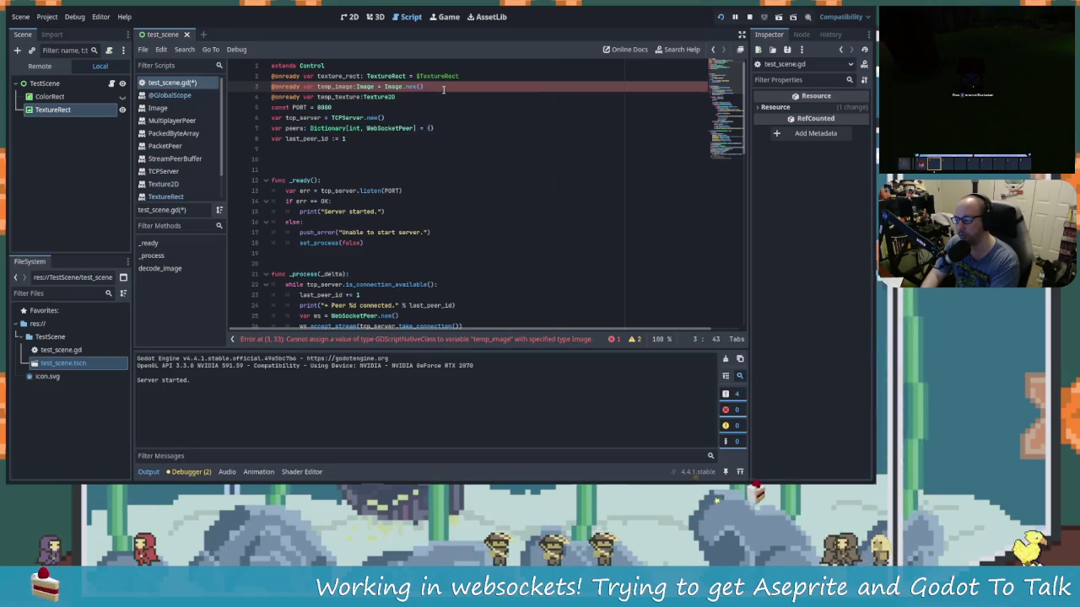
key("Return")
Step: Retype temp_texture as ImageTexture = ImageTexture.new() and save the script
key("Down")
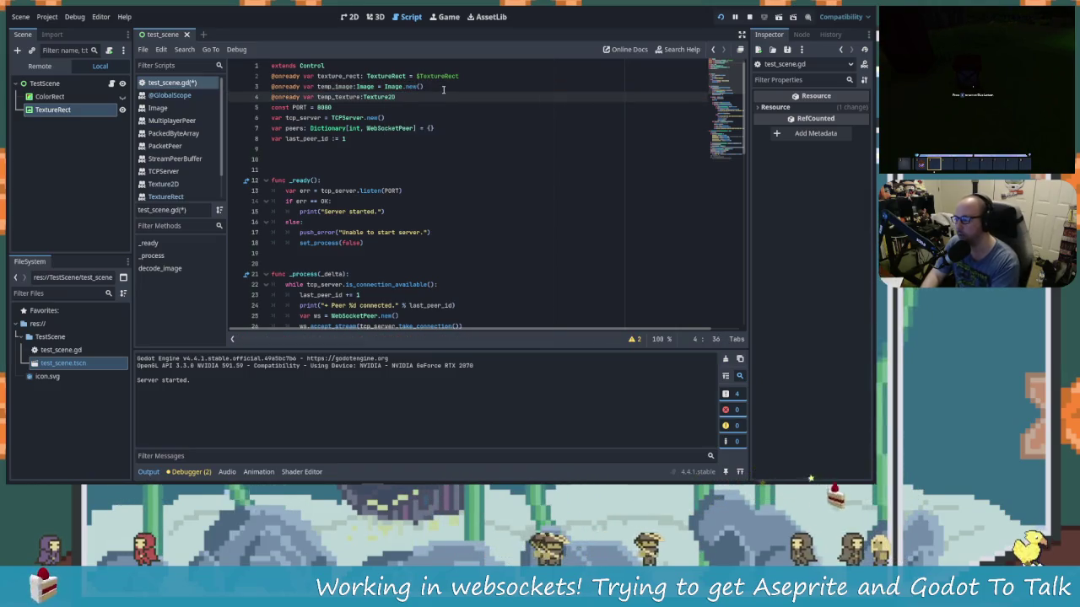
type(" = text")
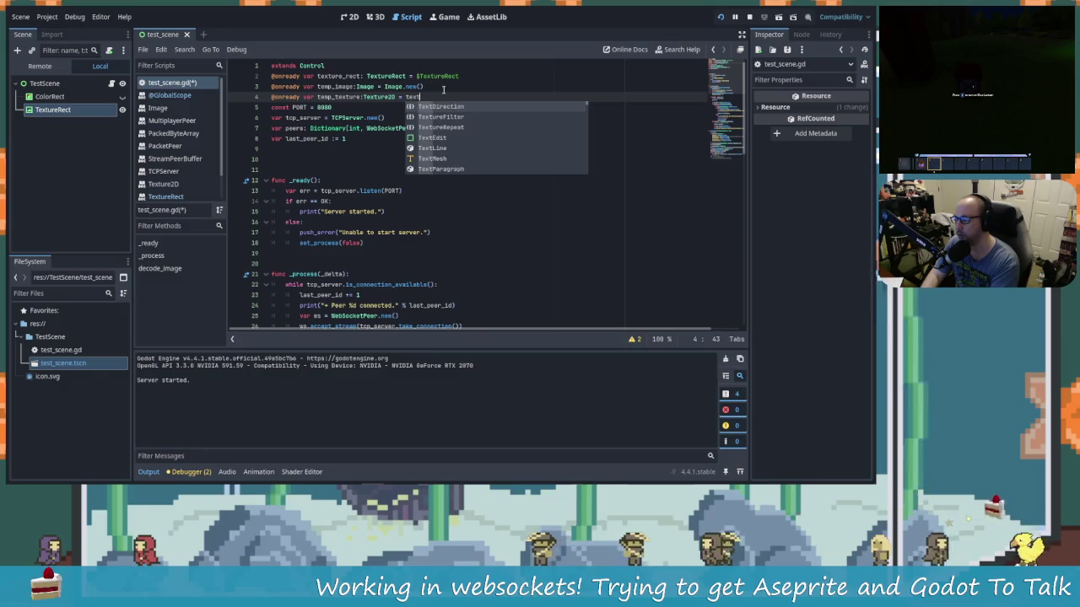
type("ure2")
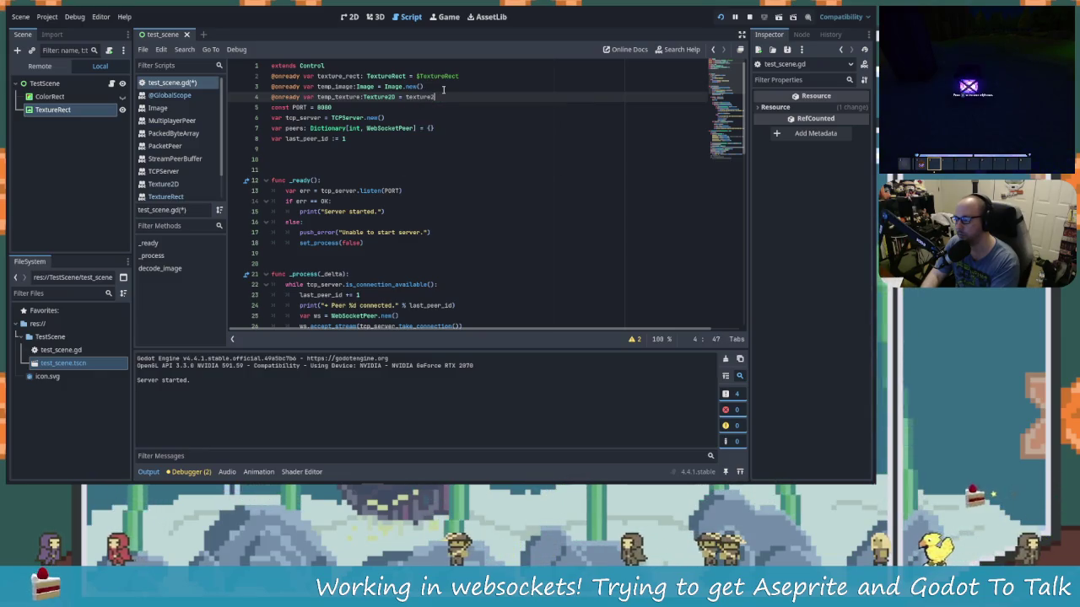
key("BackSpace")
key("BackSpace")
key("BackSpace")
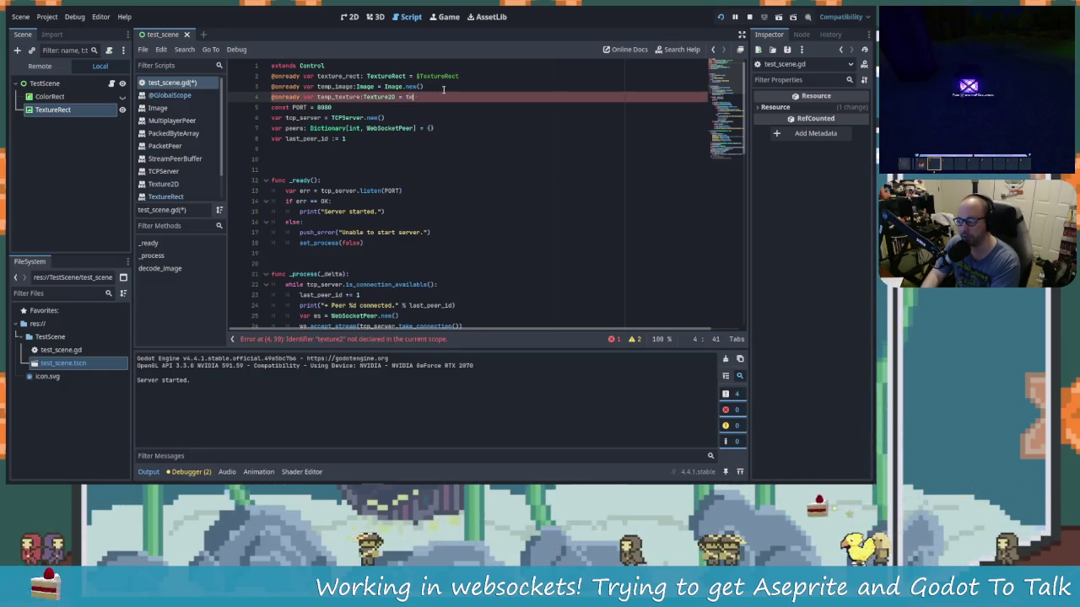
type("ImgaeTe")
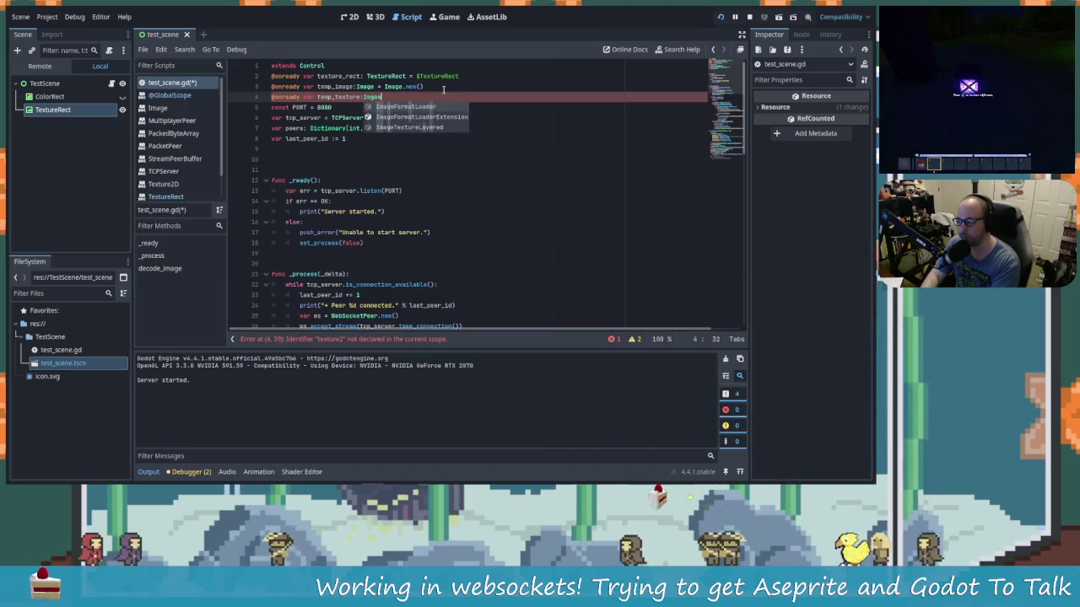
key("BackSpace")
key("BackSpace")
key("BackSpace")
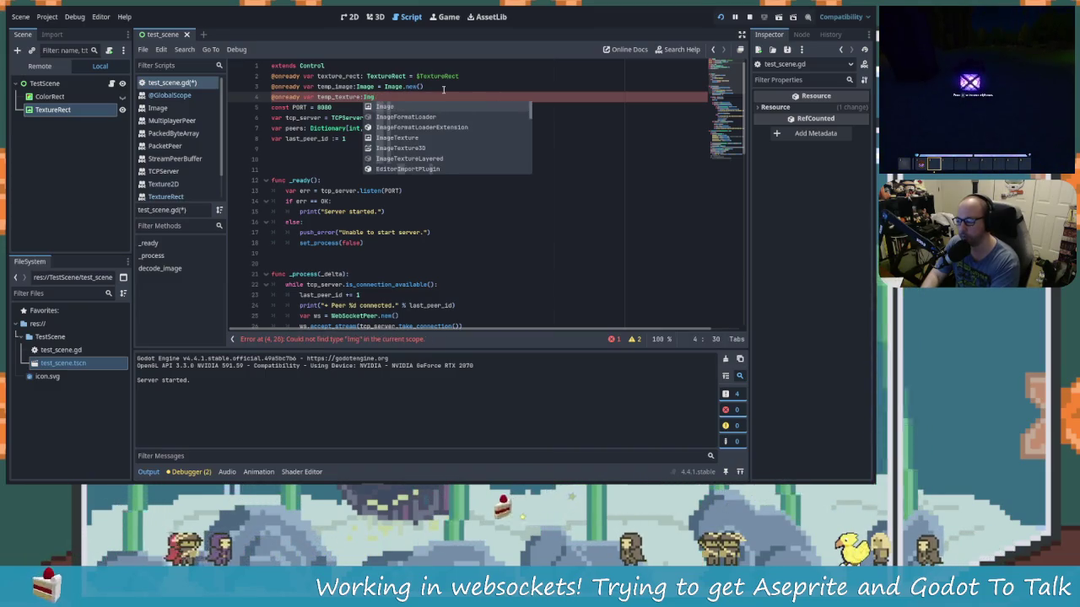
type("ageTe")
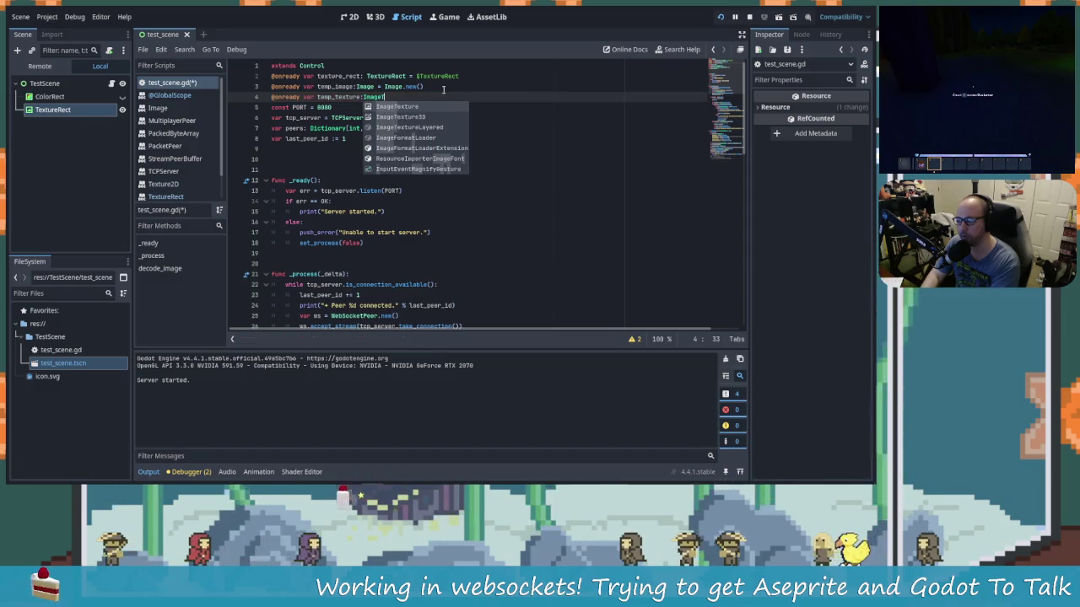
key("Return")
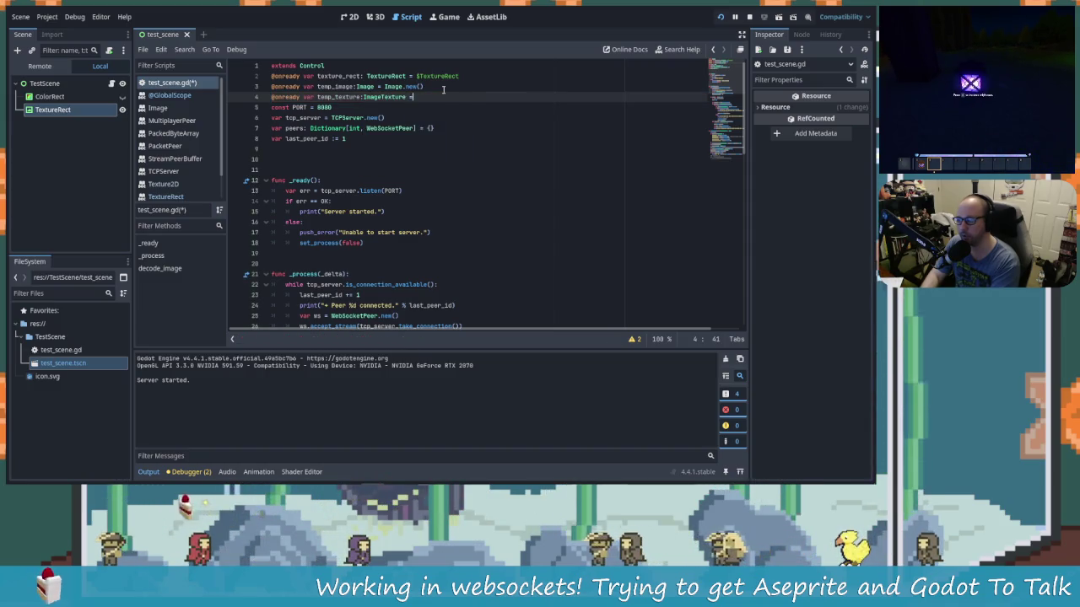
type(" ImageT")
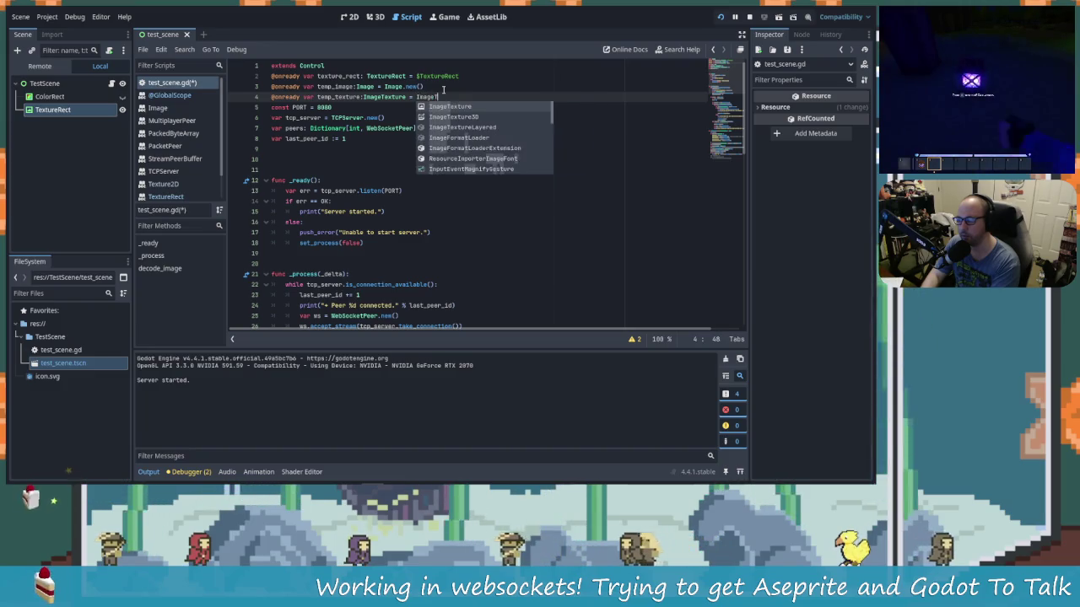
type("e")
key("Return")
type(".n")
key("Return")
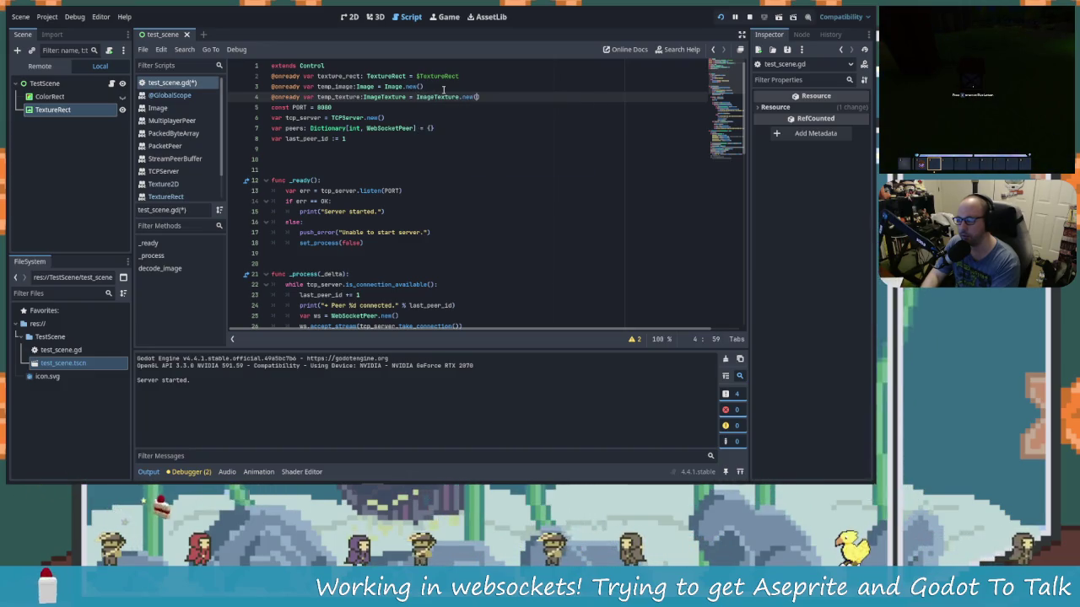
key("ctrl+s")
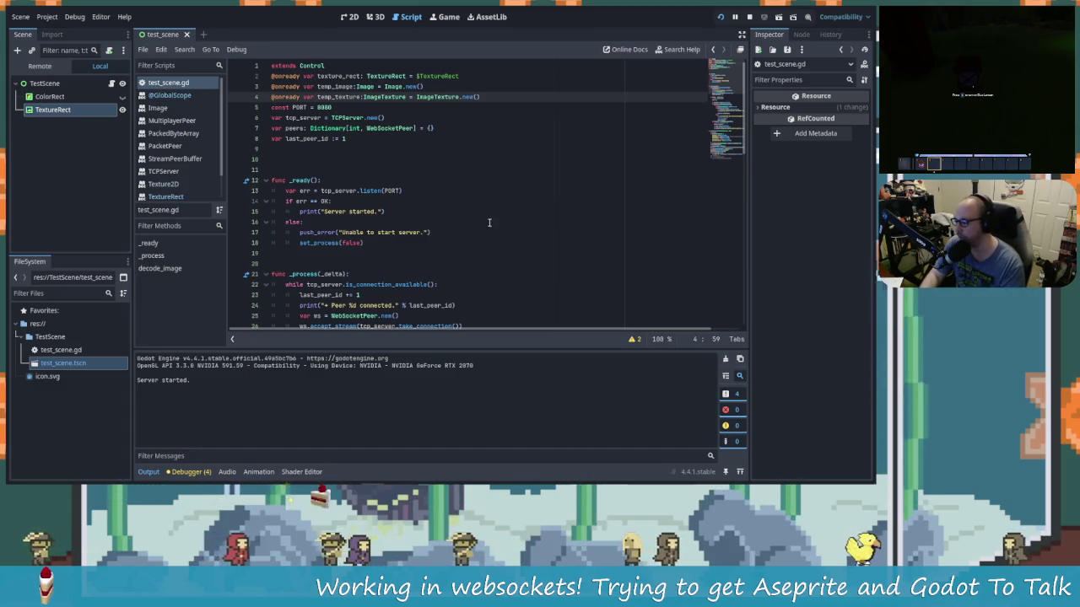
Step: Erase new_image from the start of line 66's create_from_data call in decode_image
scroll(416, 232, "down", 15)
left_click(482, 191)
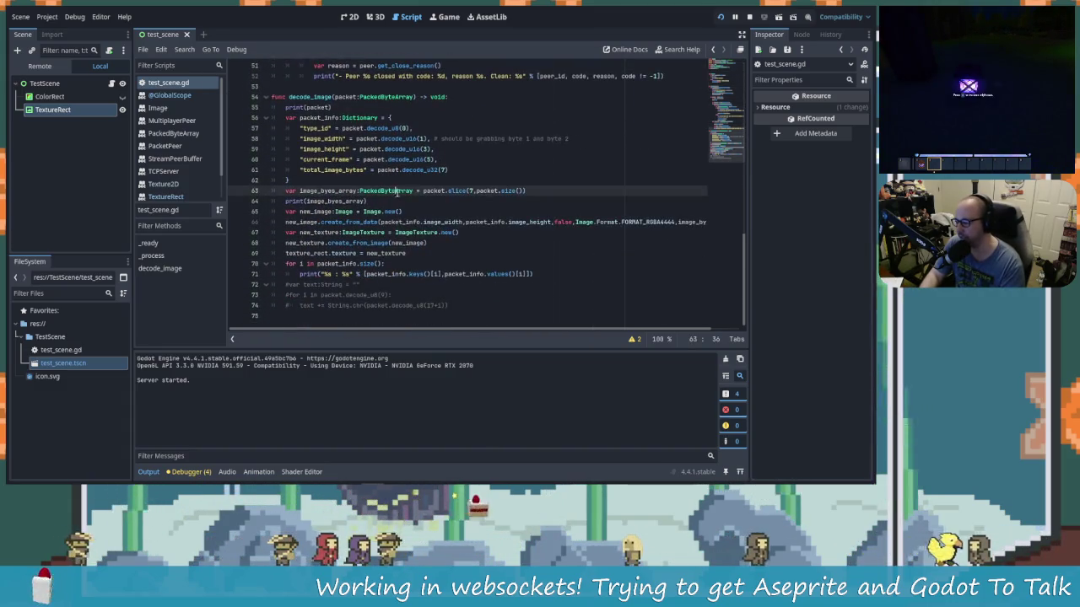
key("Down")
key("Down")
key("Down")
key("Up")
key("Up")
key("Down")
key("Down")
key("Down")
key("Up")
key("Up")
key("Down")
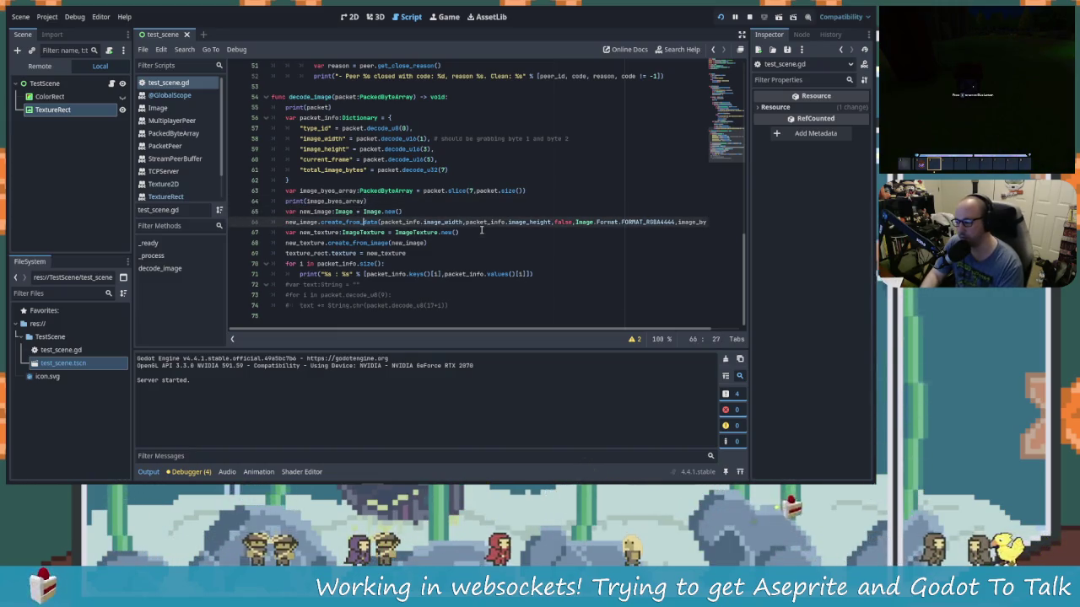
key("Up")
key("Left")
key("Left")
key("Left")
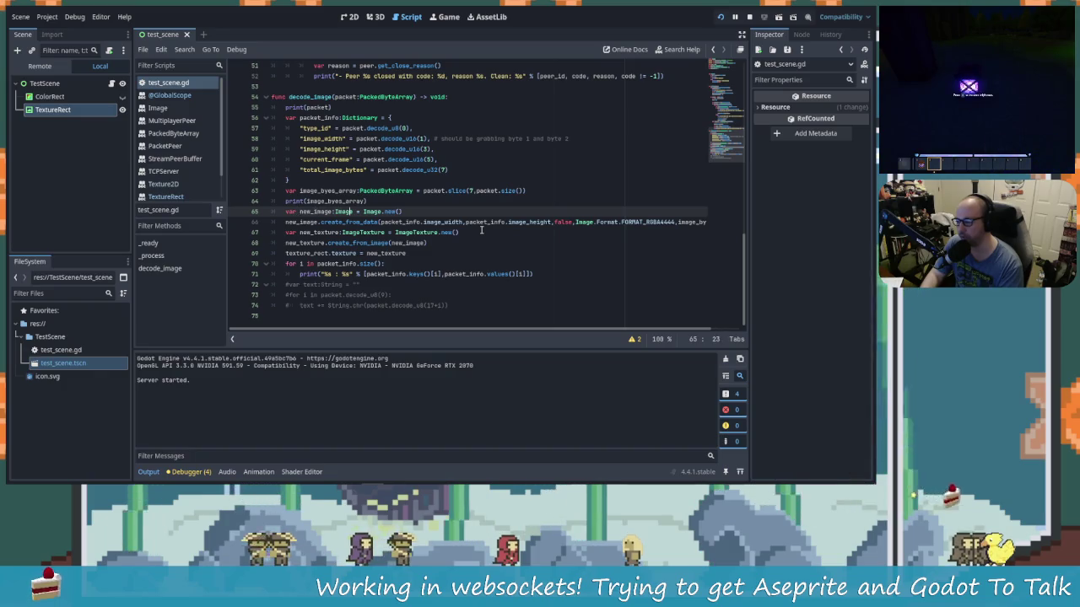
key("End")
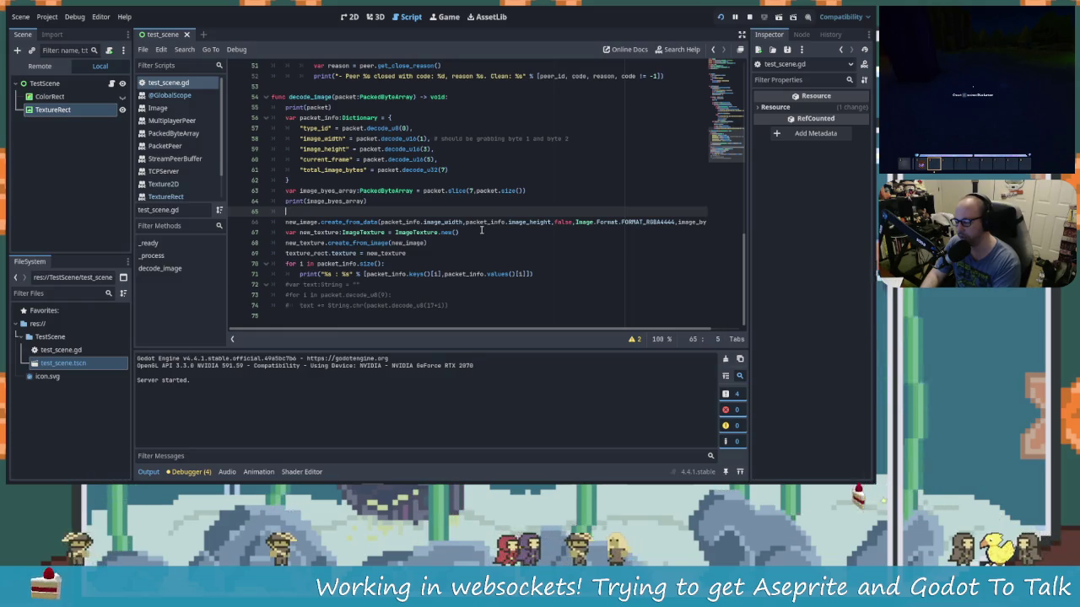
key("Right")
key("Right")
key("Right")
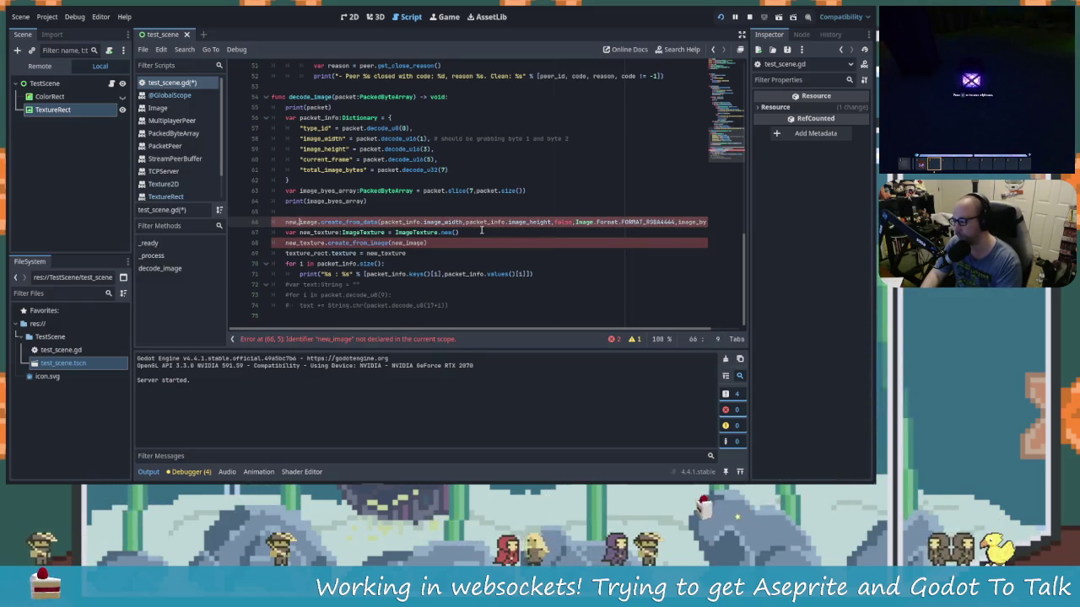
key("BackSpace")
key("BackSpace")
key("BackSpace")
key("Delete")
Step: Turn the call into temp_image.set_data, removing the leftover create_from_data text
type("tem")
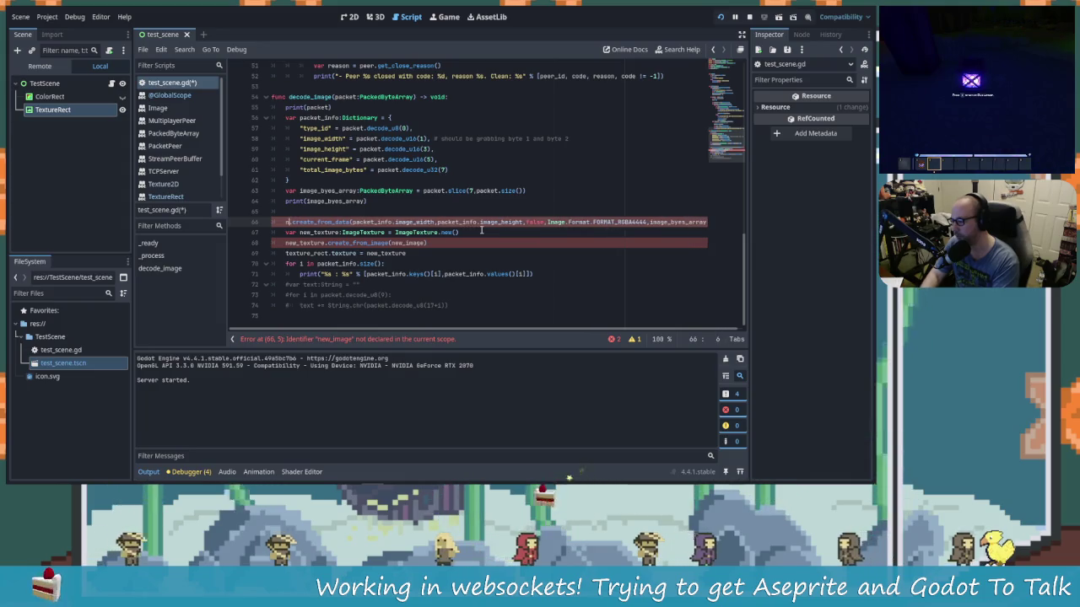
type("p")
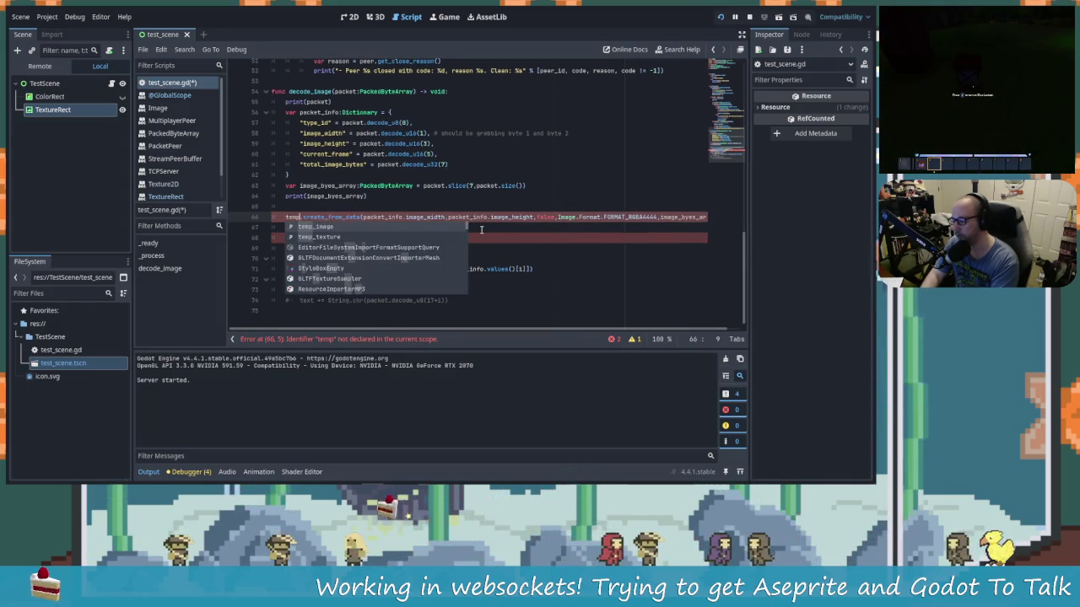
type("_")
key("Return")
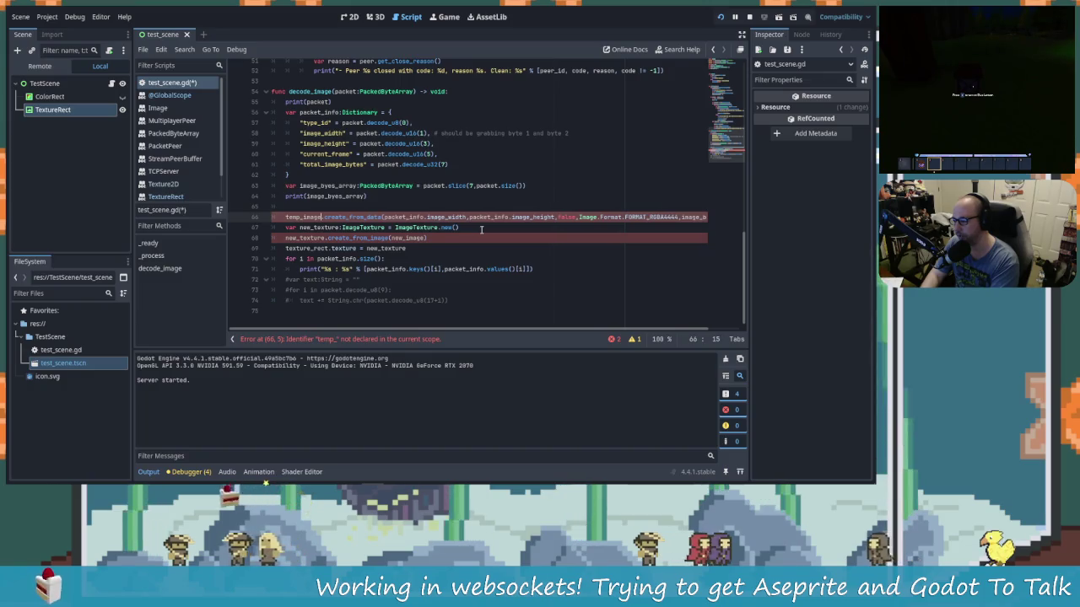
type(".set")
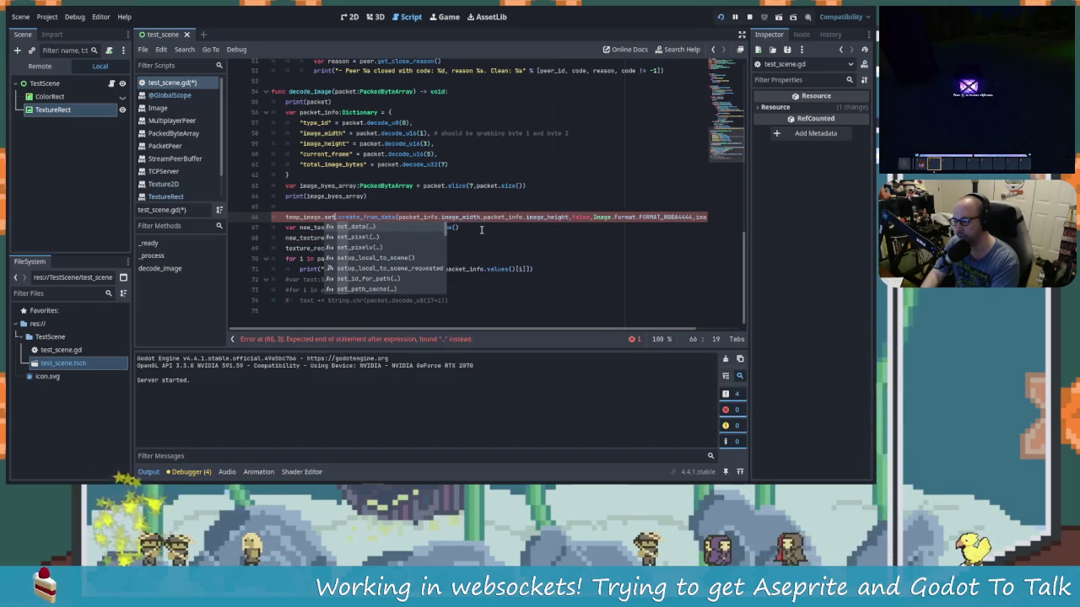
key("Return")
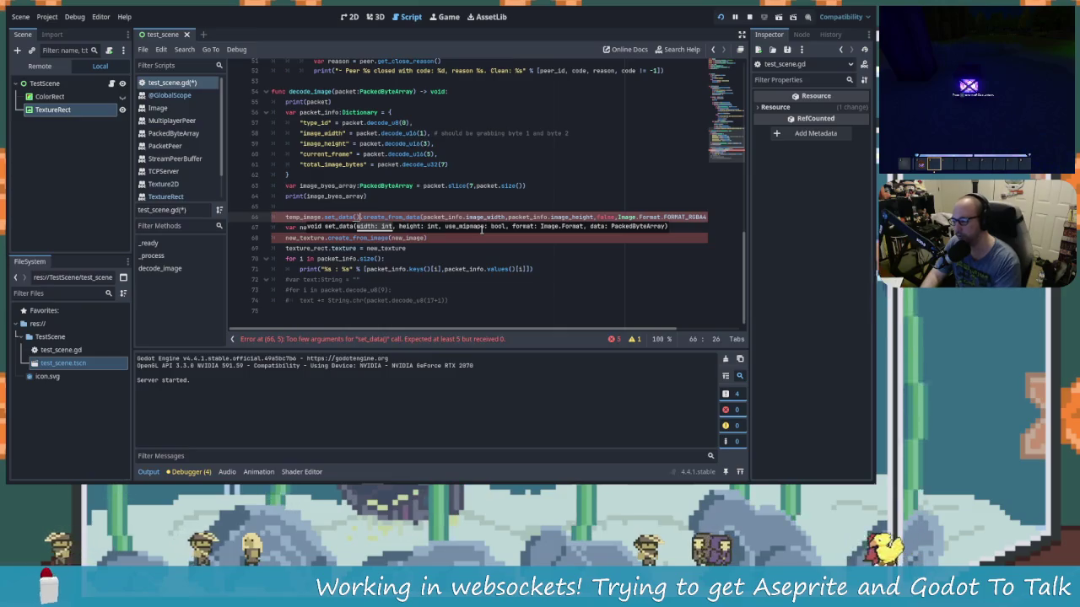
key("Right")
key("BackSpace")
key("BackSpace")
key("BackSpace")
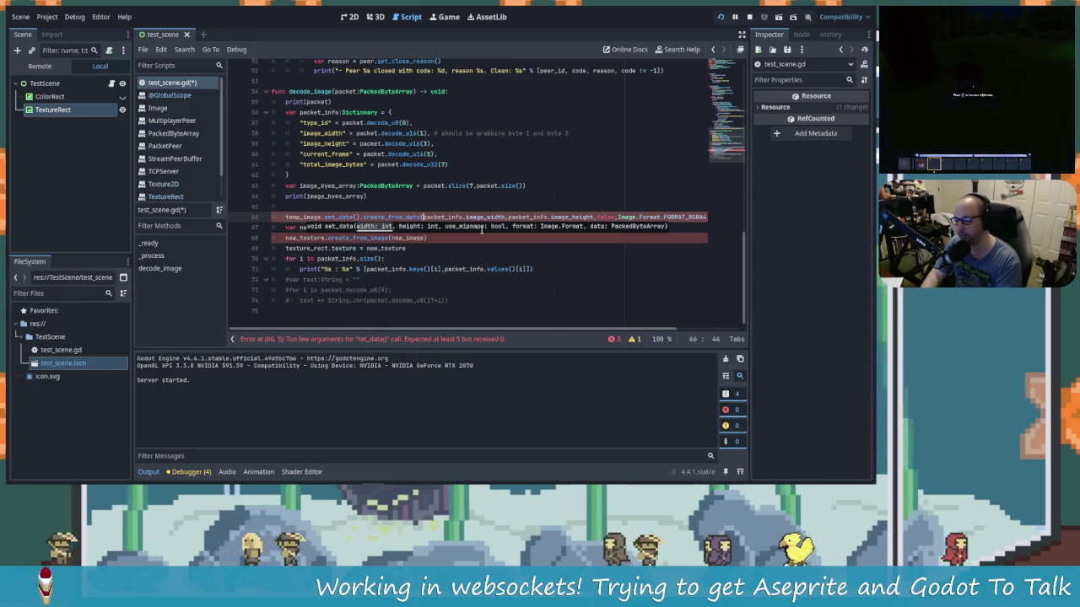
key("Delete")
key("Delete")
key("Delete")
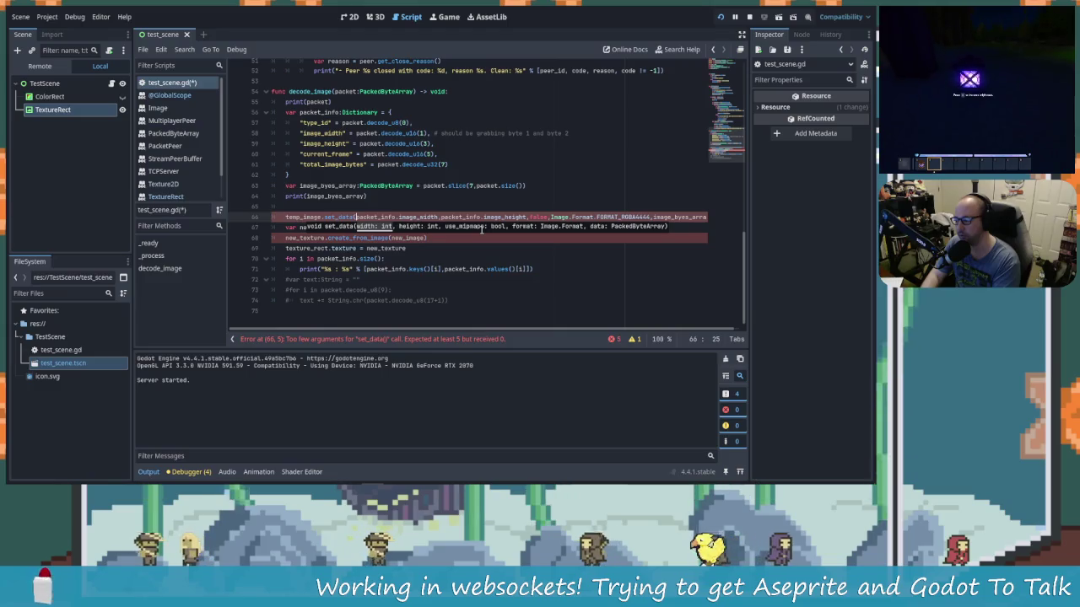
Step: Delete the new_texture declaration line below it
key("Down")
key("Down")
key("Up")
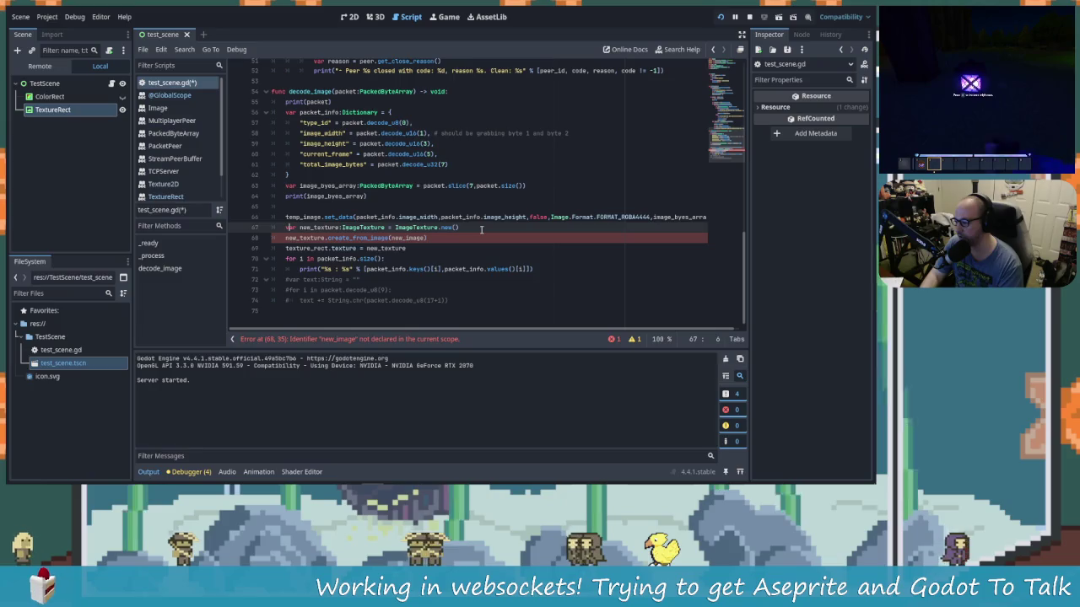
key("Right")
key("Right")
key("Right")
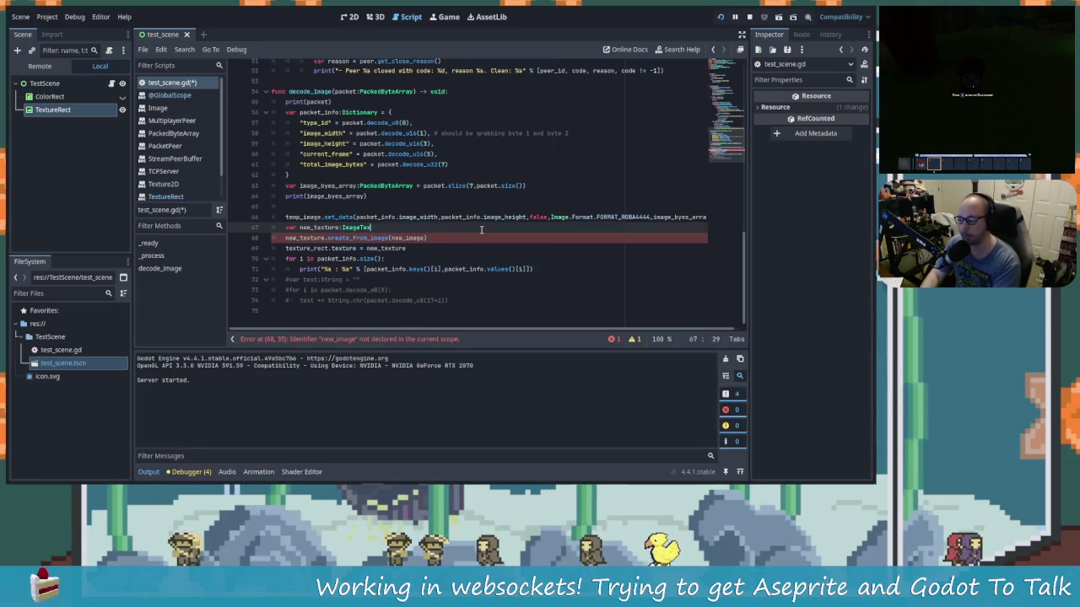
key("Down")
key("BackSpace")
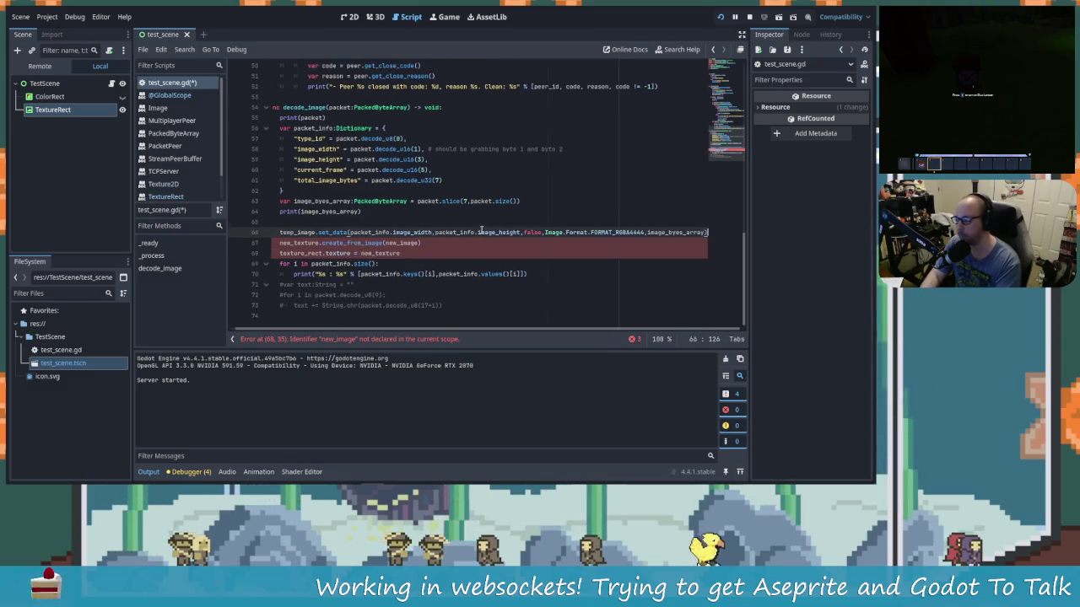
Step: Make line 67 call temp_texture.set_image(temp_image)
key("Down")
key("Home")
key("Up")
key("Right")
key("Right")
key("Right")
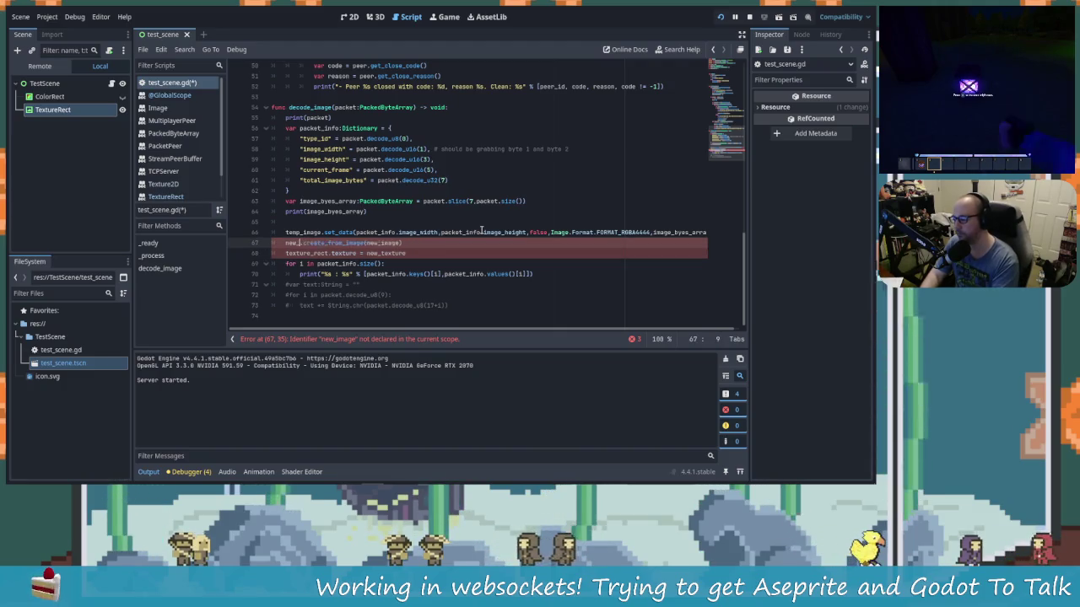
type("xtur")
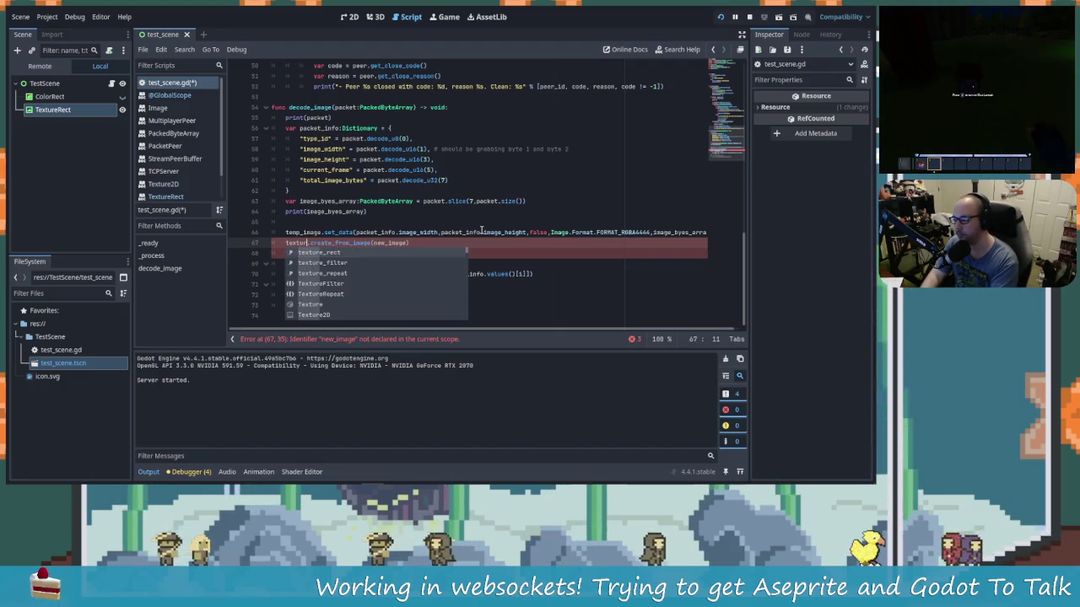
key("BackSpace")
key("BackSpace")
key("BackSpace")
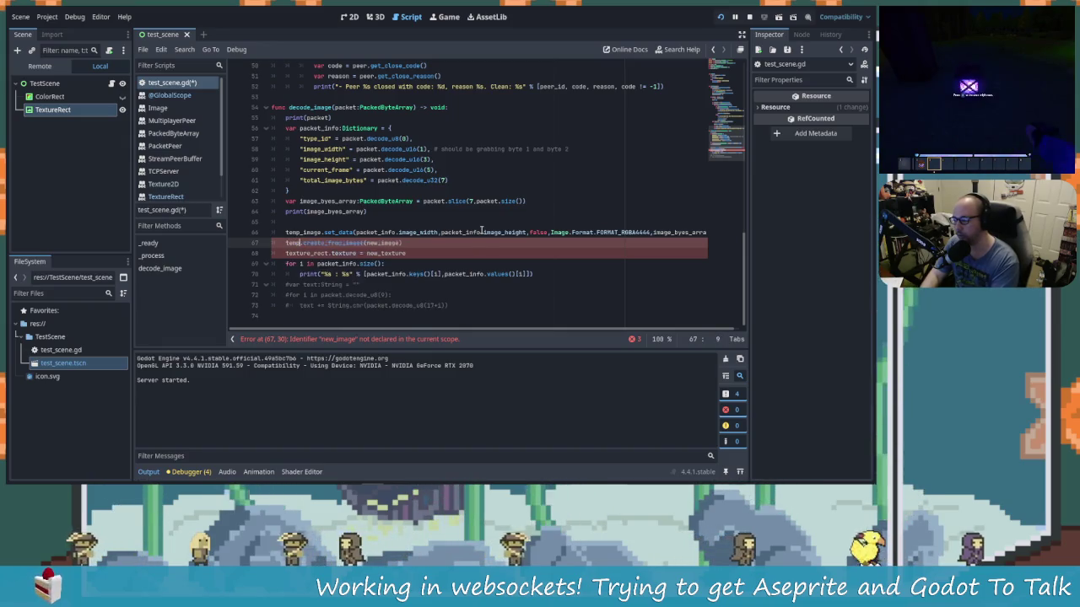
type("mp")
key("Down")
key("Return")
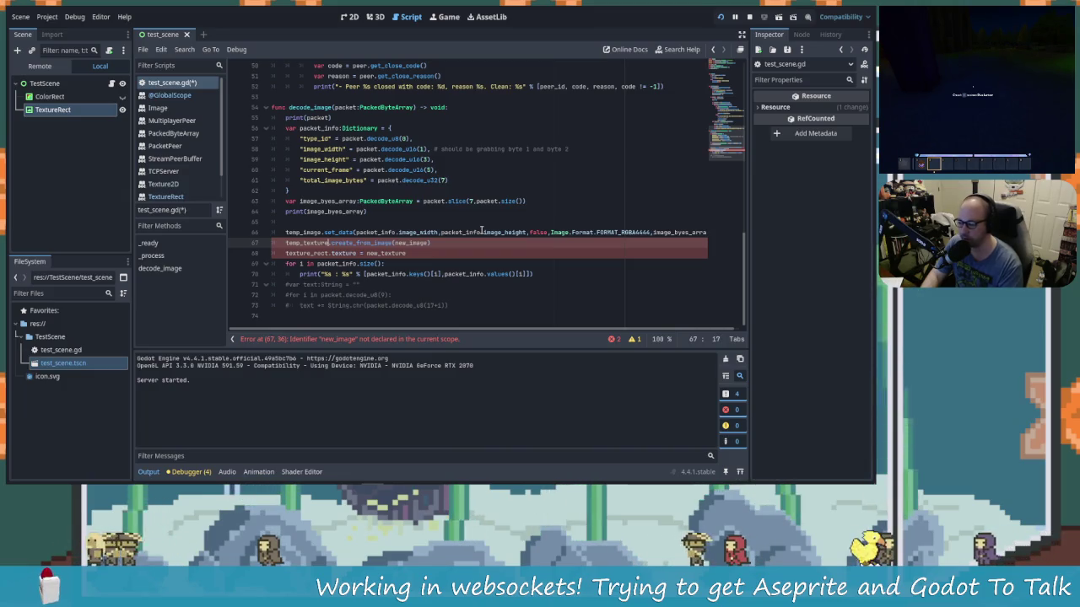
type(".setda")
key("BackSpace")
key("BackSpace")
type("_im")
key("Return")
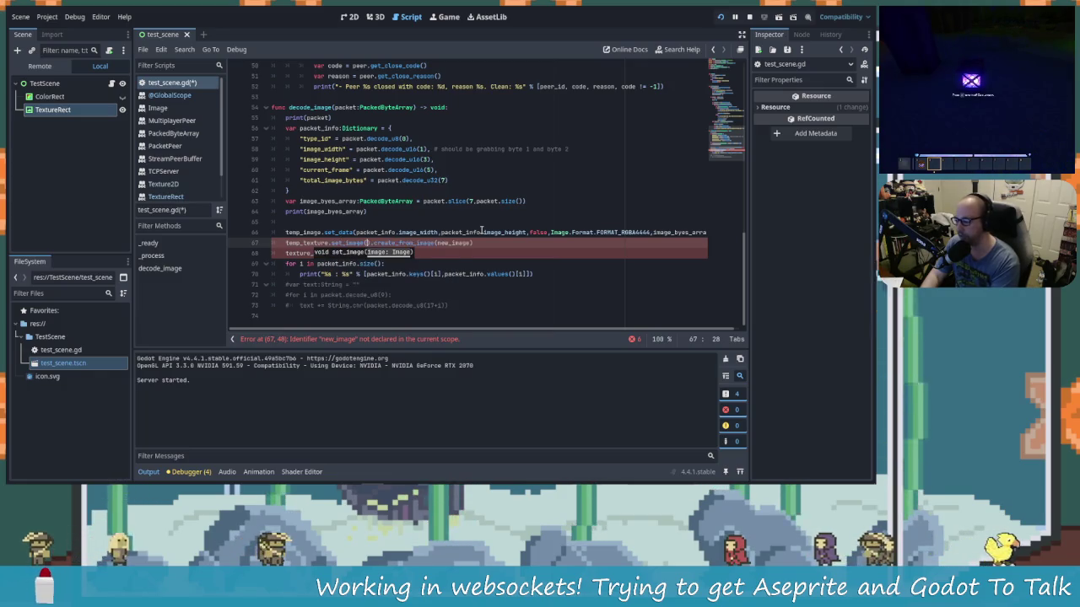
type("temp_image")
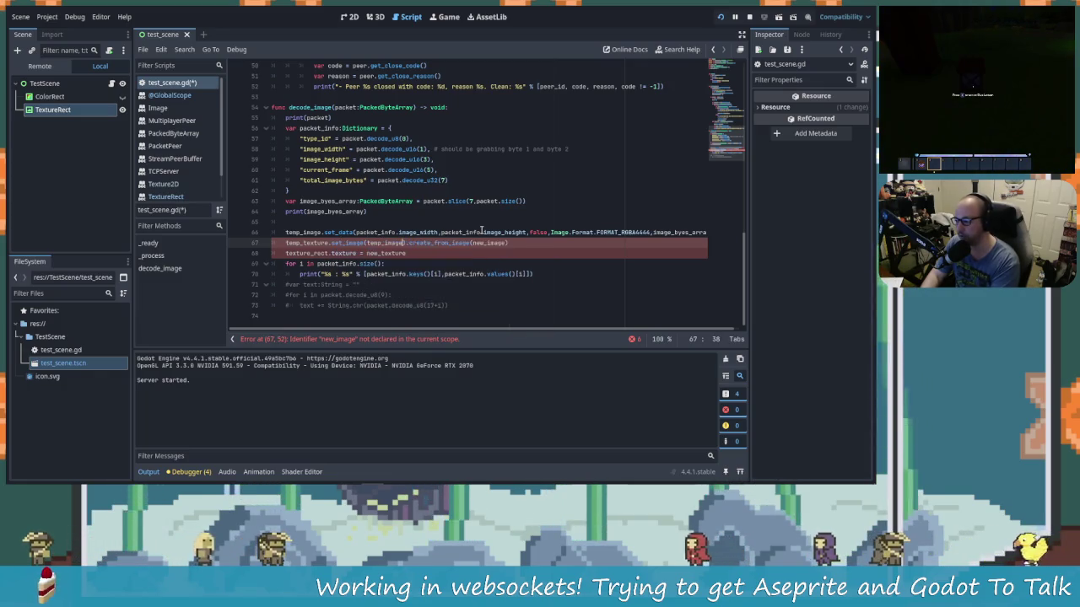
key("Right")
key("Right")
key("Right")
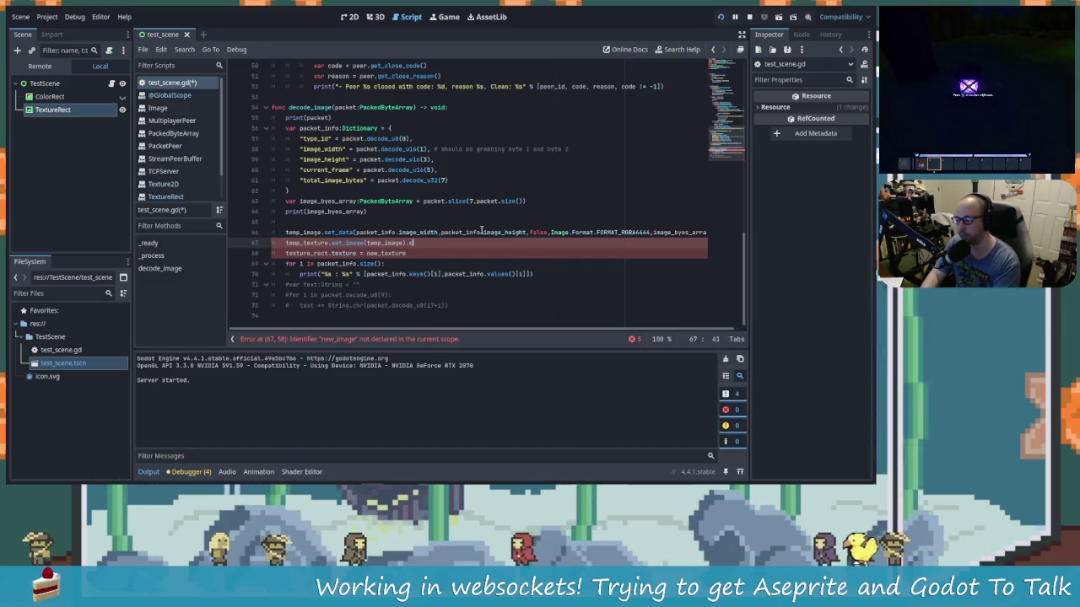
Step: Replace the undeclared new_texture on line 68 with temp_texture
double_click(310, 243)
key("ctrl+c")
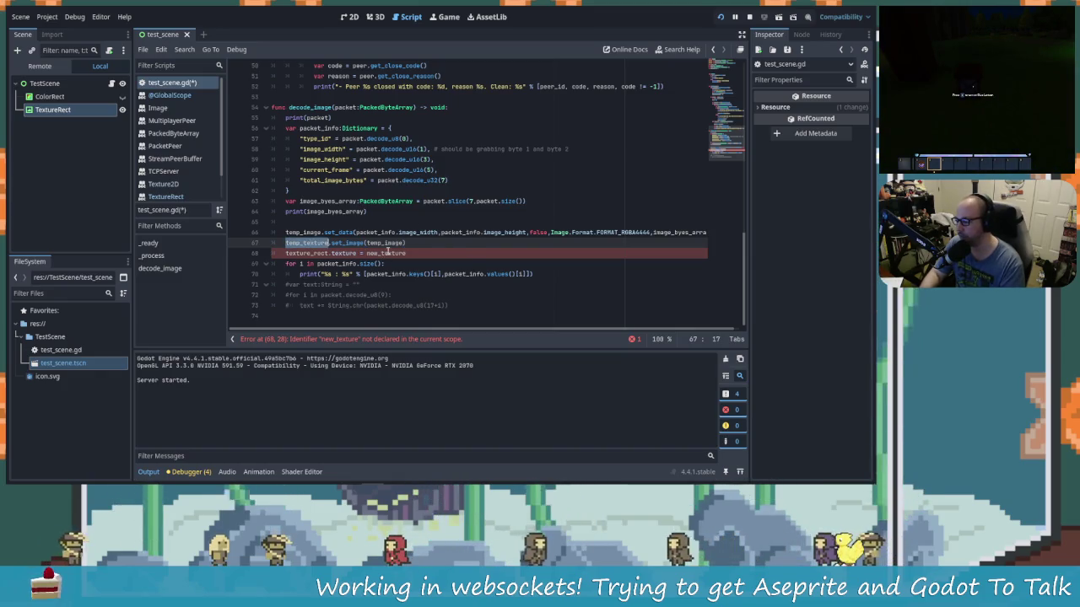
double_click(388, 253)
key("ctrl+v")
left_click(425, 260)
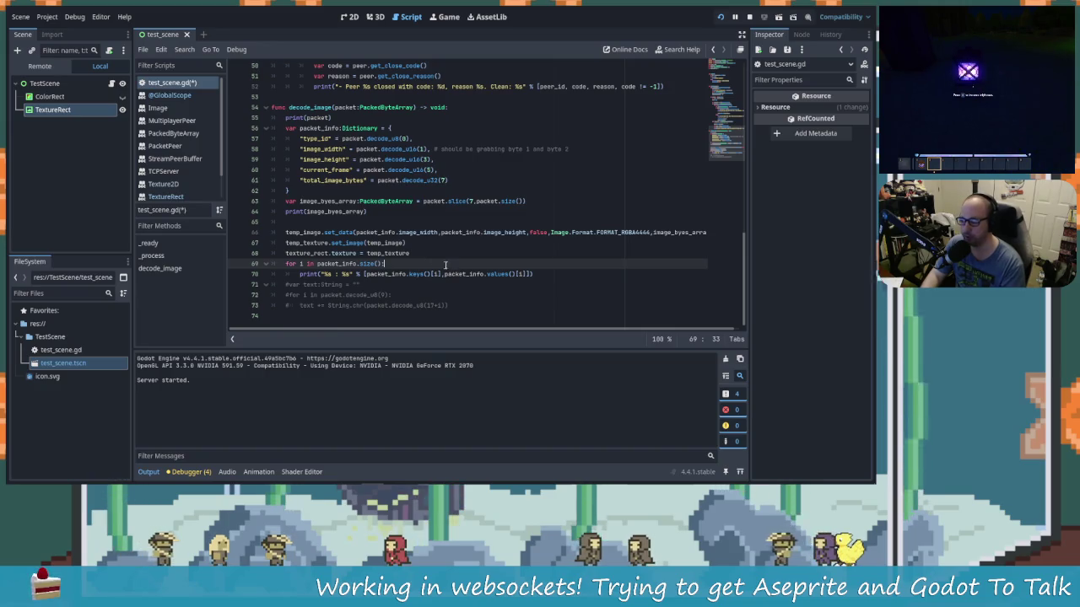
left_click(415, 255)
Step: Save the script and rerun the scene
key("ctrl+s")
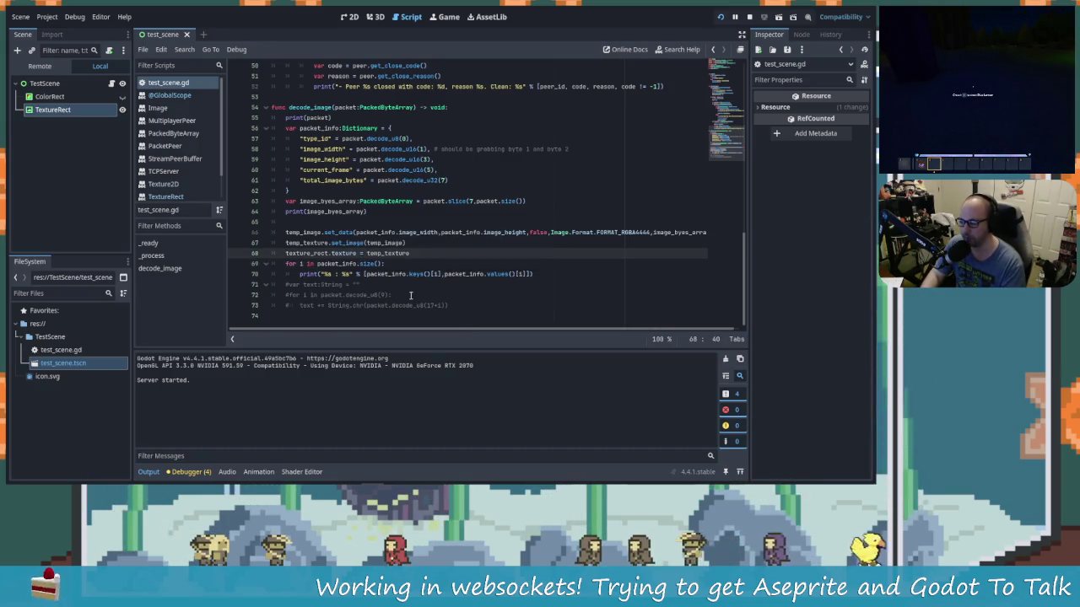
left_click(750, 18)
key("F5")
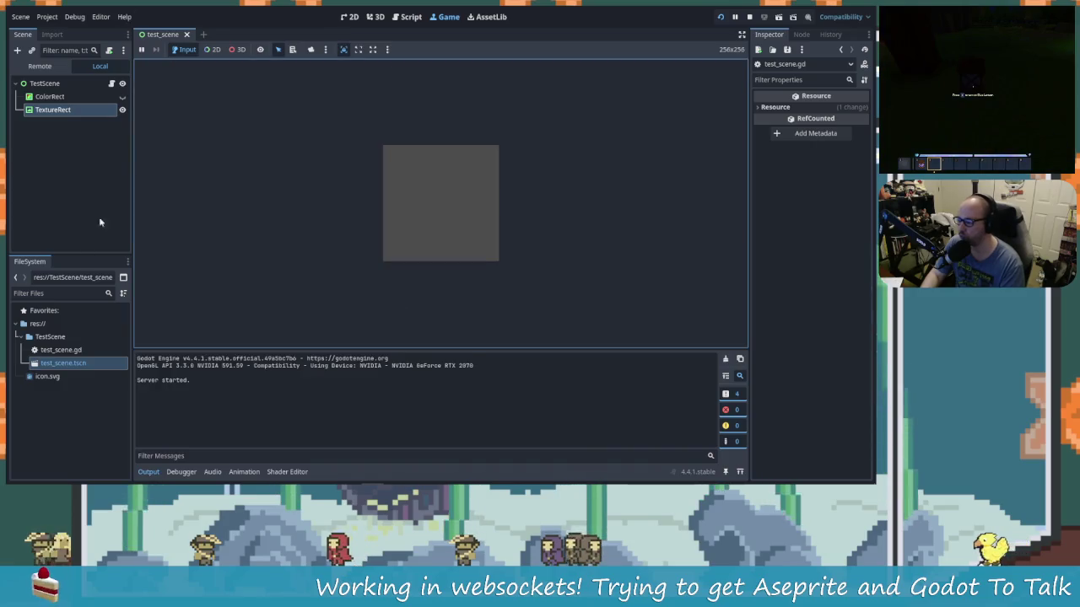
key("alt+Tab")
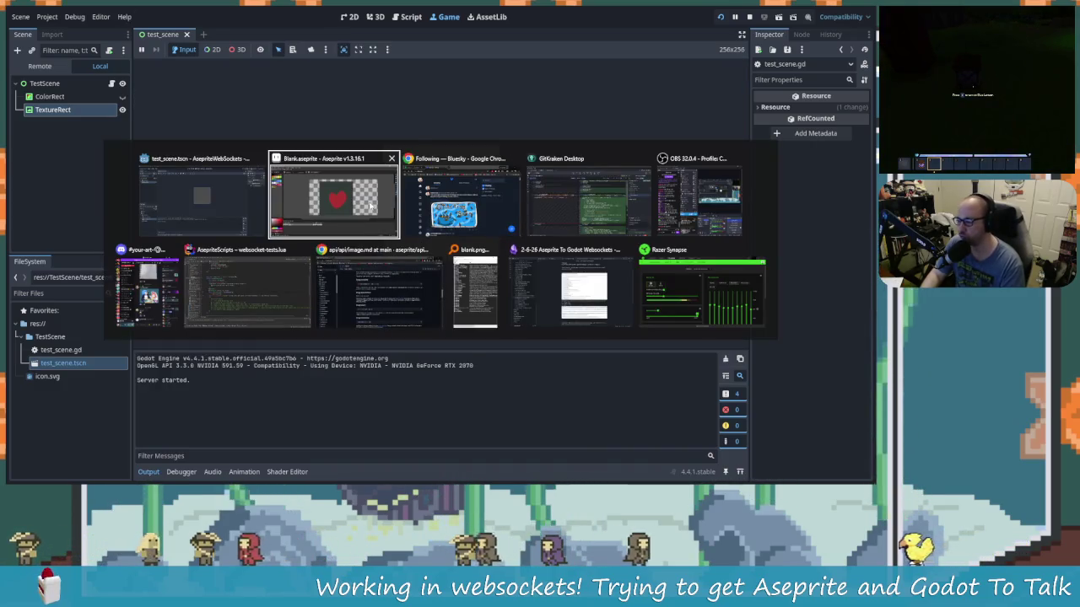
Step: Close the old WS Test panel, rerun Layer > Convert To > Websocket Tests, and reconnect
left_click(371, 205)
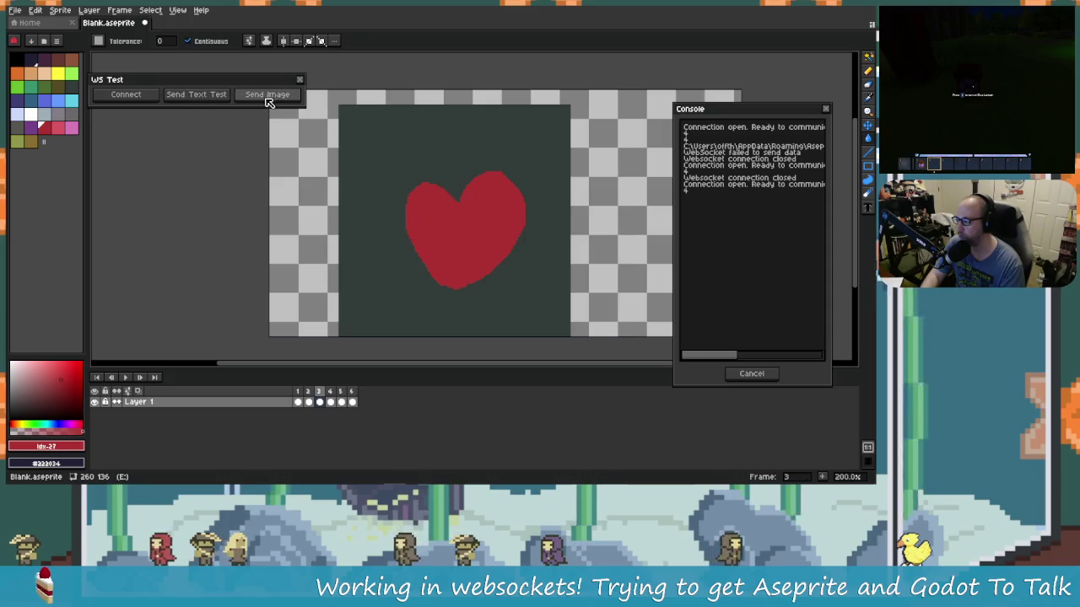
left_click(122, 97)
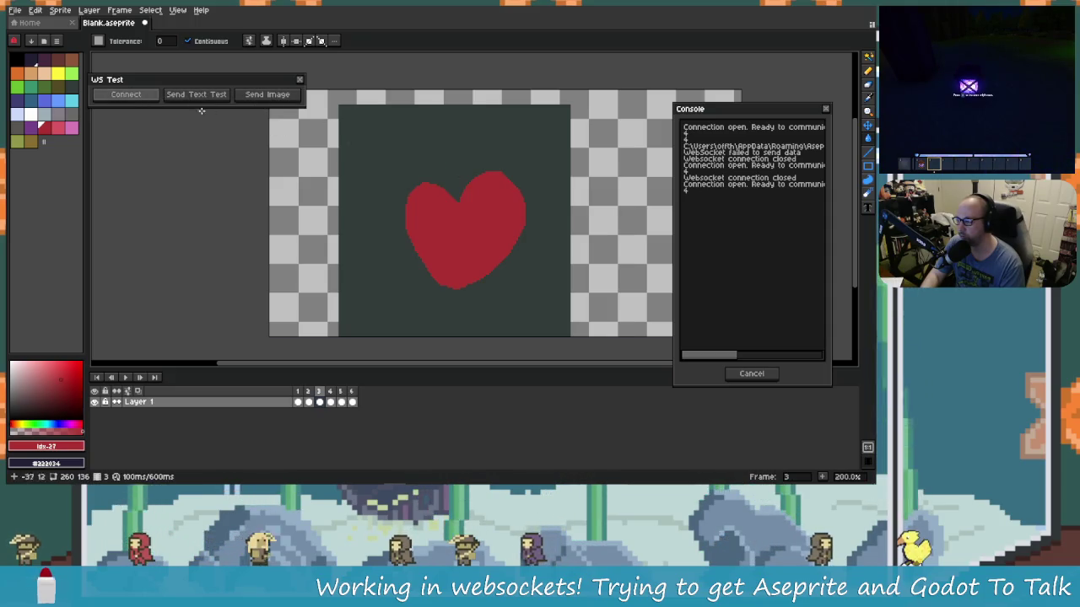
left_click(300, 79)
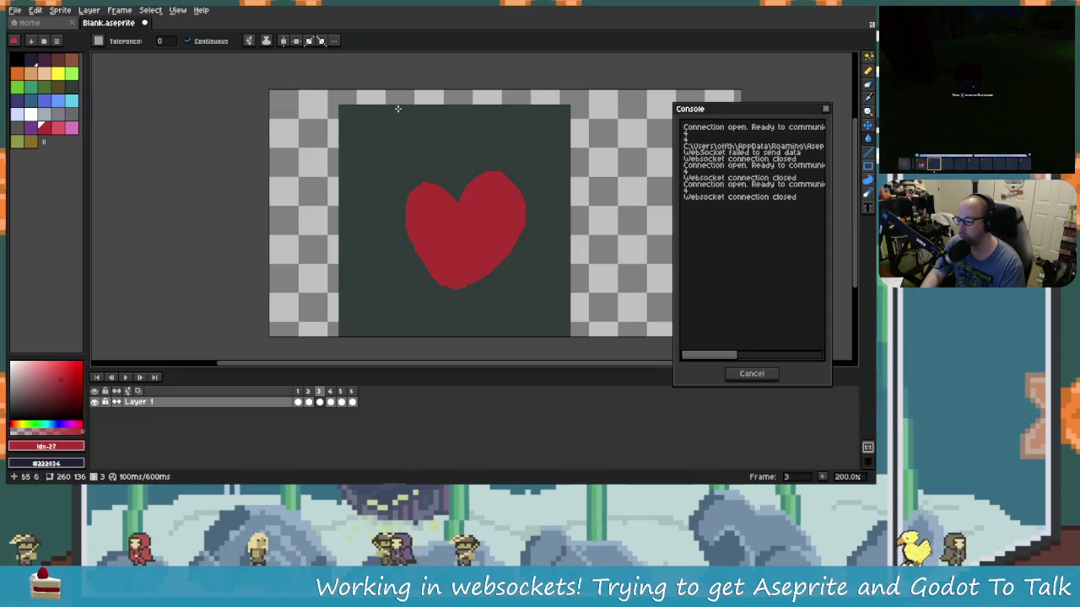
left_click(88, 10)
mouse_move(110, 107)
left_click(135, 73)
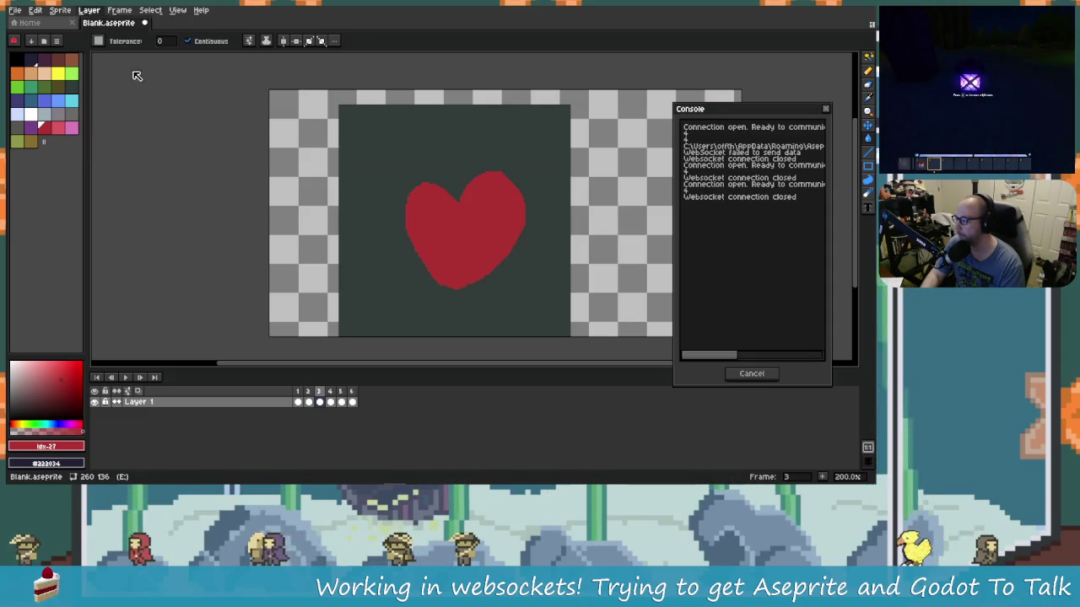
left_click(496, 300)
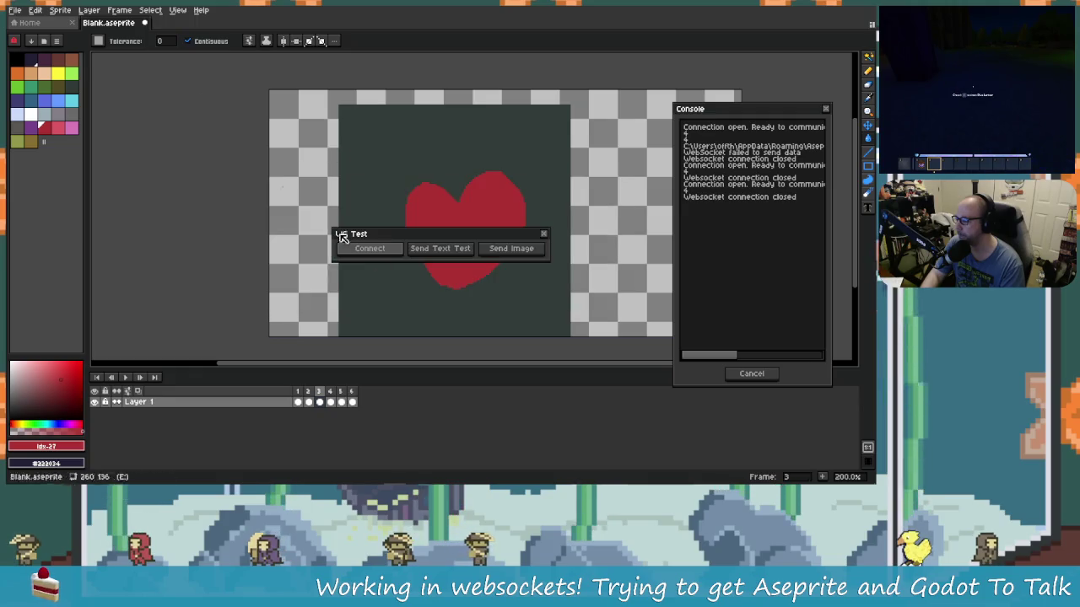
left_click(391, 254)
Step: Send the heart sprite's image data to Godot and return to the Godot editor
left_click_drag(489, 235, 250, 105)
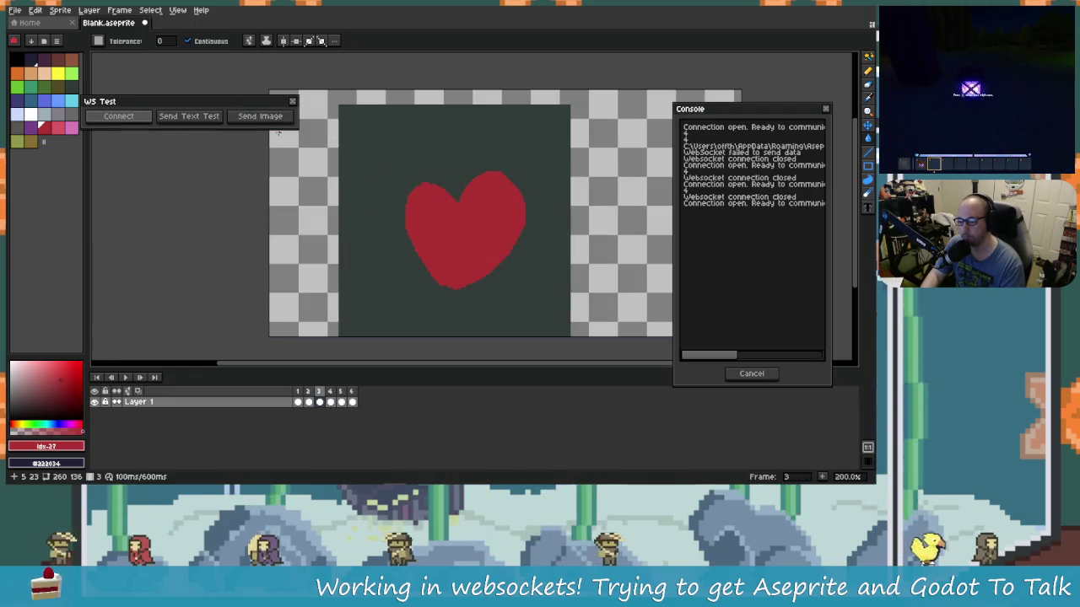
left_click(275, 121)
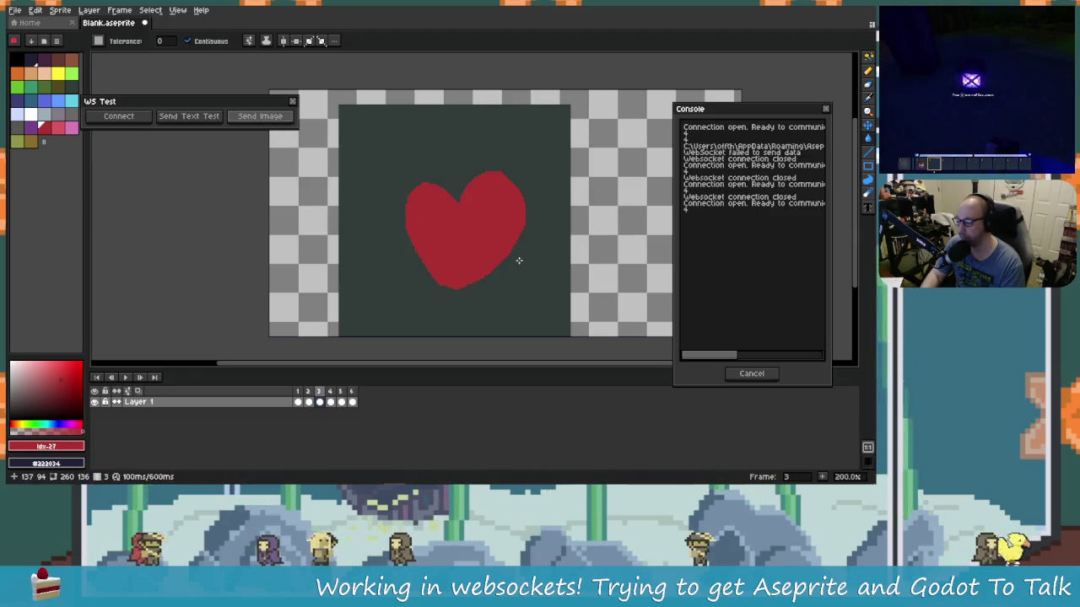
key("alt+Tab")
left_click(365, 217)
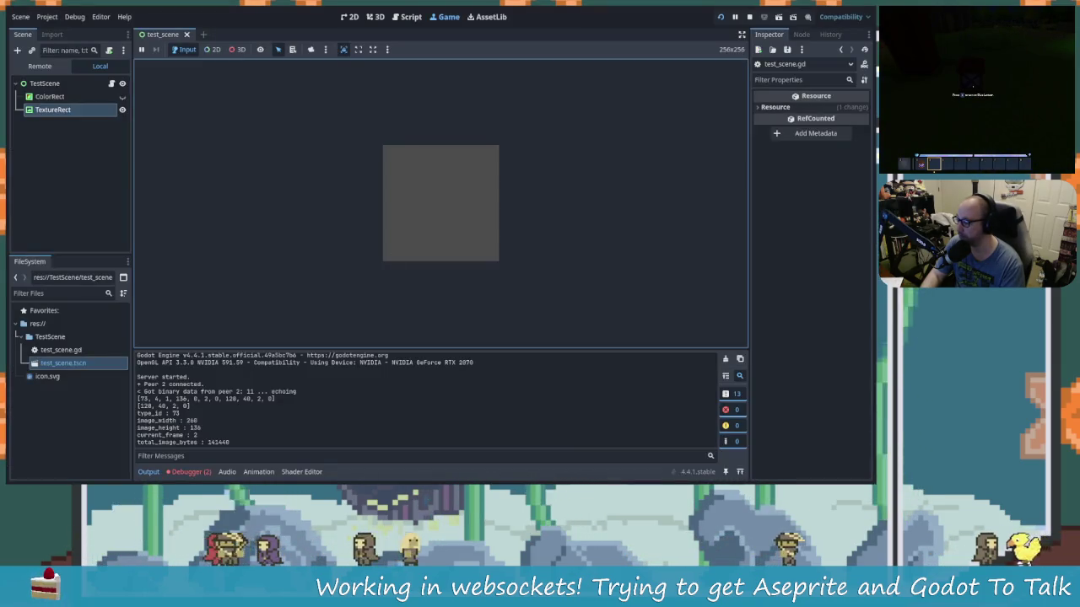
Step: Open Debugger > Errors (2) and read the expected-70720-bytes and invalid-image errors from decode_image
left_click(201, 474)
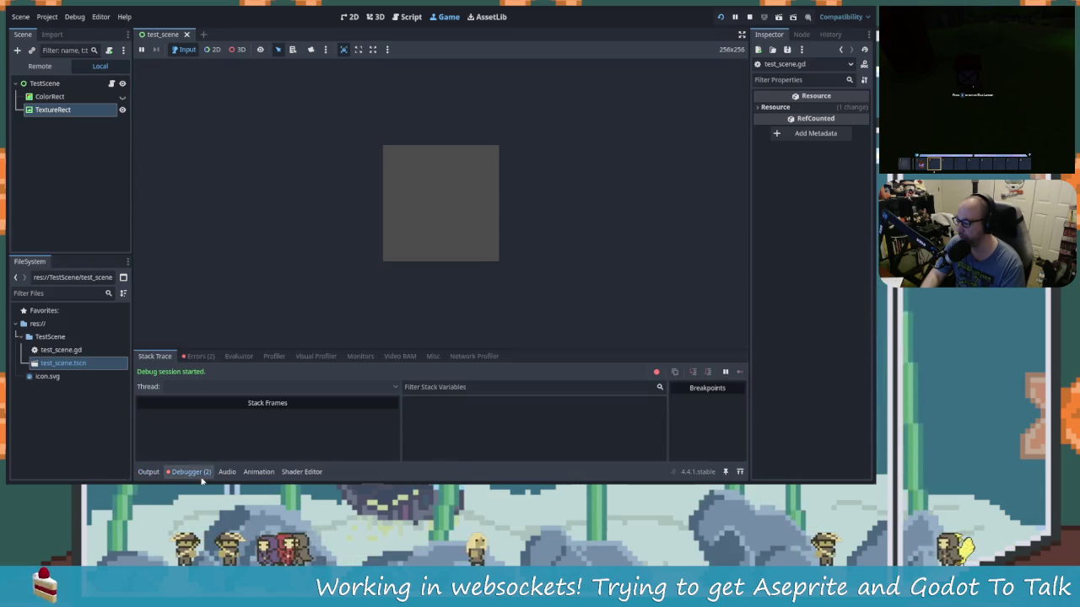
left_click(196, 356)
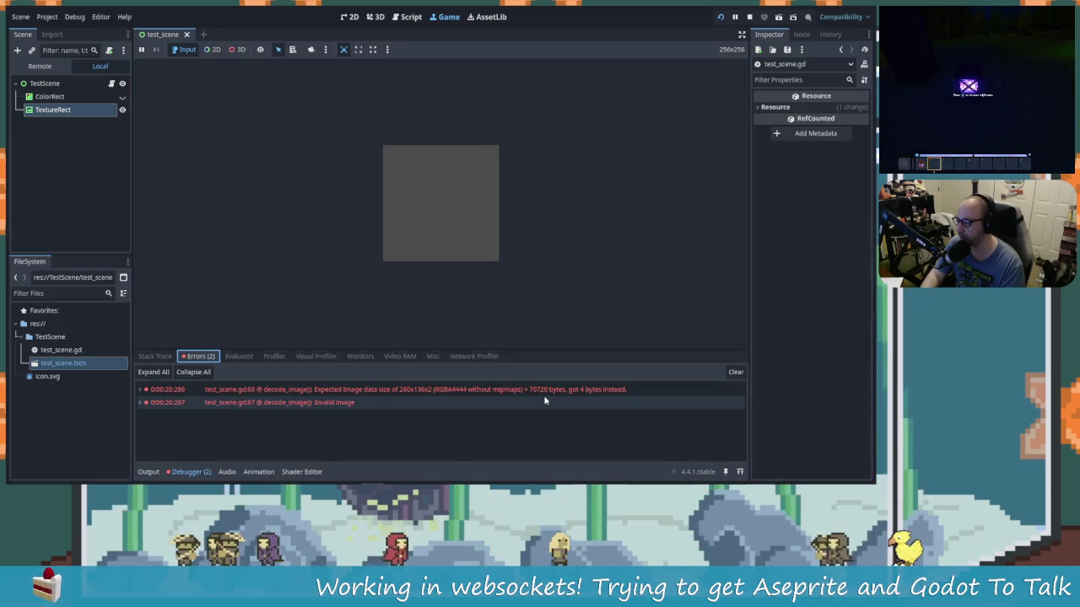
mouse_move(552, 392)
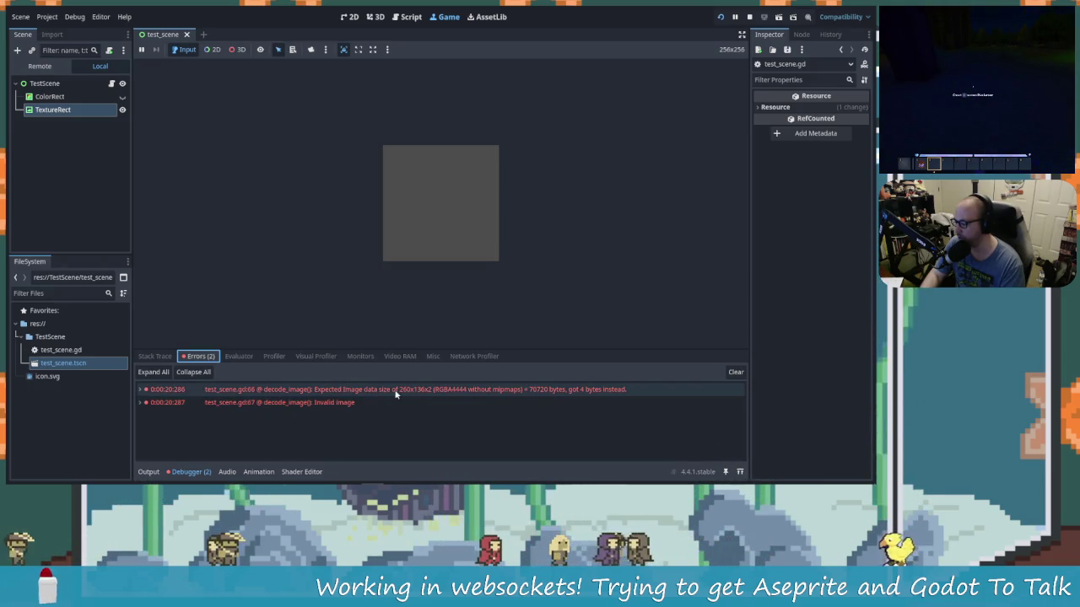
mouse_move(416, 394)
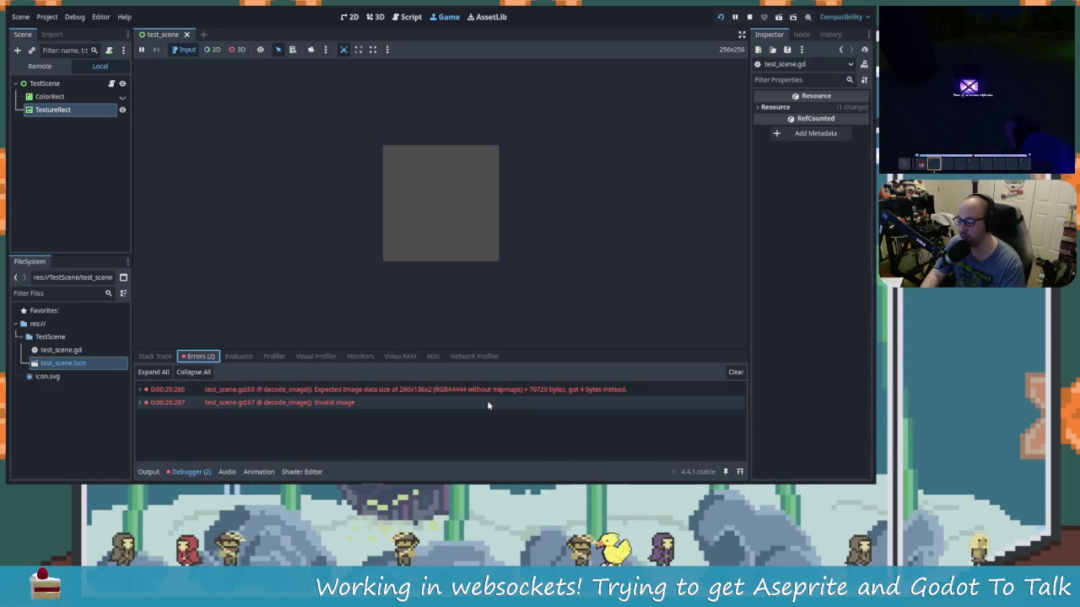
key("alt+Tab")
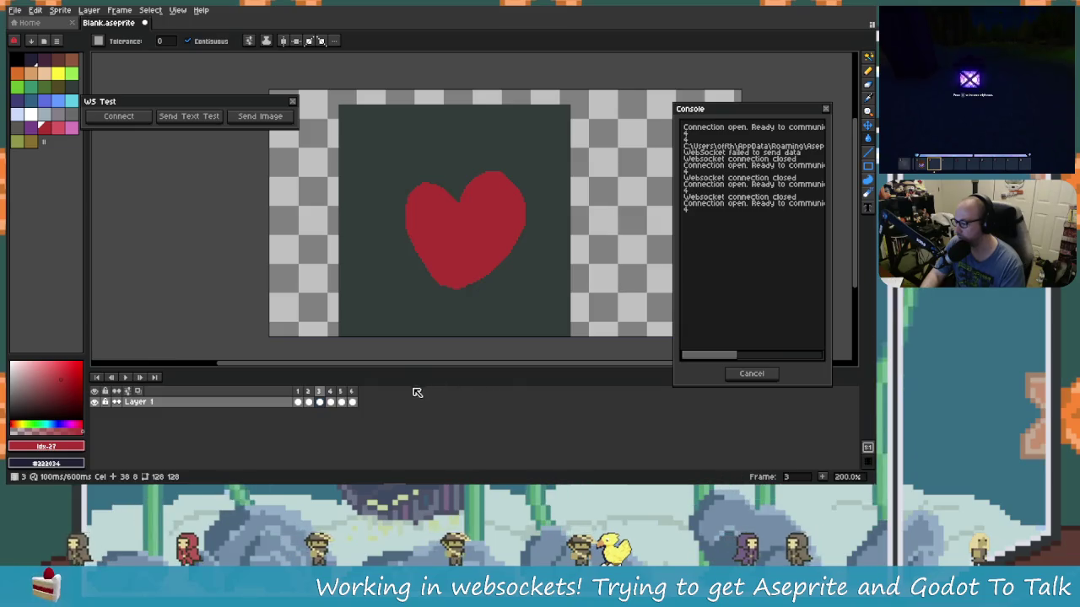
key("alt+Tab")
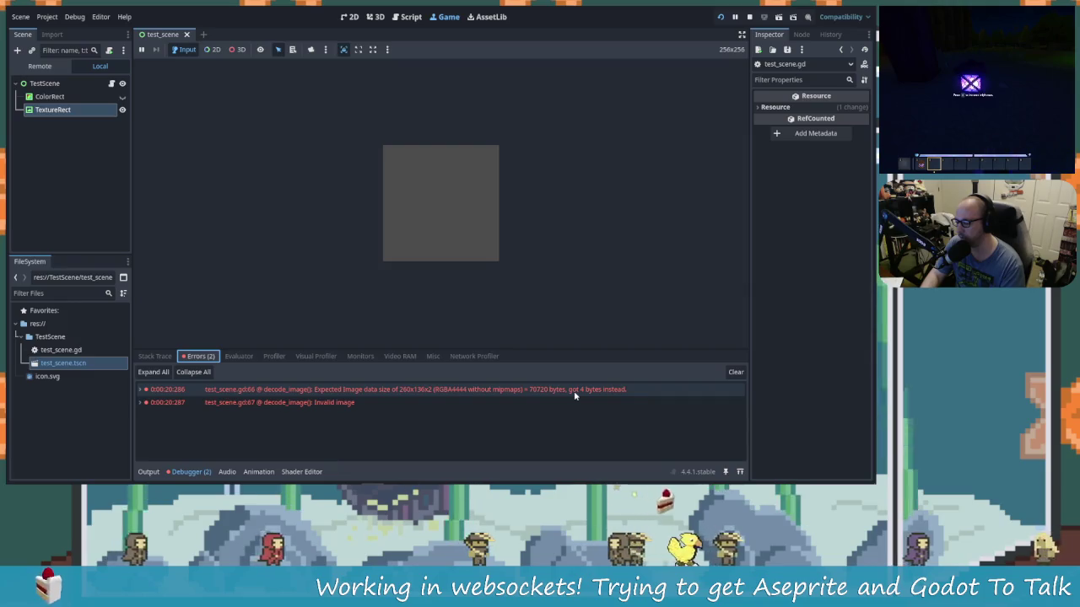
mouse_move(595, 391)
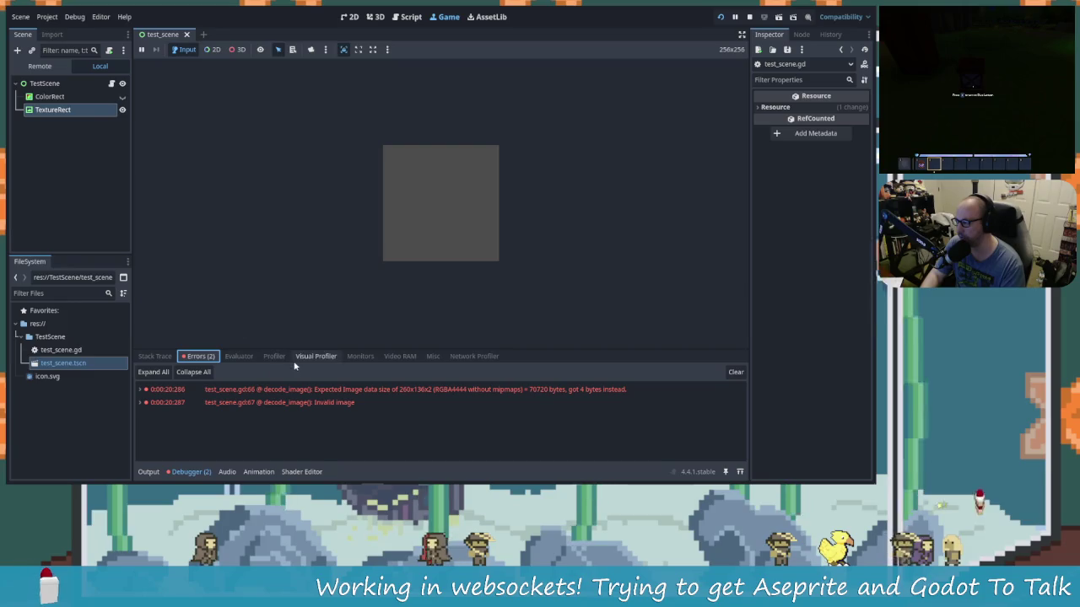
left_click(162, 357)
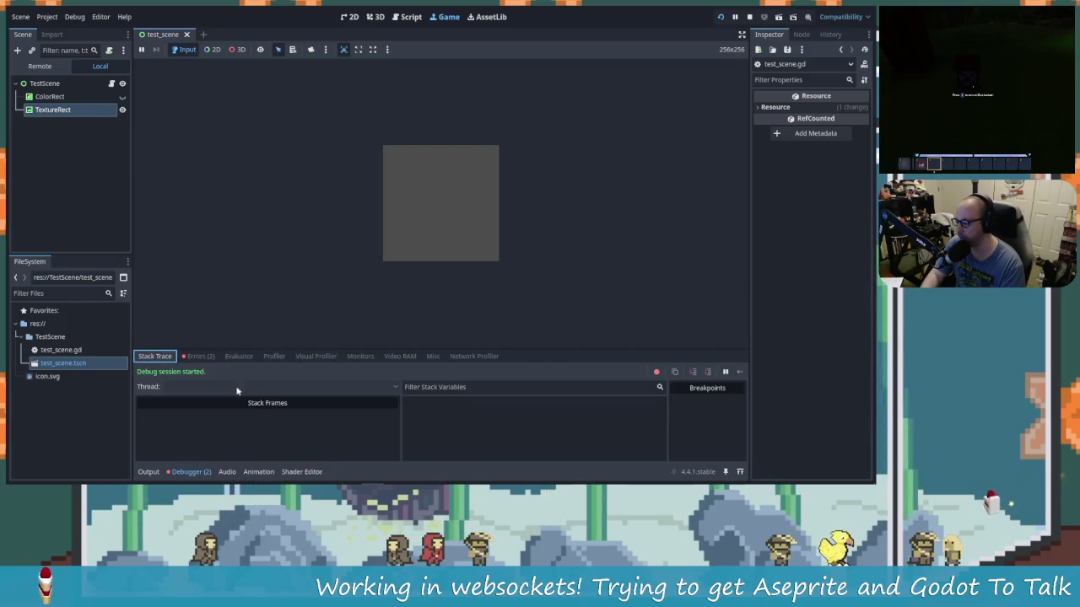
left_click(149, 472)
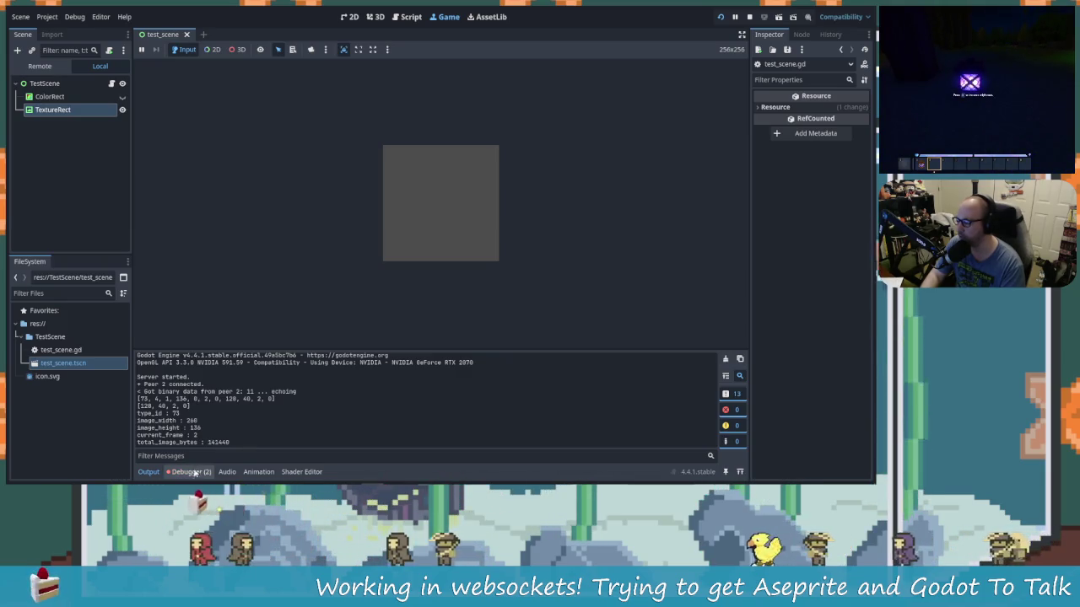
left_click(207, 357)
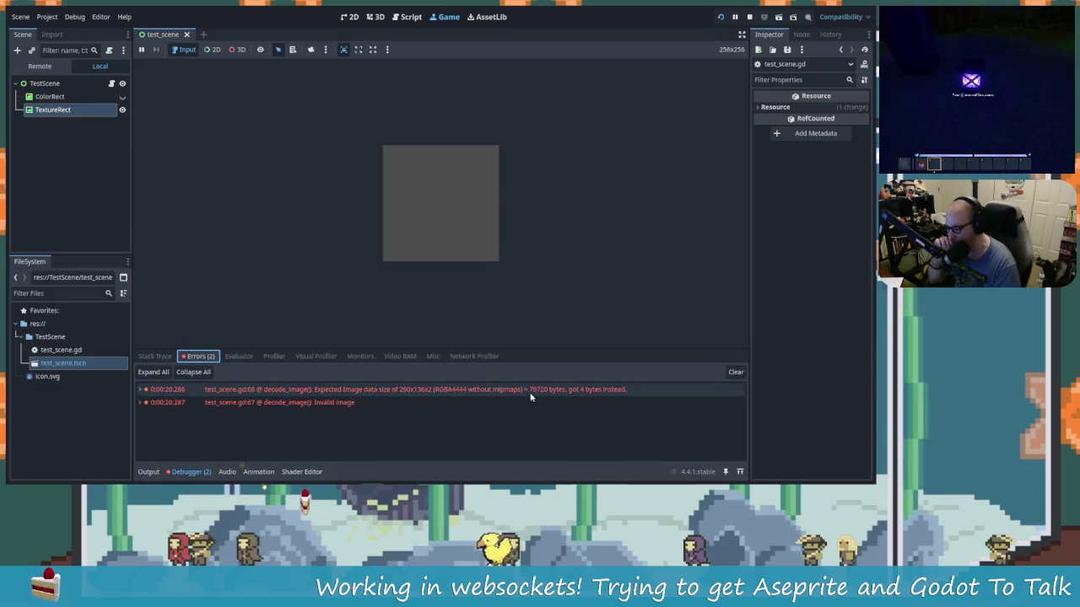
mouse_move(513, 411)
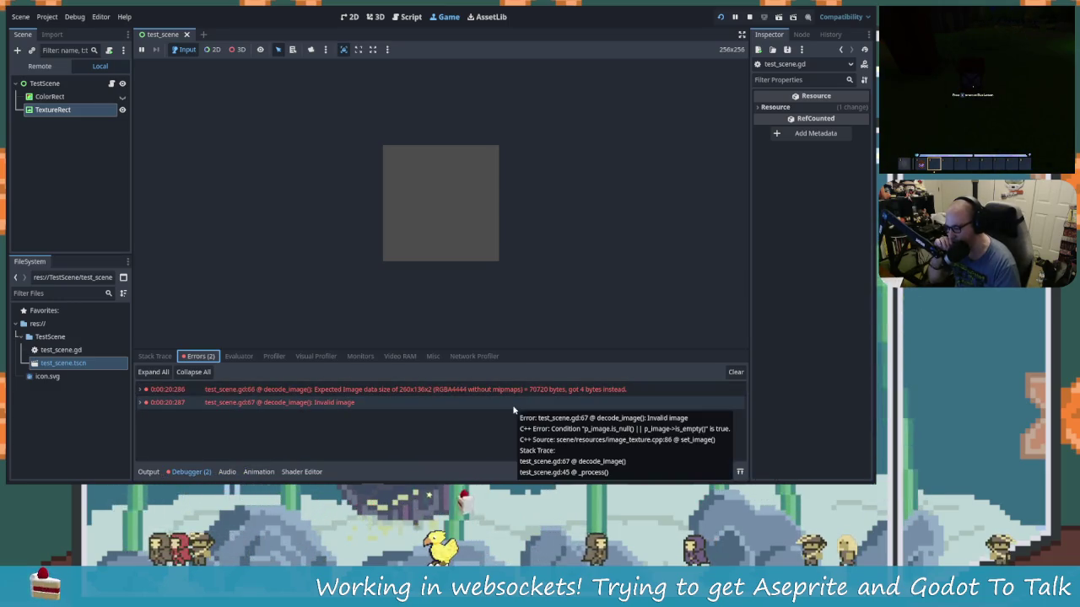
mouse_move(517, 392)
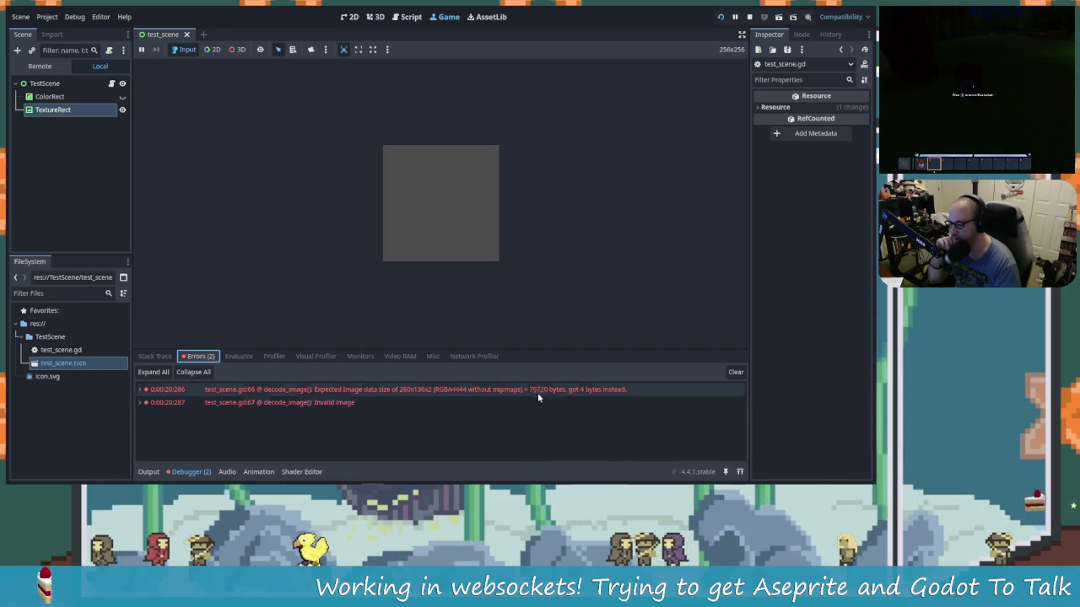
mouse_move(568, 392)
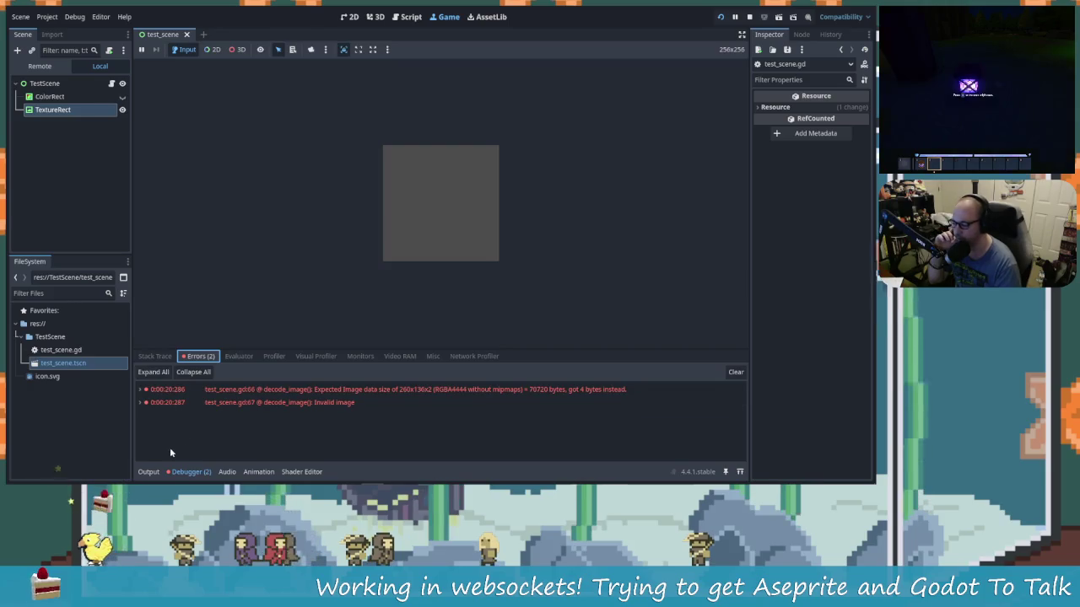
left_click(405, 390)
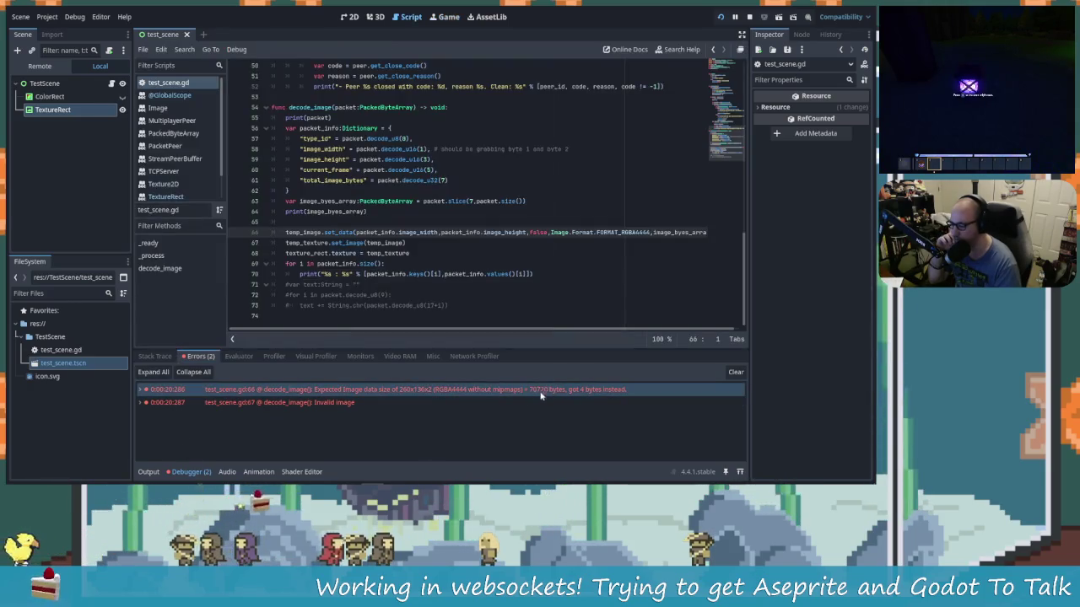
Step: Check the set_data docs on line 66 and trim the format to an unfinished FORMAT_RGBA4
left_click_drag(569, 331, 570, 333)
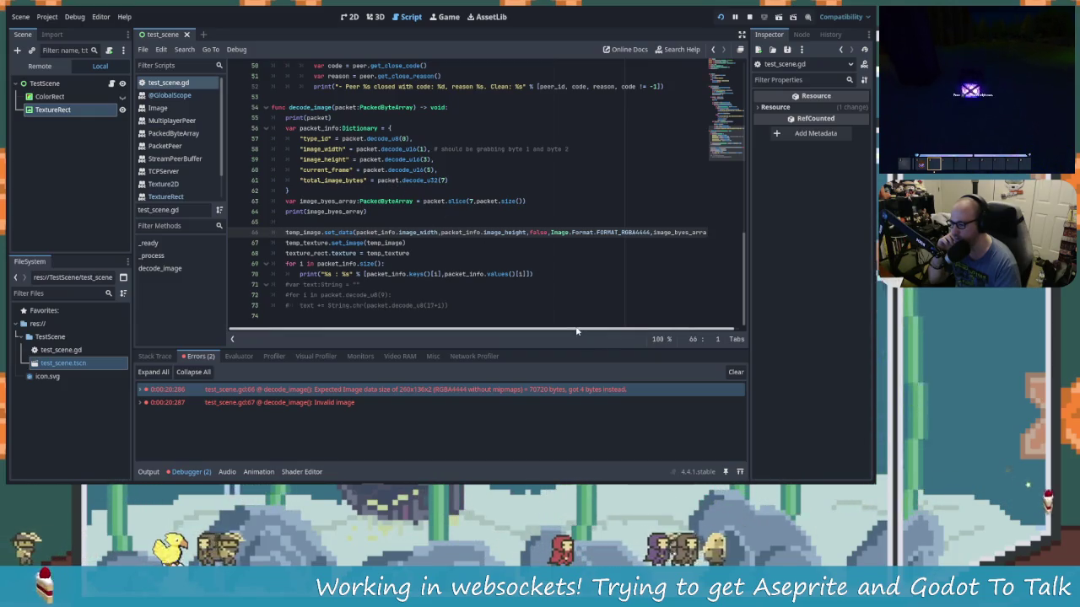
left_click_drag(587, 331, 628, 334)
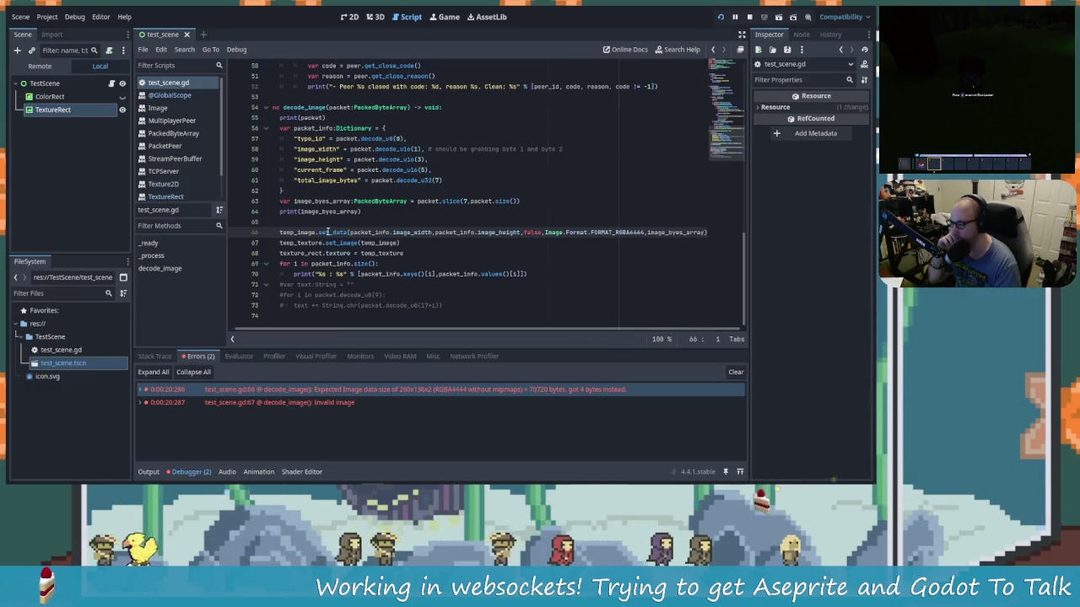
mouse_move(327, 232)
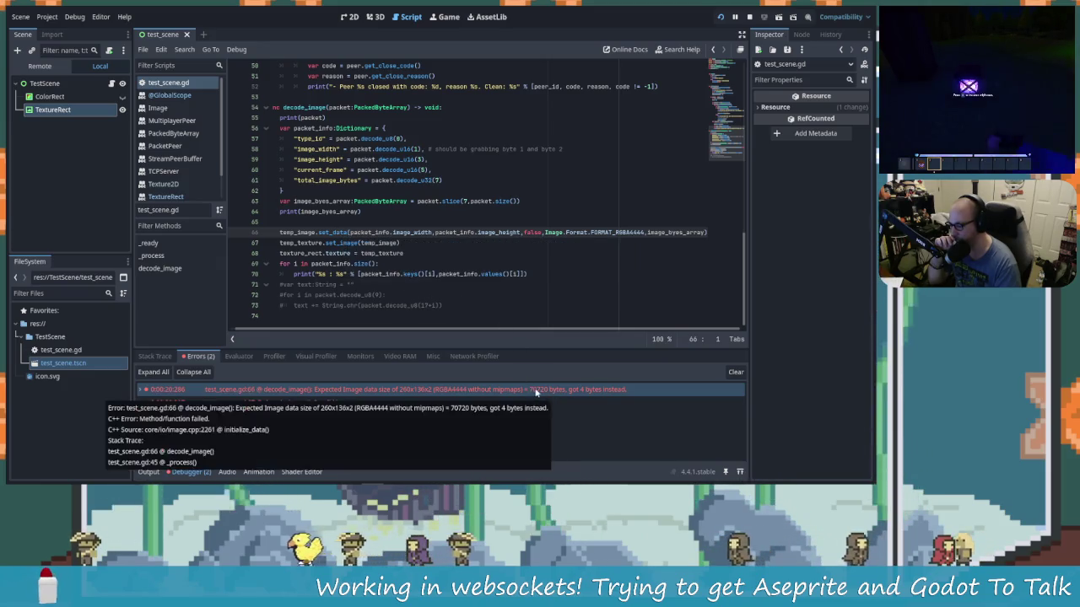
mouse_move(535, 392)
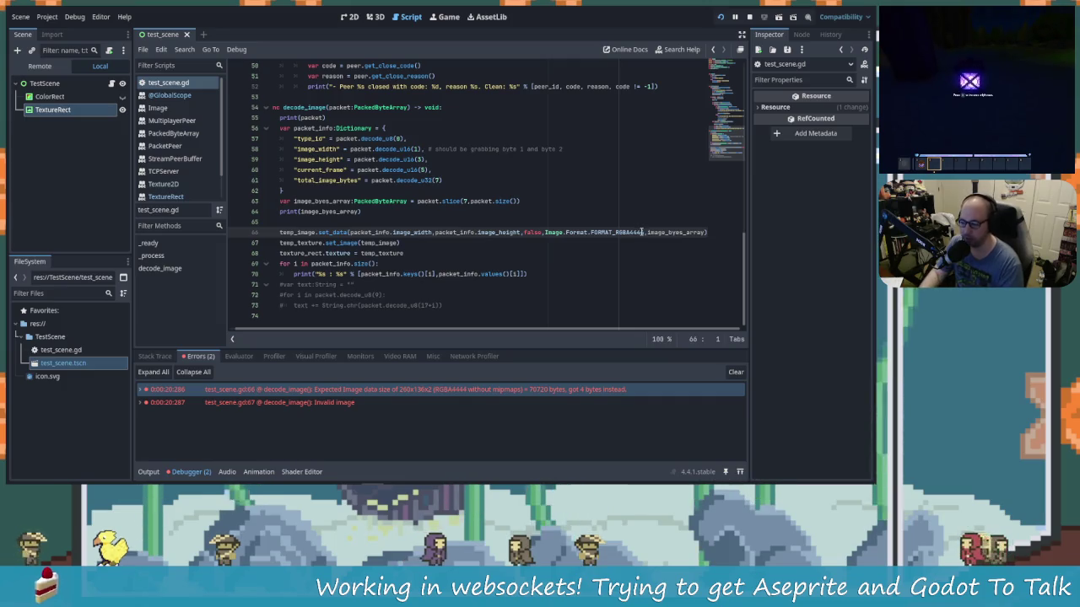
key("BackSpace")
key("BackSpace")
key("BackSpace")
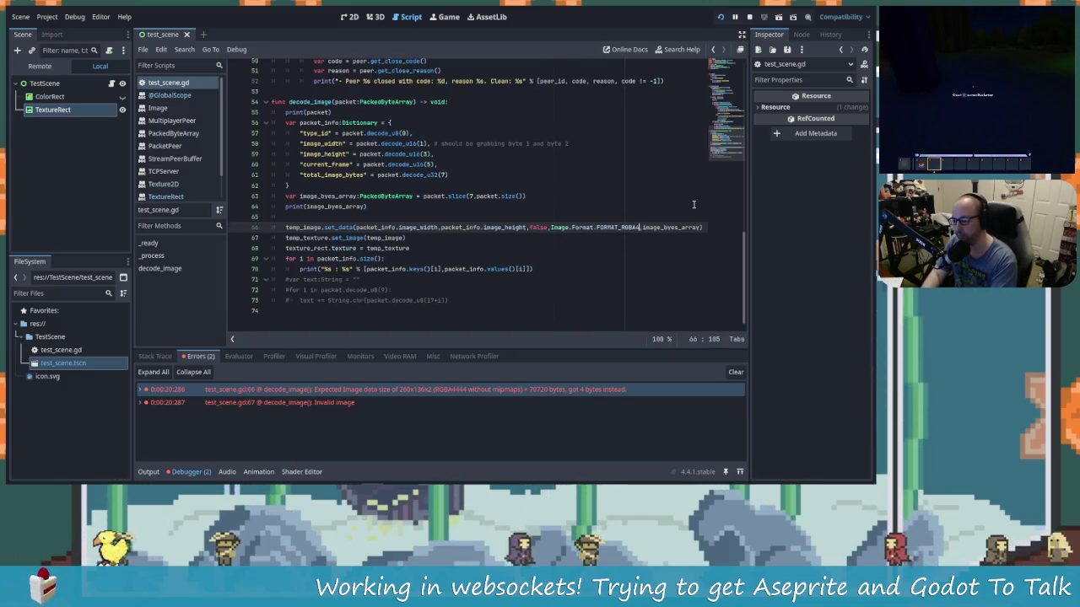
Step: Set line 66's set_data image format to FORMAT_RGBA8 from the autocomplete list
key("BackSpace")
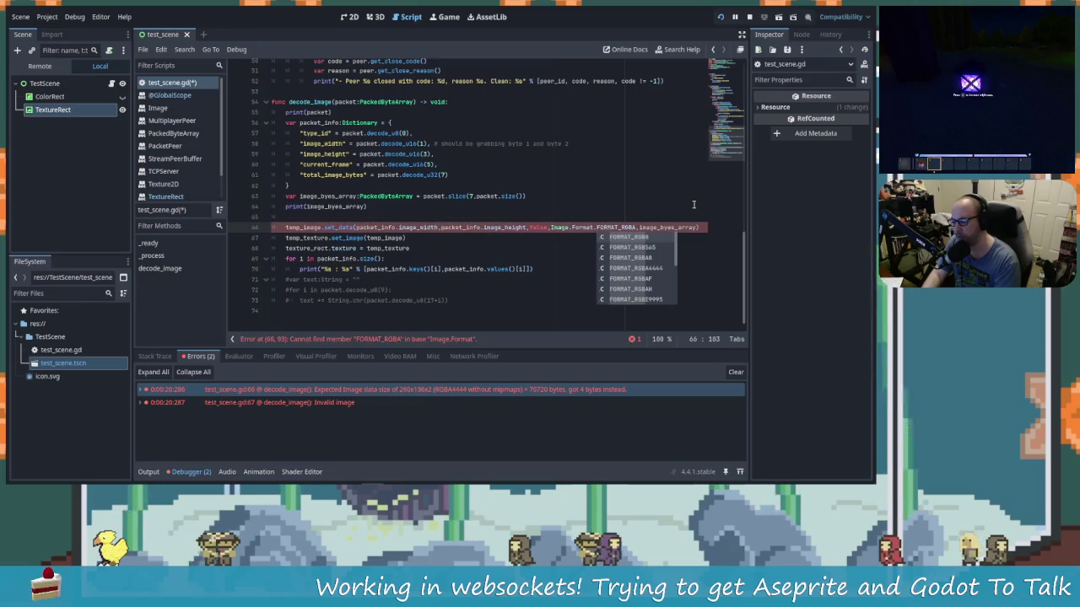
key("Down")
key("Down")
key("Down")
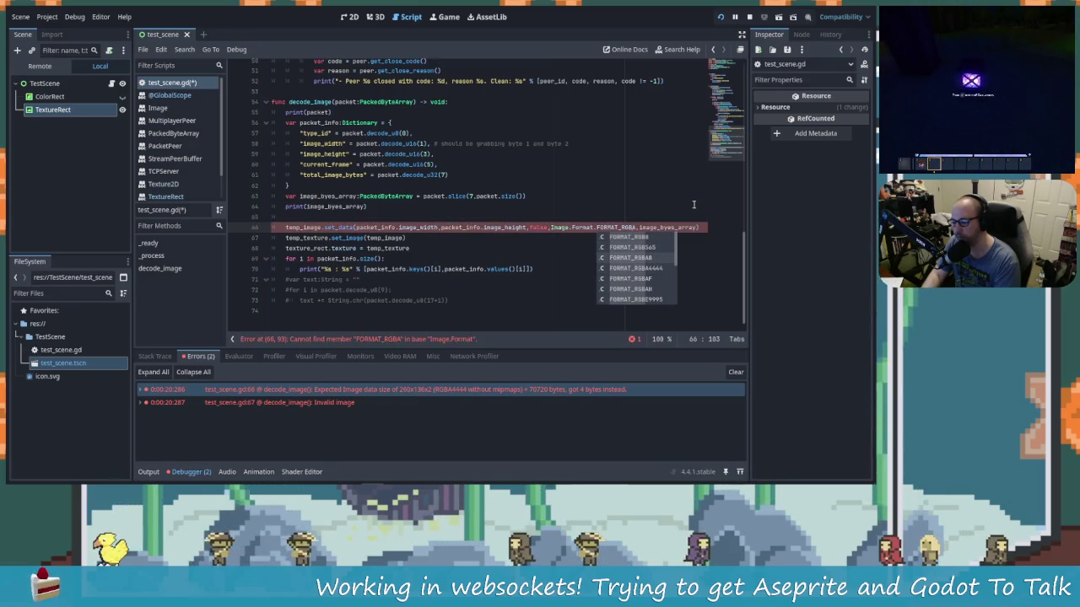
key("Down")
key("Down")
key("Down")
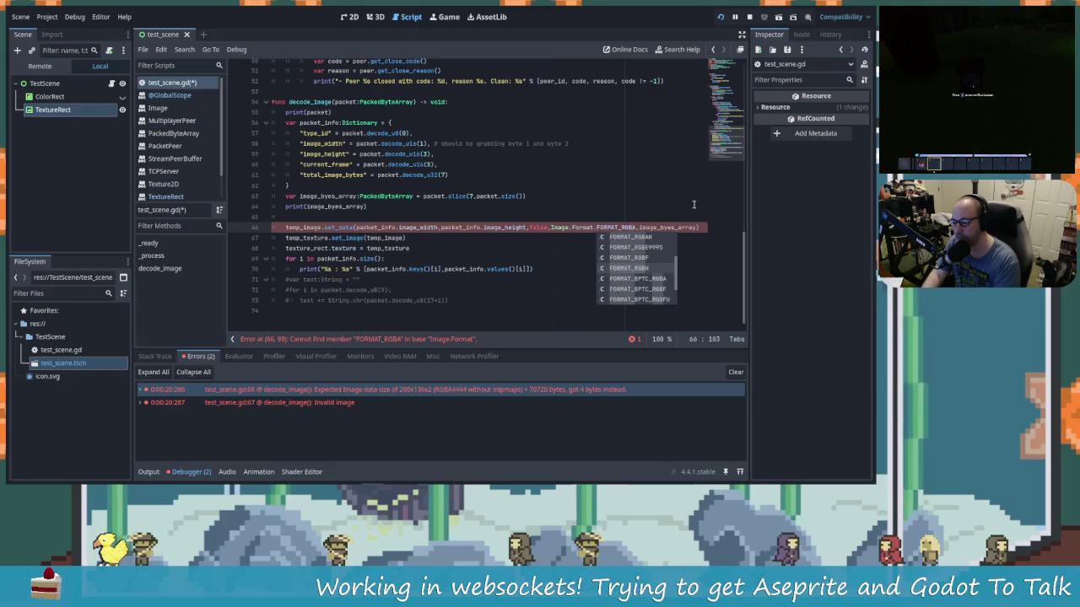
key("Up")
key("Up")
key("Up")
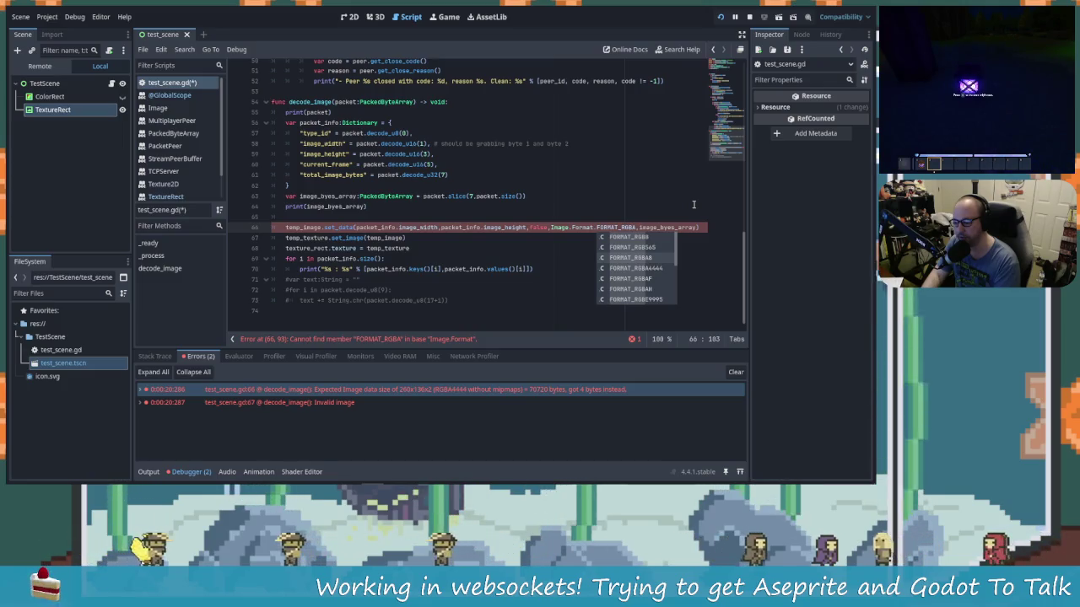
key("Return")
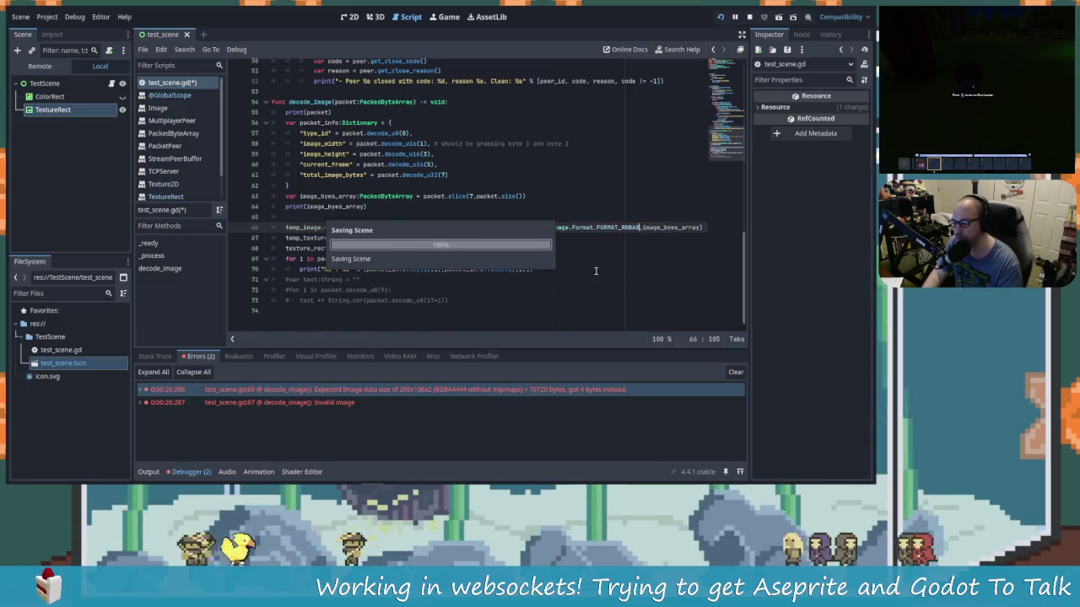
Step: Save the script and clear the old Debugger error messages
key("ctrl+s")
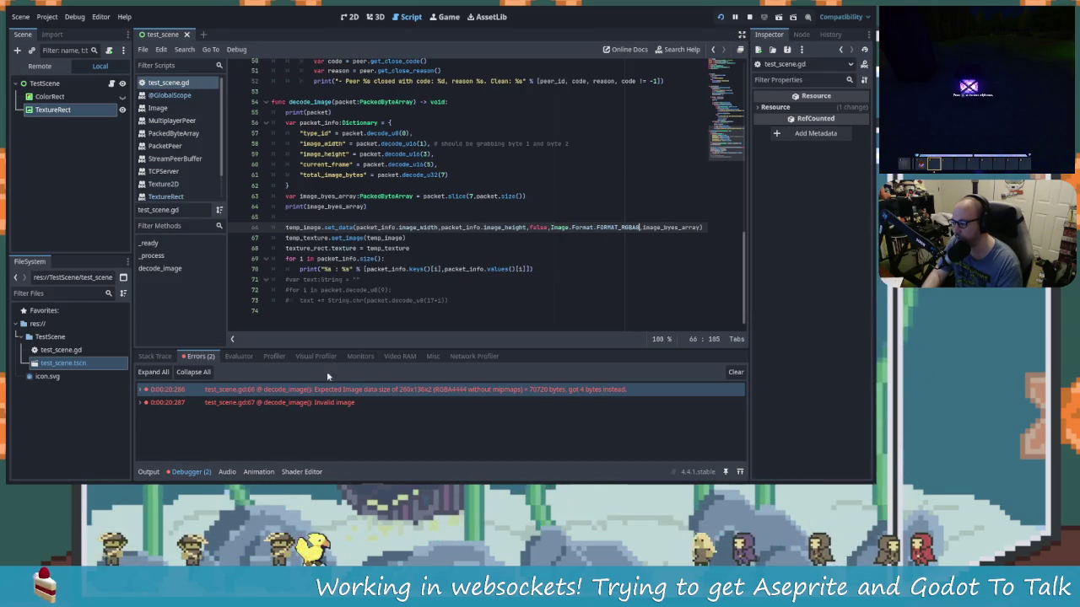
left_click(732, 374)
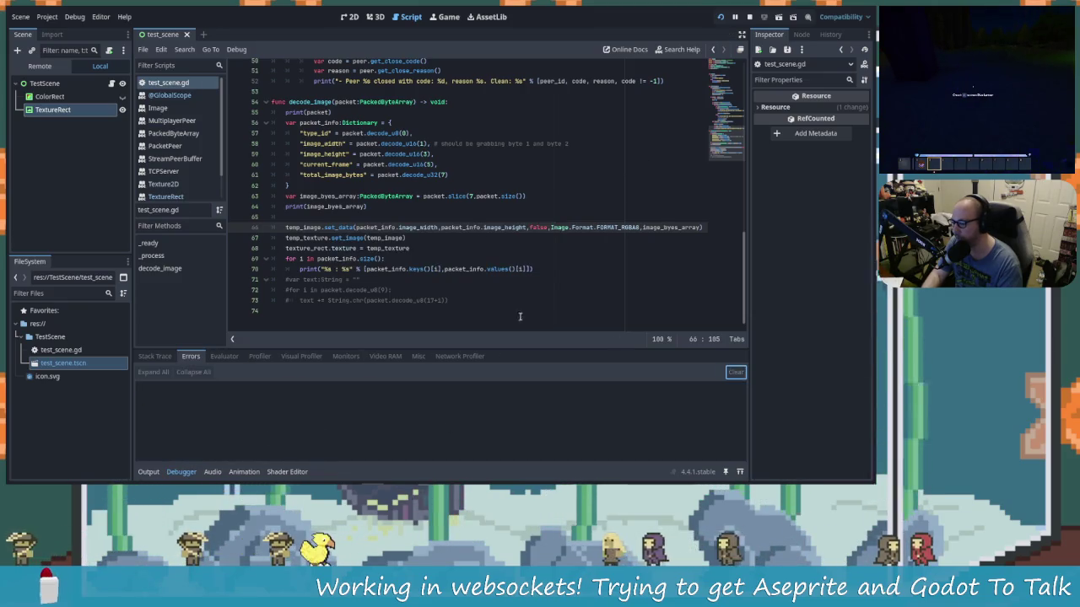
key("alt+Tab")
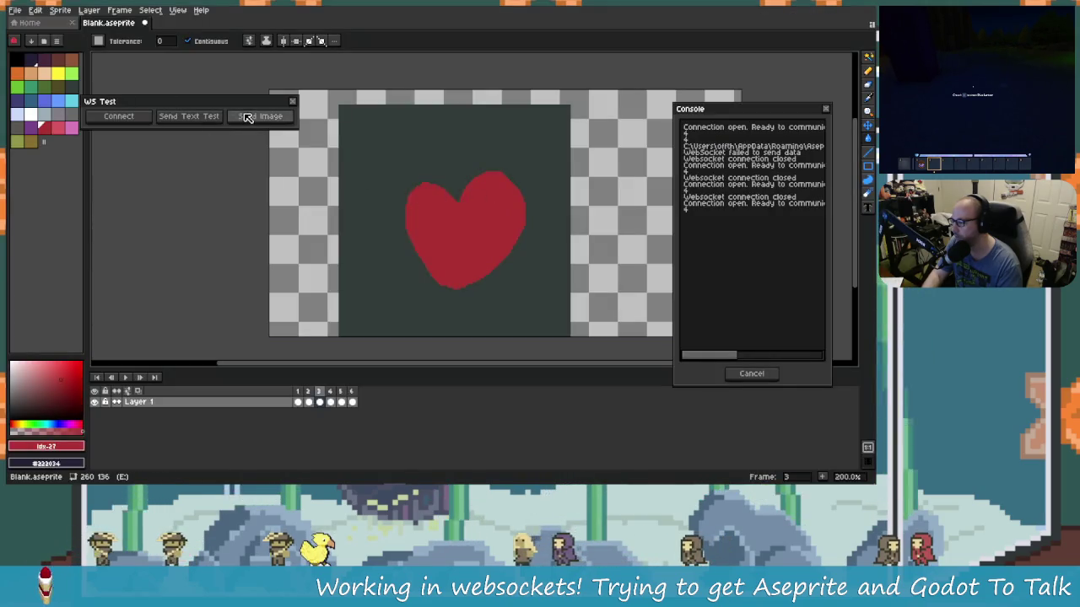
Step: Send the heart image from Aseprite's WS Test dialog and return to Godot
left_click(258, 115)
key("alt+Tab")
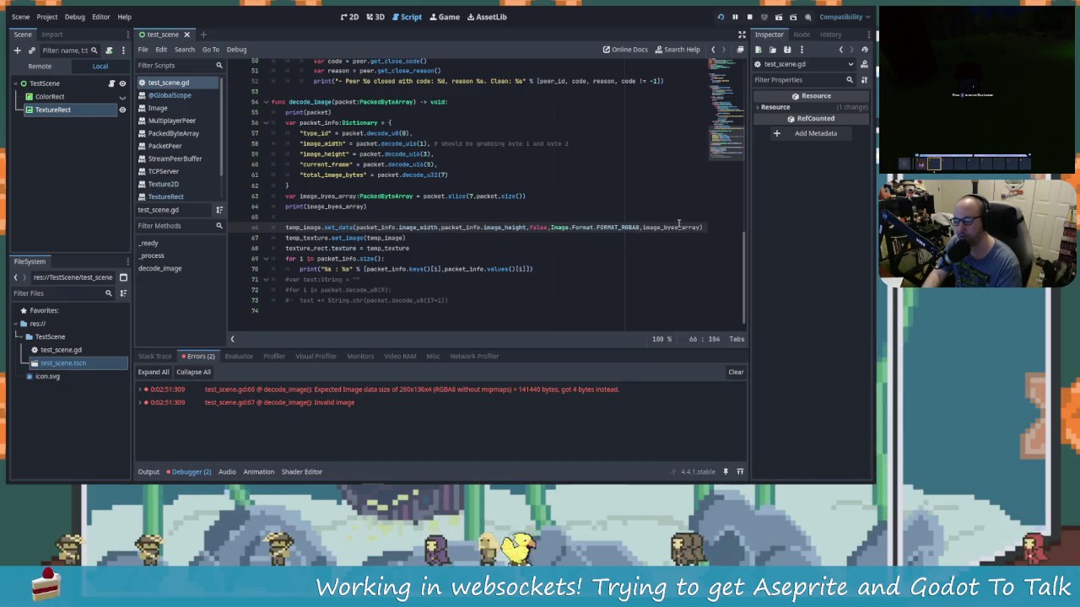
Step: Trim line 66's format to FORMAT_RGBA and open the Image class Format constants docs
key("ctrl+space")
key("Down")
key("Down")
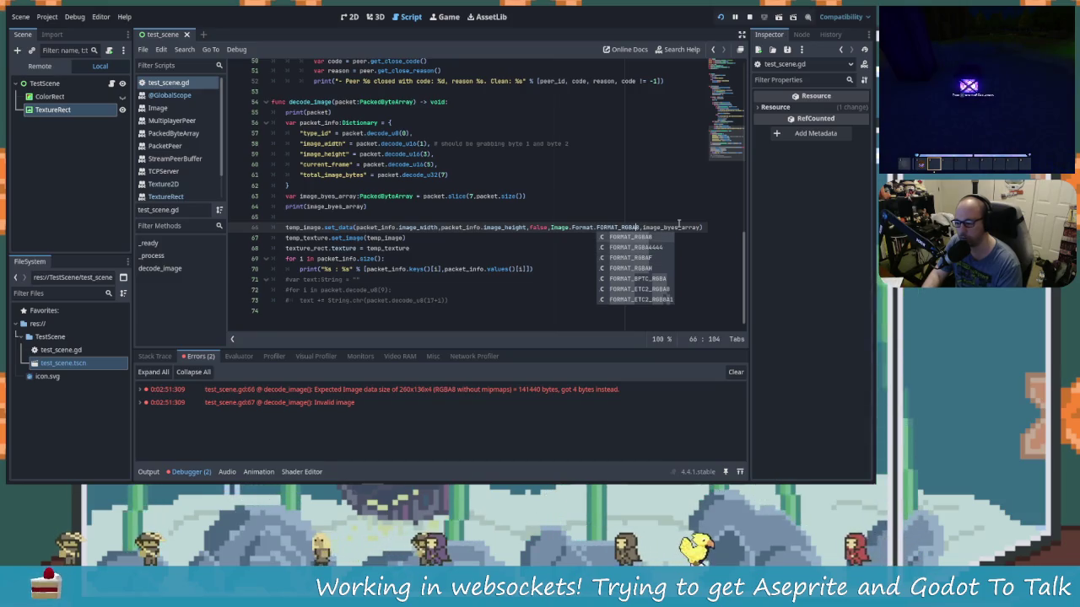
key("Right")
key("BackSpace")
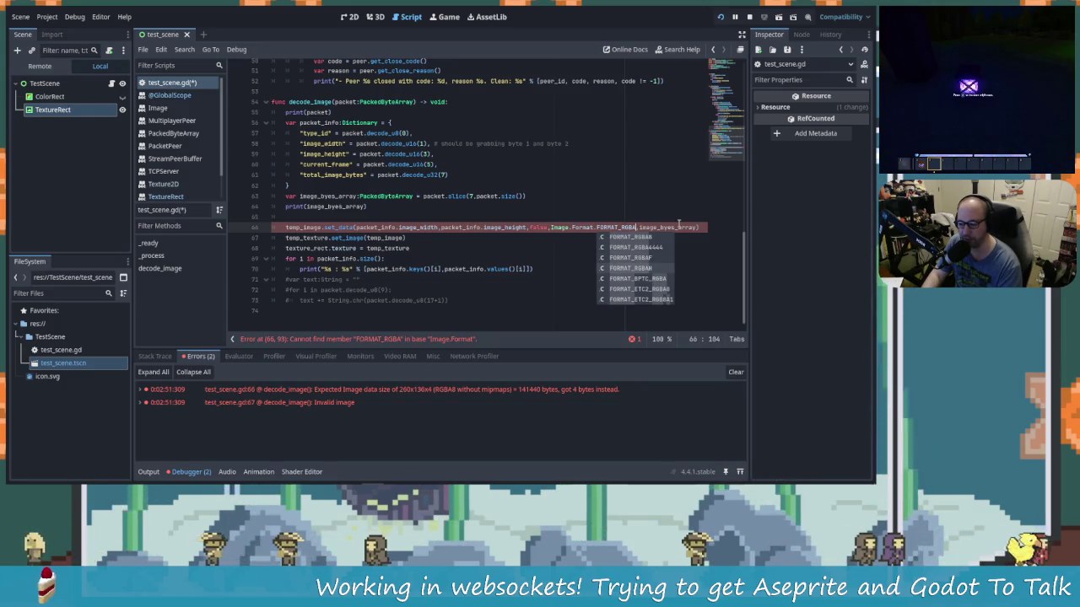
key("Escape")
left_click(631, 227, "ctrl")
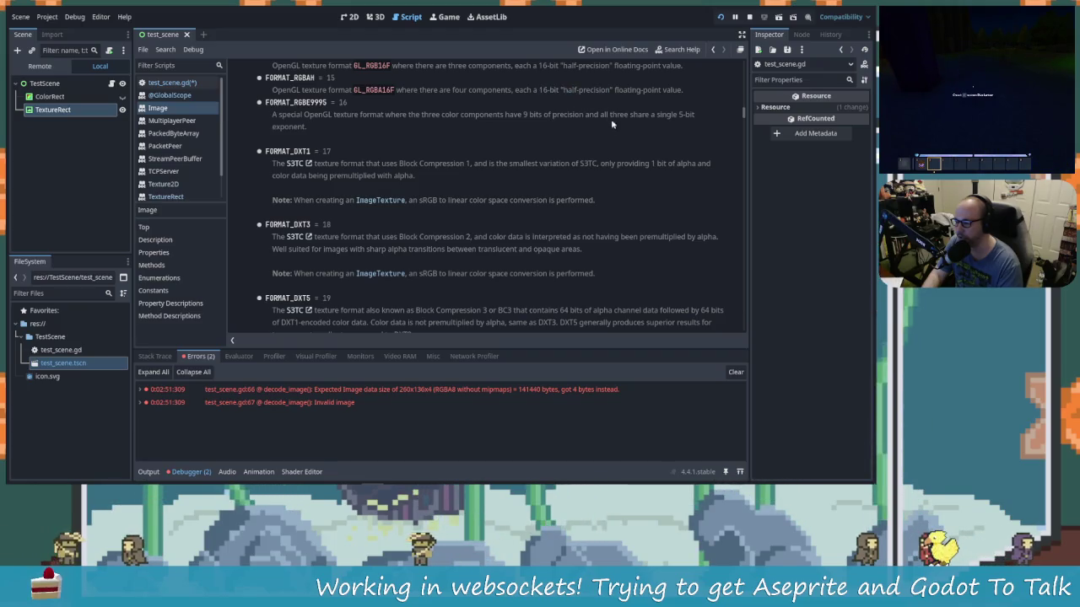
Step: Scroll the Image docs up to FORMAT_L8 in Enumerations, then return to test_scene.gd
scroll(375, 176, "up", 5)
scroll(407, 221, "up", 5)
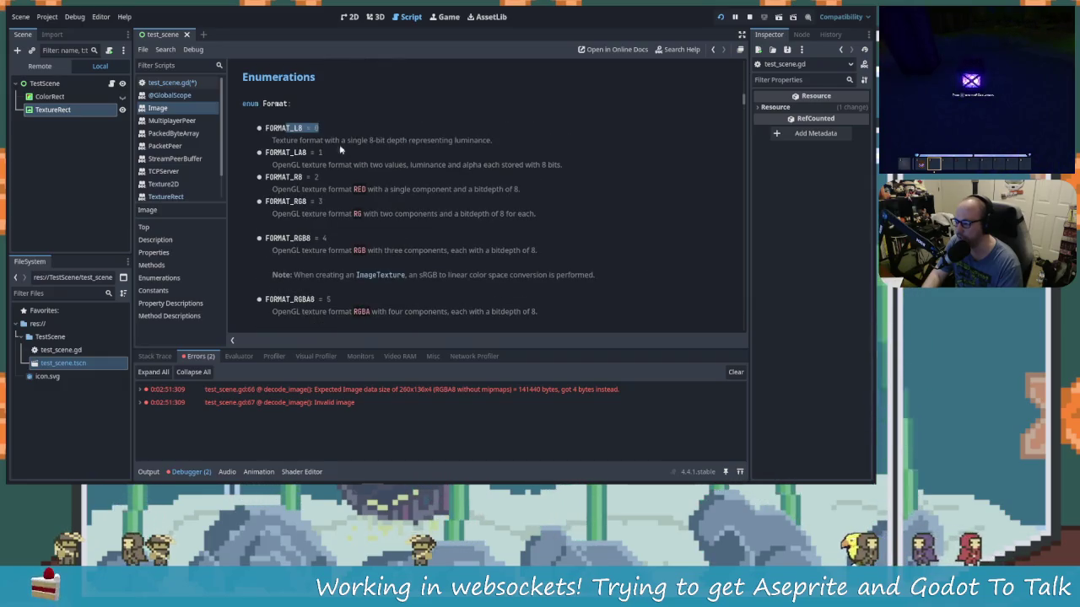
left_click(195, 84)
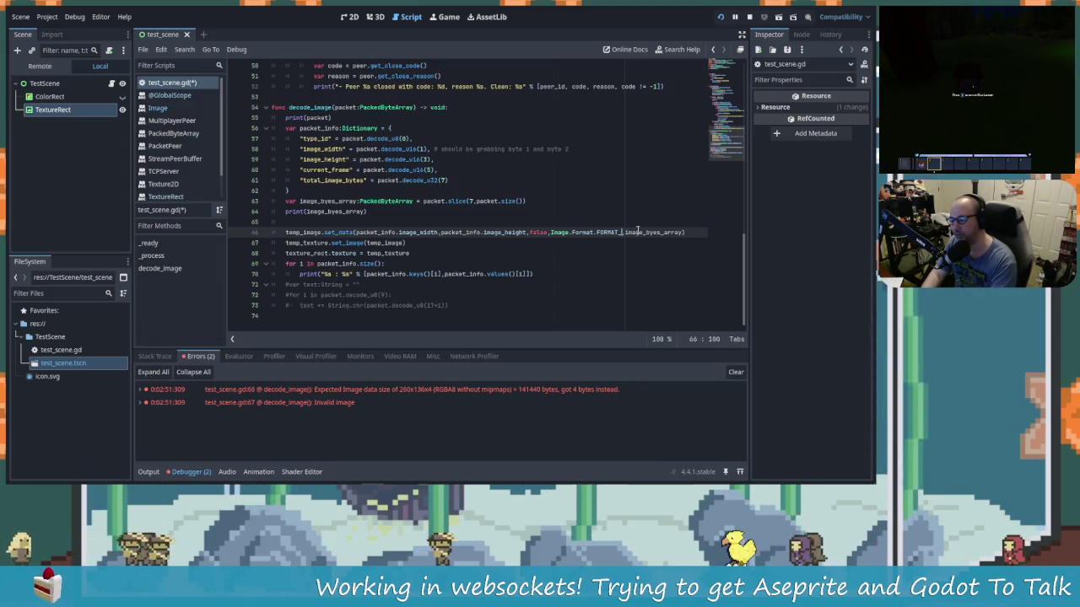
Step: Change line 66's format to FORMAT_L8 and save the script
type("L8")
key("BackSpace")
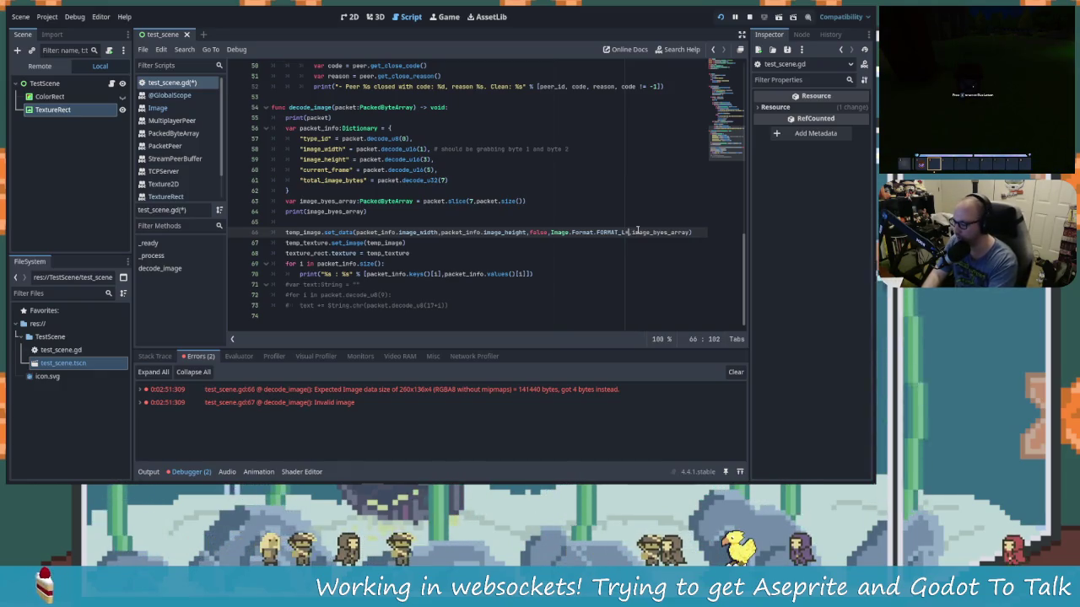
type("8")
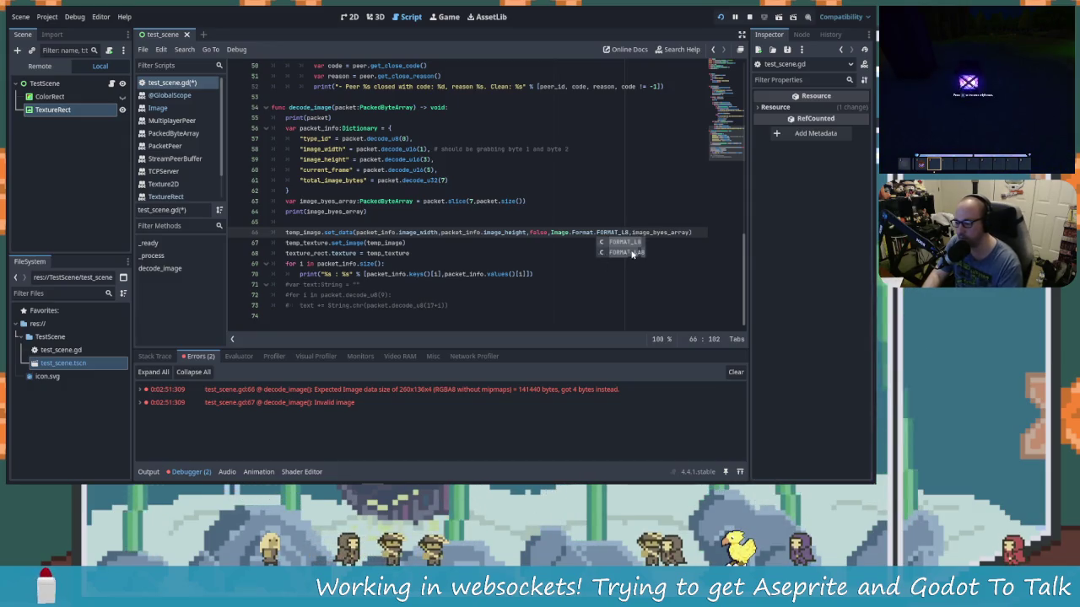
key("ctrl+s")
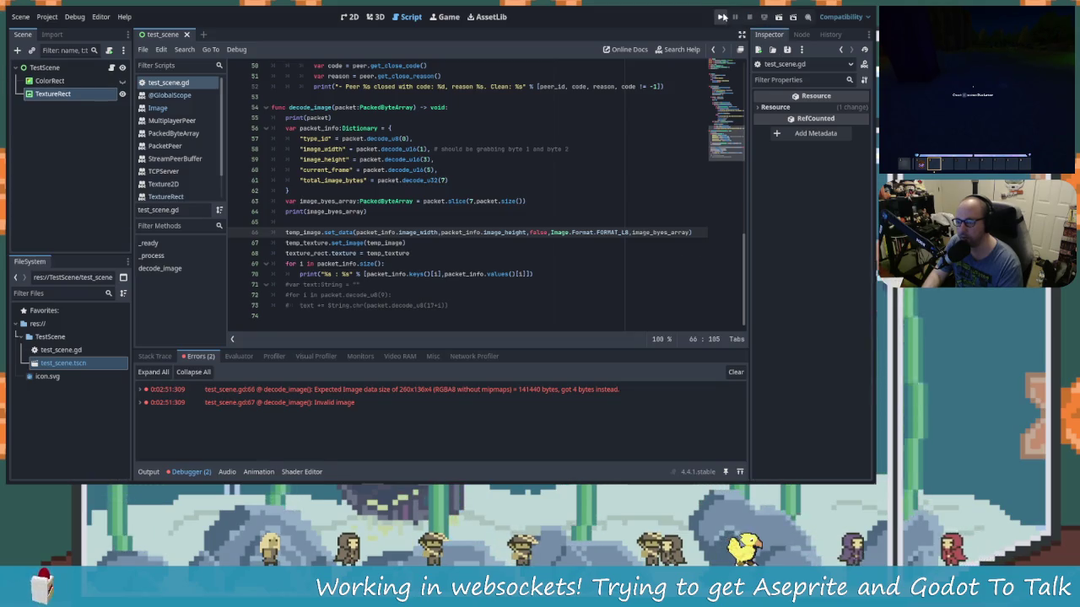
Step: Rerun the current scene and resend the heart sprite from Aseprite
left_click(720, 16)
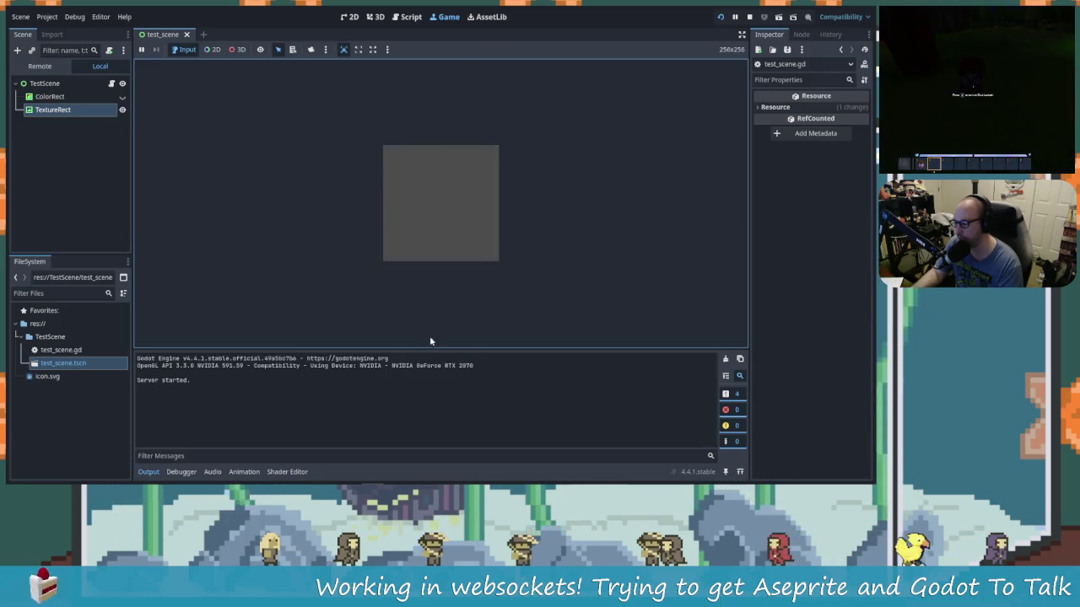
key("alt+Tab")
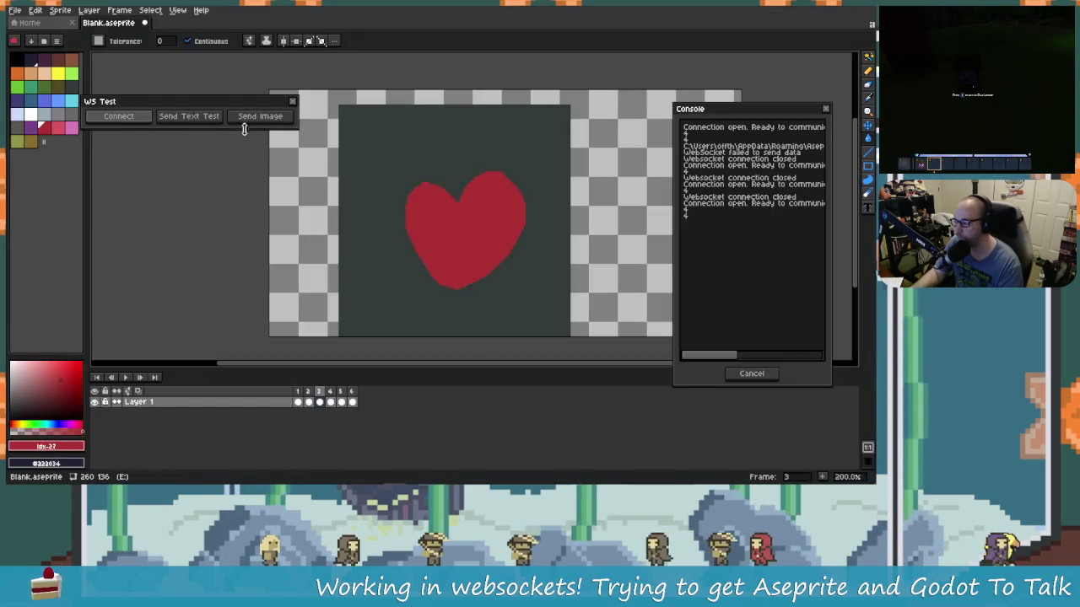
left_click(281, 117)
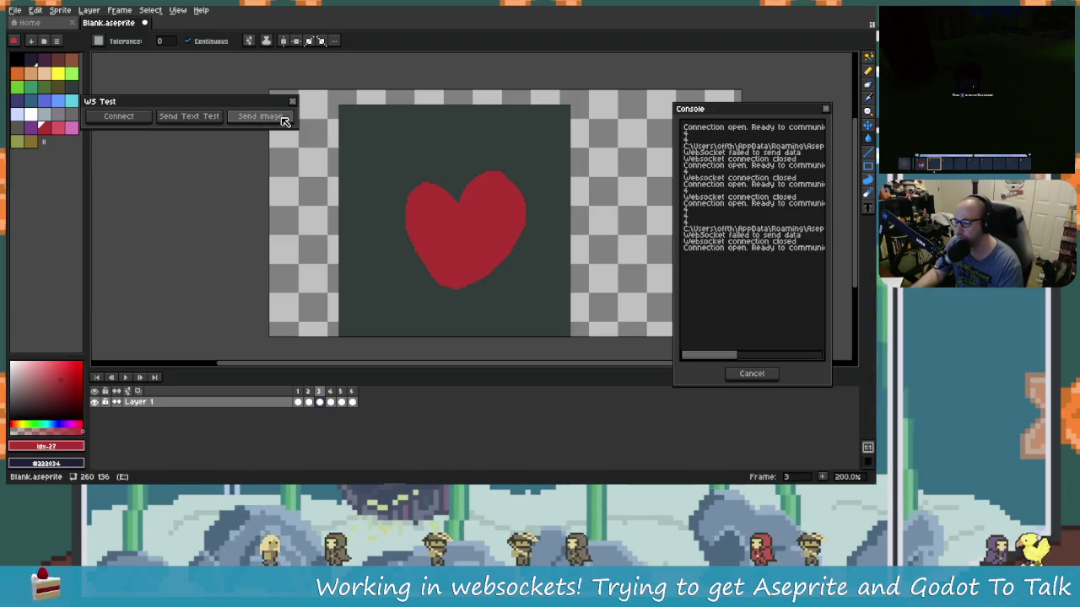
key("alt+Tab")
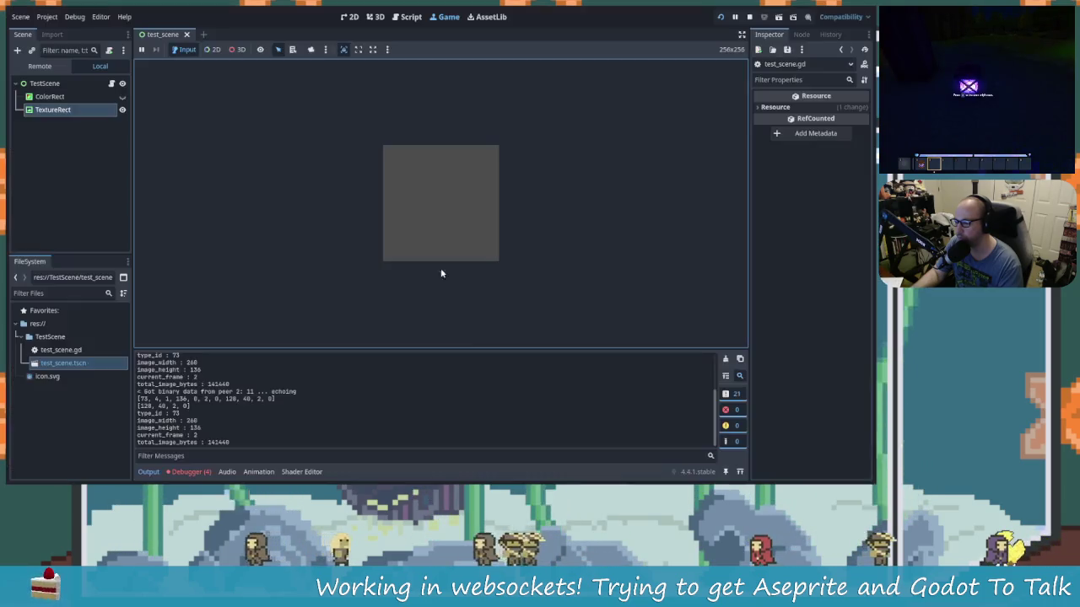
Step: Compare the Lum8 errors expecting 35360 bytes but getting 4 against the printed packet output
left_click(191, 471)
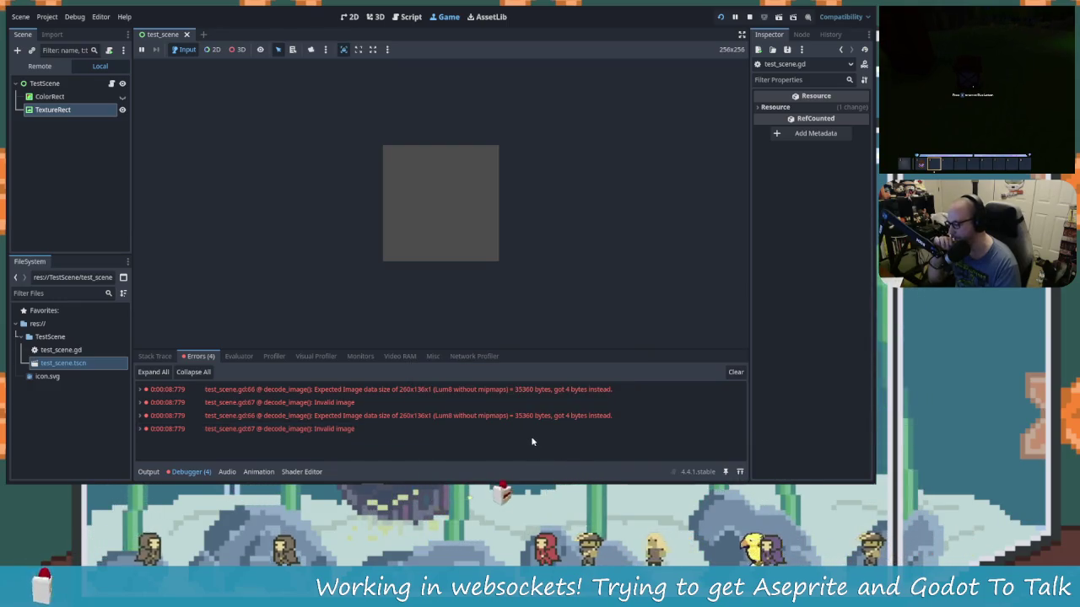
mouse_move(458, 481)
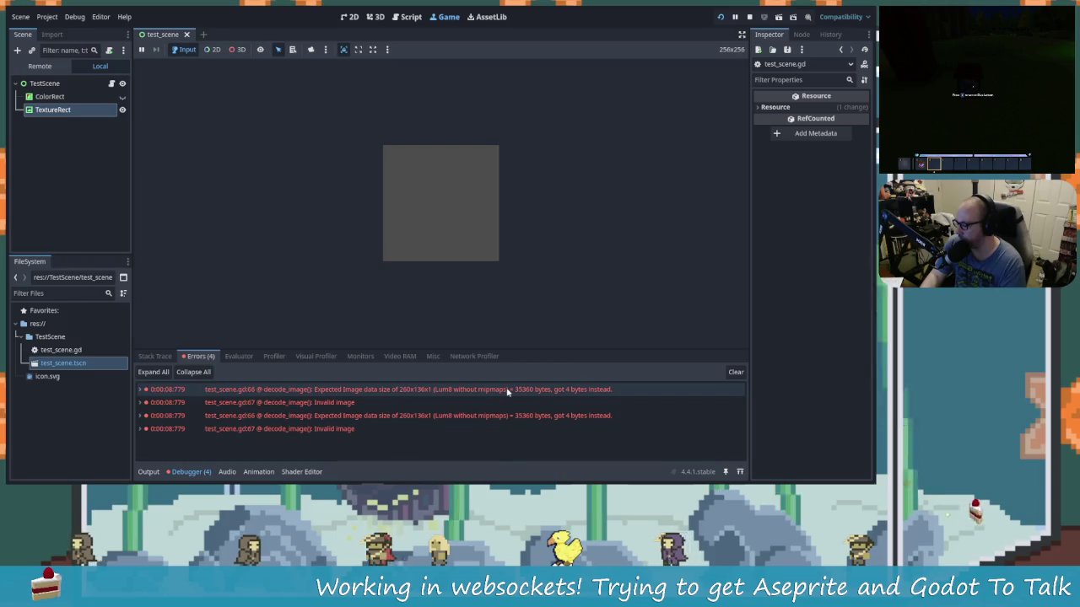
mouse_move(494, 392)
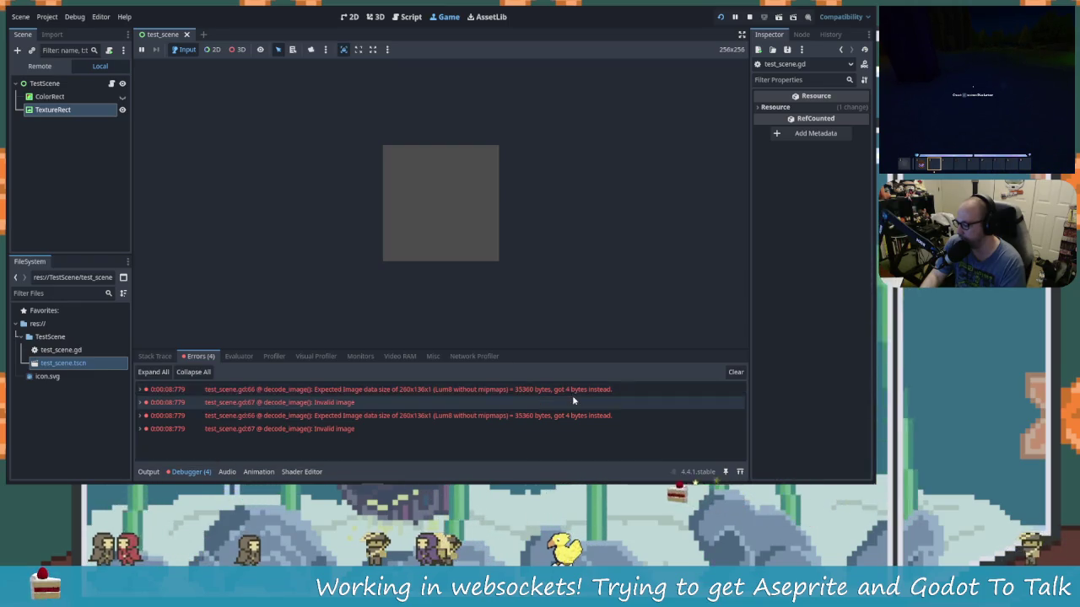
mouse_move(562, 395)
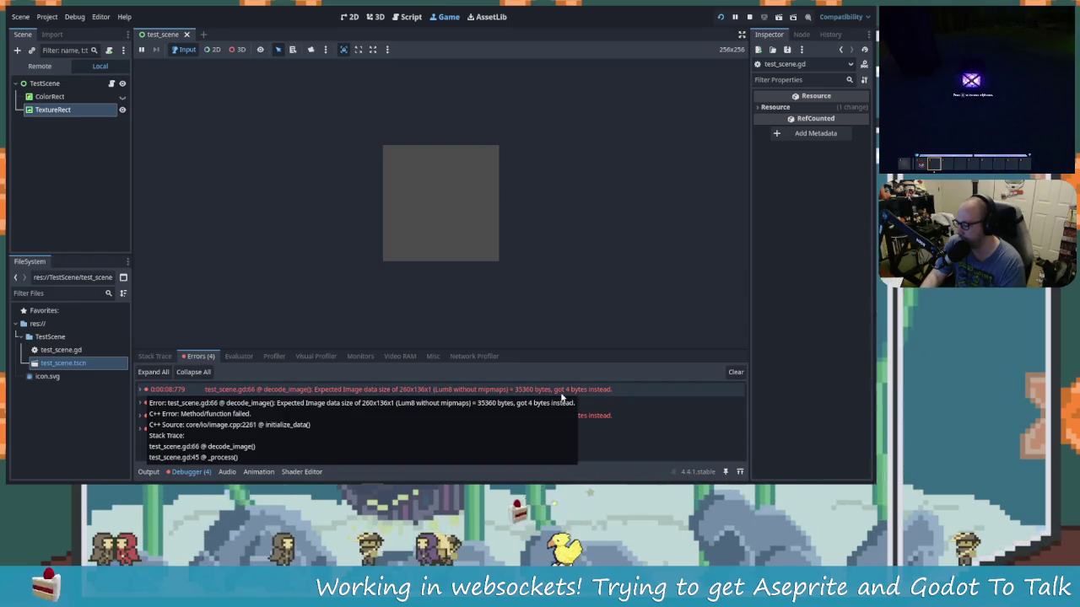
left_click(150, 472)
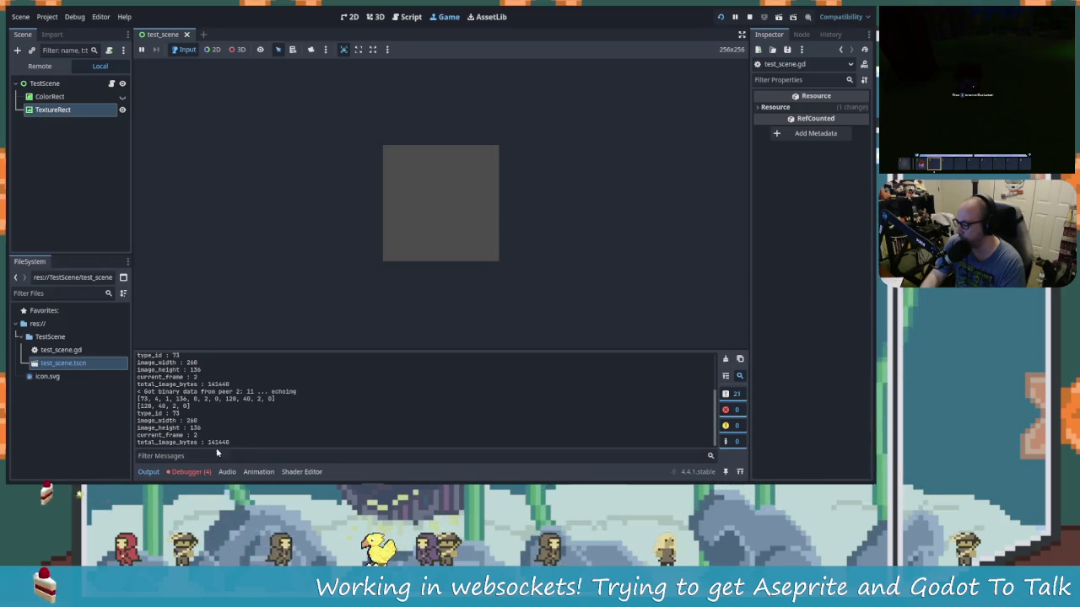
left_click(185, 472)
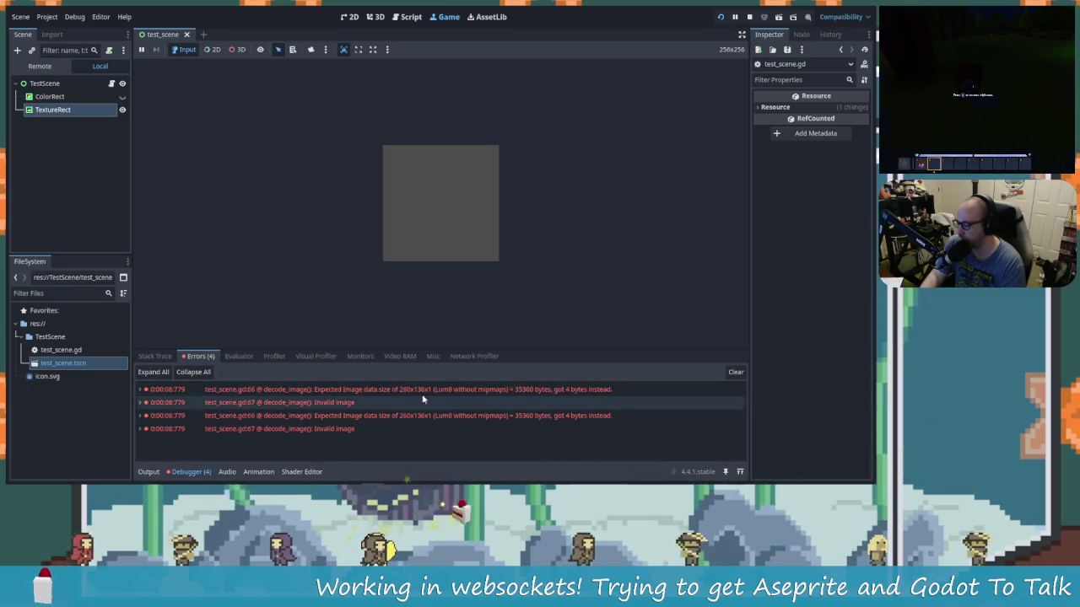
left_click(148, 472)
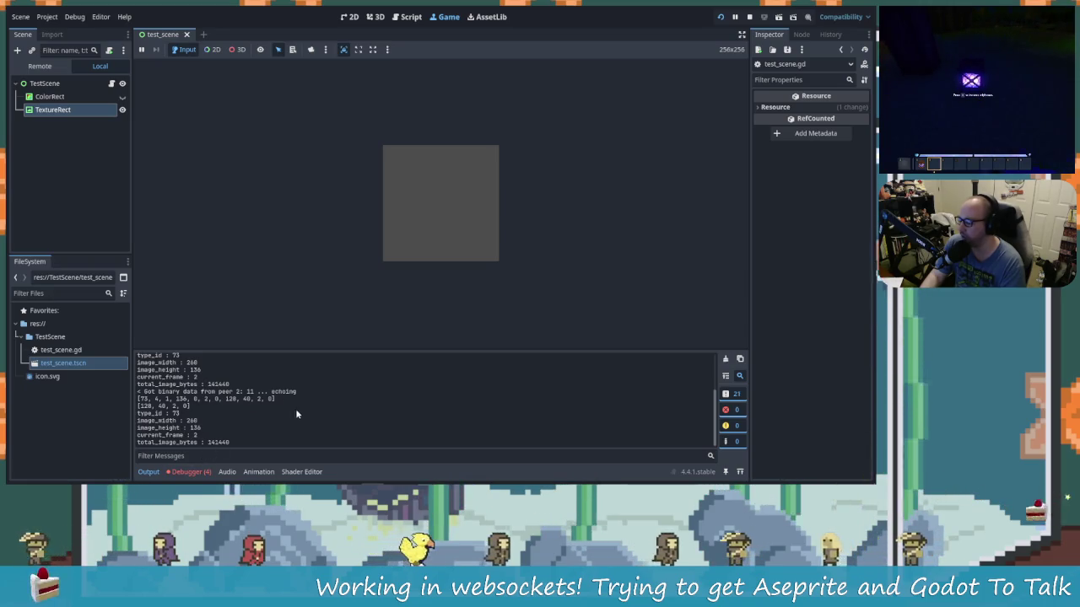
left_click(202, 472)
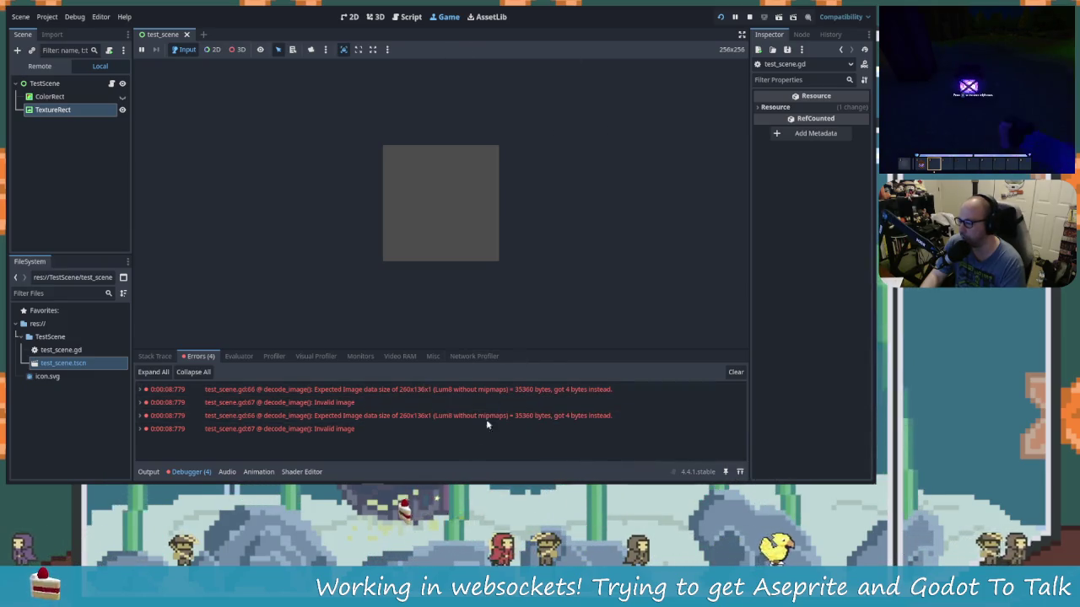
left_click(503, 321)
left_click(375, 17)
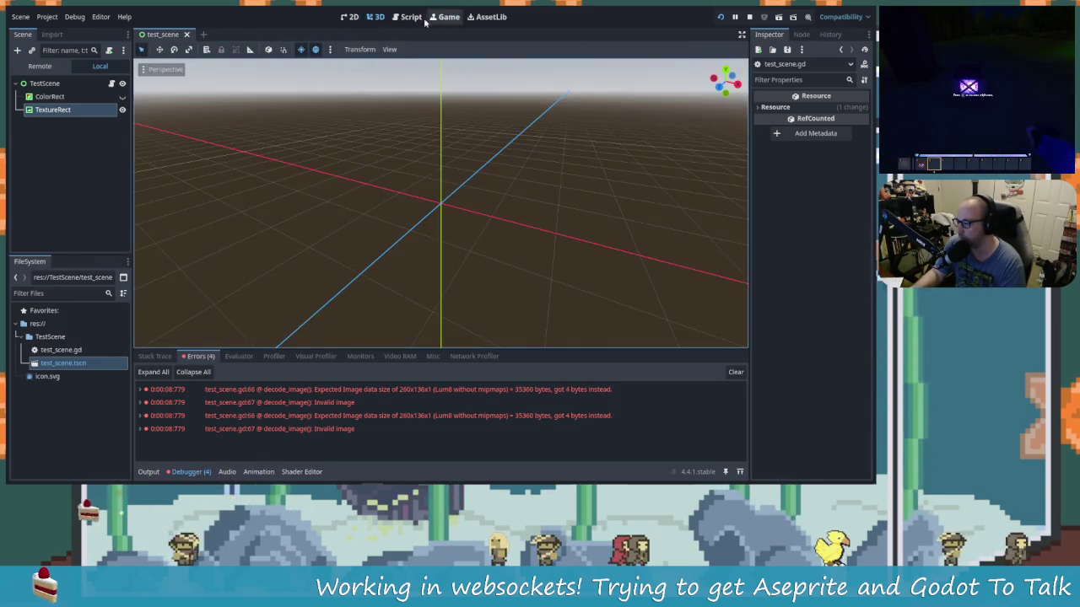
Step: Type RGBA after Image.Format. on line 66 and pick FORMAT_RGBAF from the autocomplete list
left_click(409, 17)
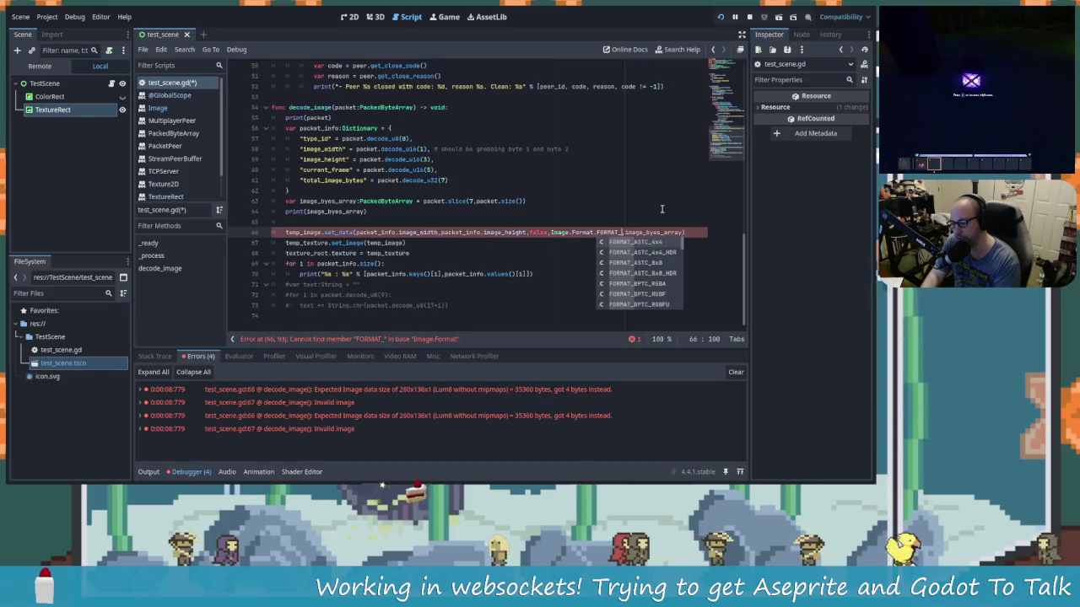
key("BackSpace")
key("BackSpace")
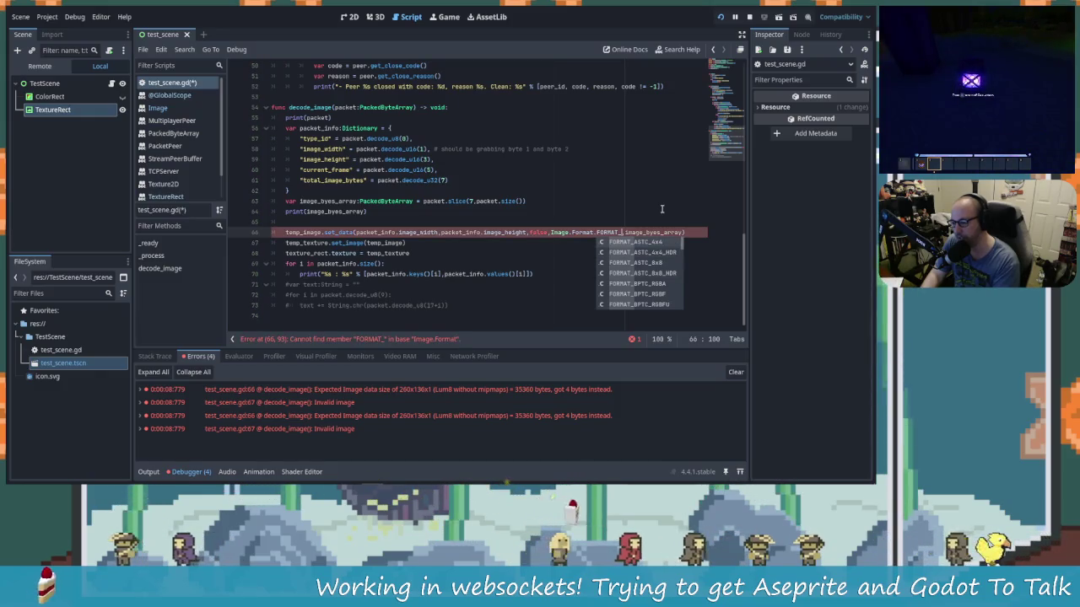
key("Escape")
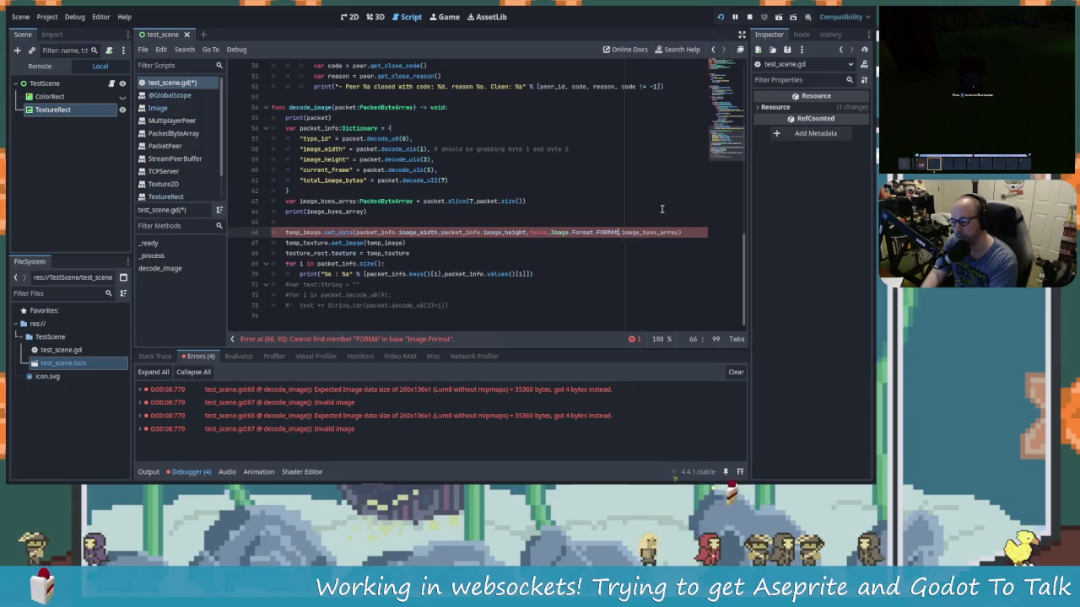
type("RGB")
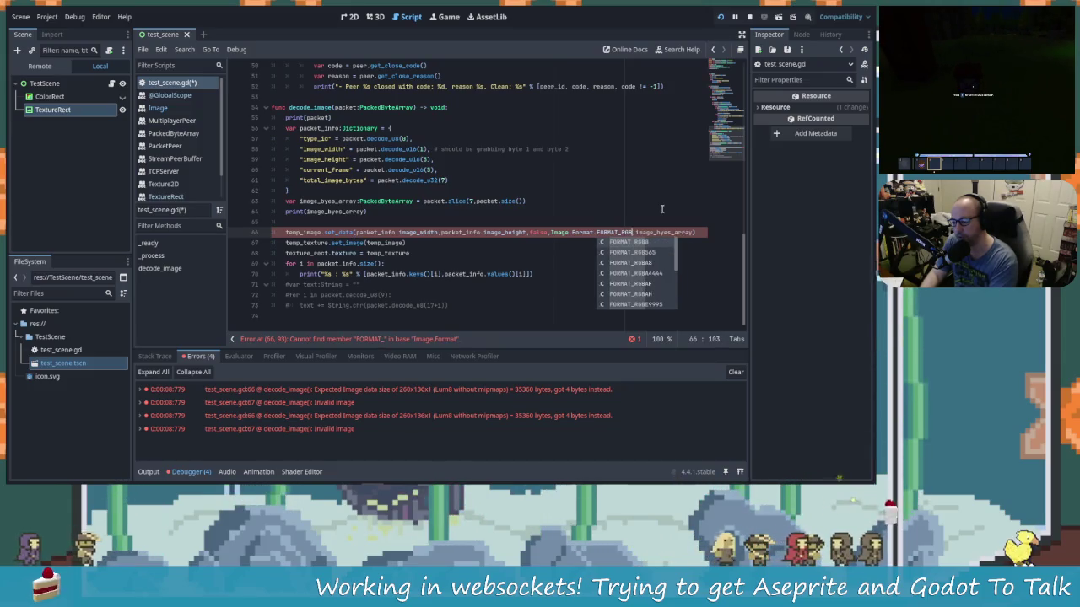
type("A")
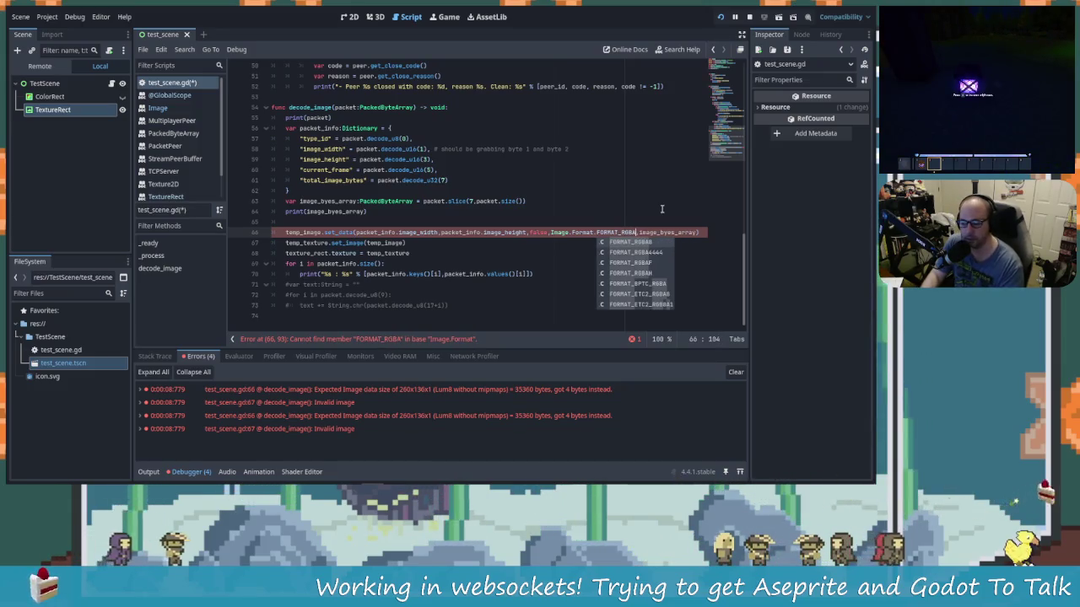
key("Down")
key("Down")
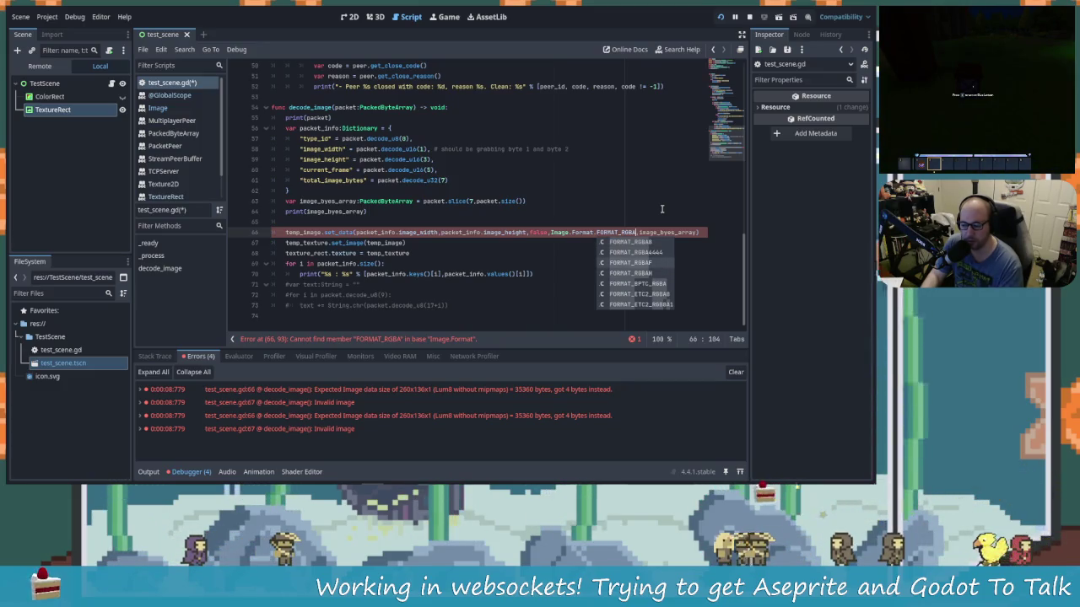
key("Return")
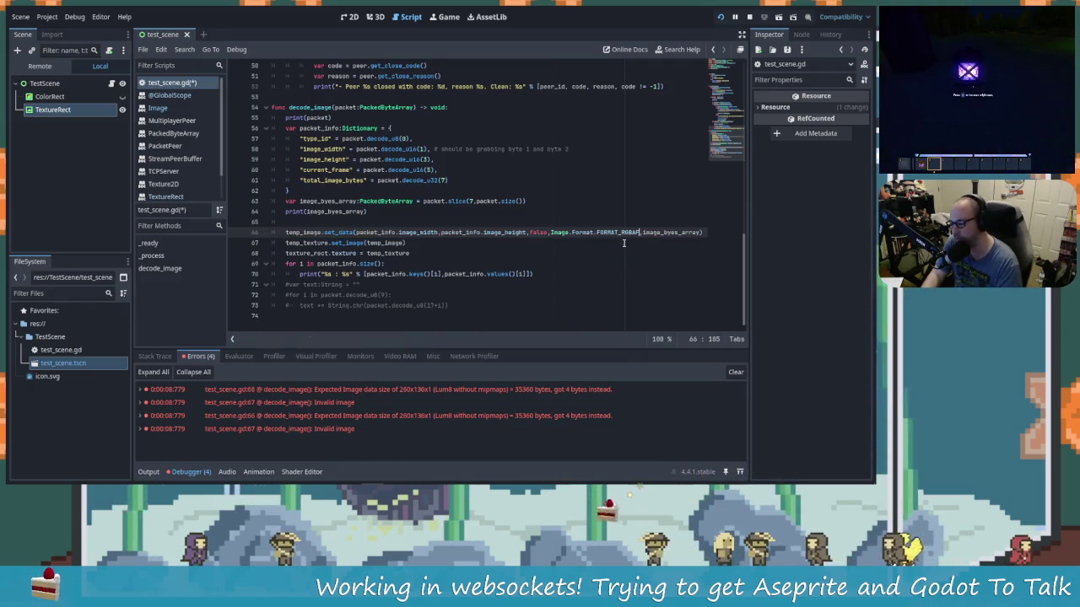
left_click(627, 240, "ctrl")
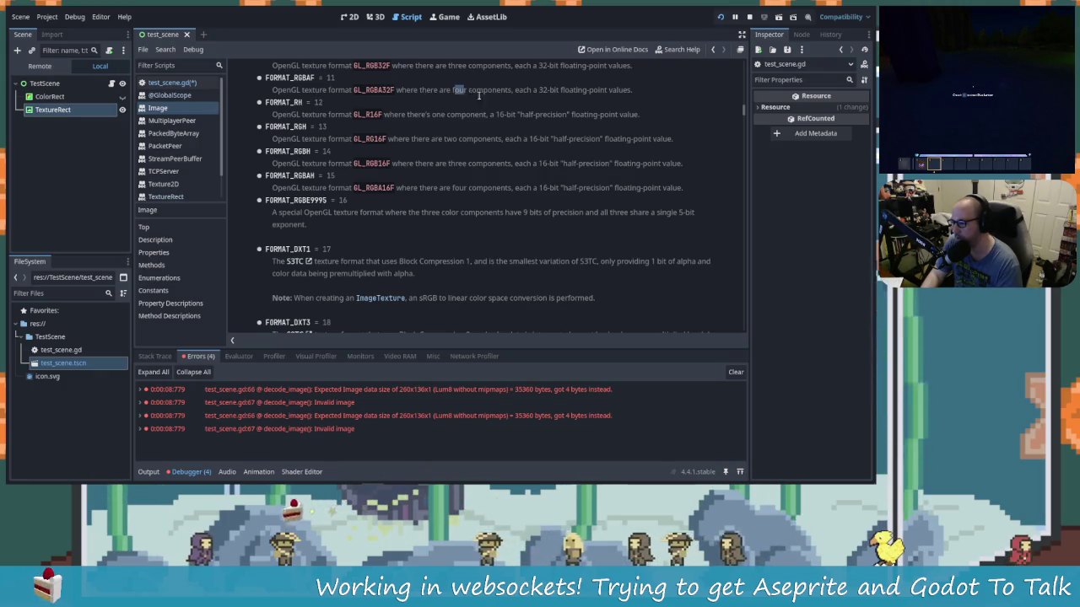
Step: Read the 32-bit floating-point format entries around FORMAT_RGBAF in the Image docs
left_click_drag(532, 89, 559, 89)
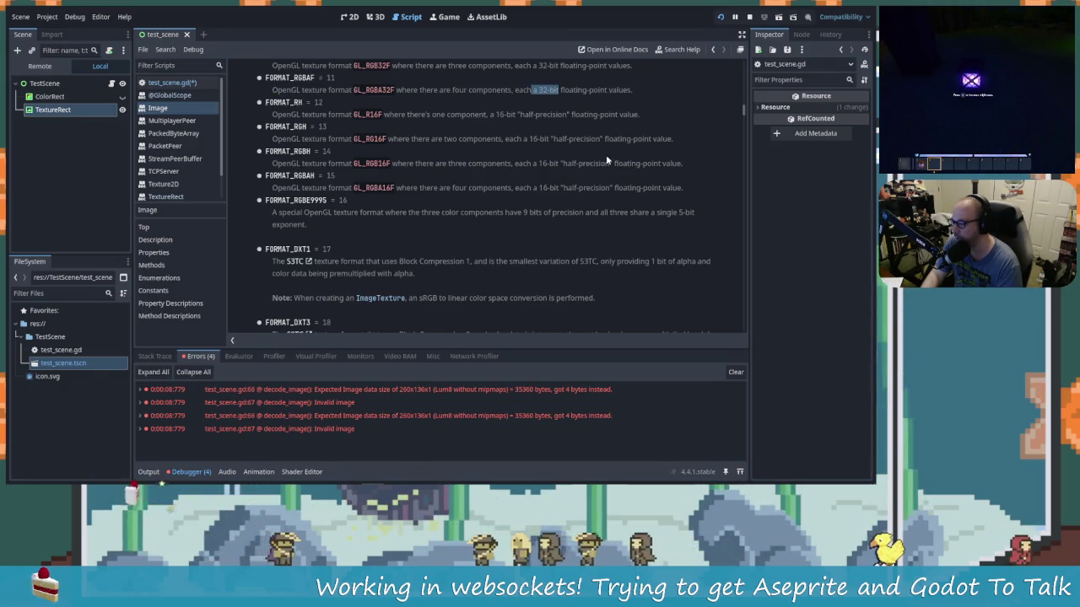
scroll(566, 92, "up", 1)
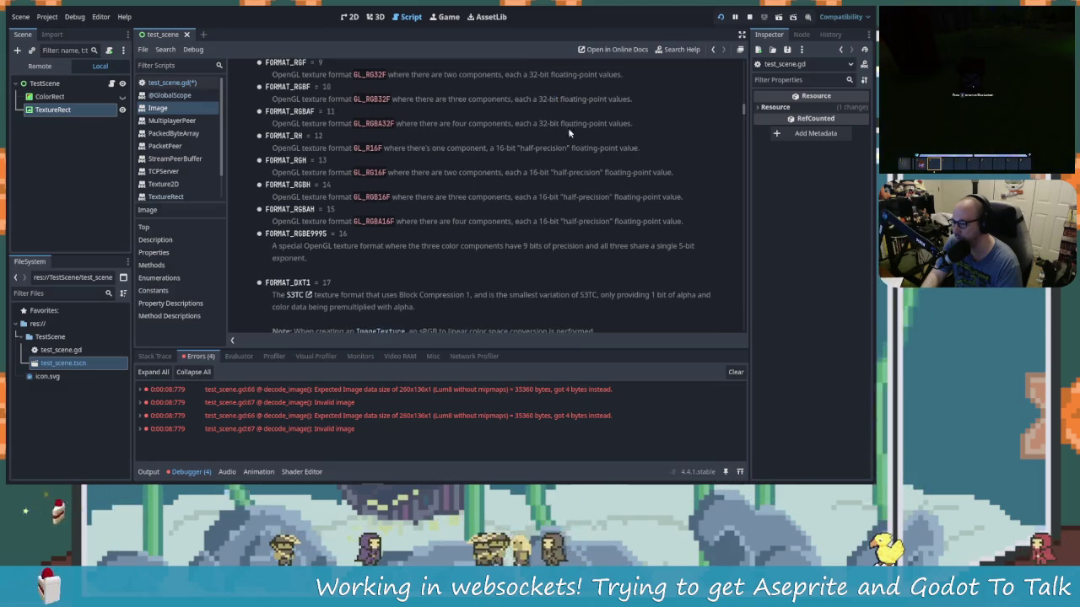
scroll(512, 131, "up", 1)
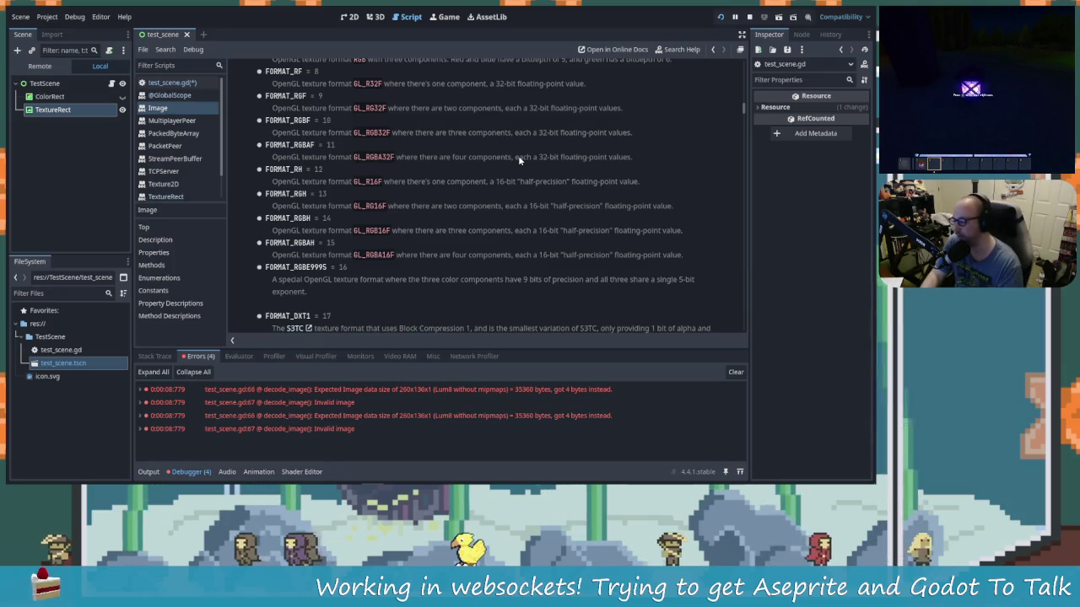
key("alt+Tab")
key("alt+Tab")
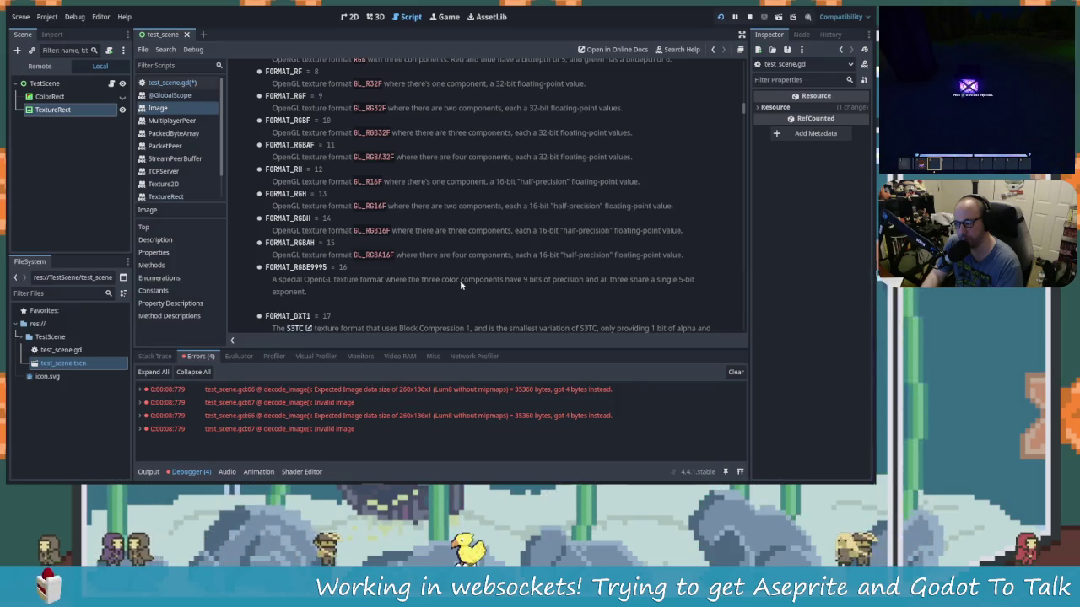
key("alt+Tab")
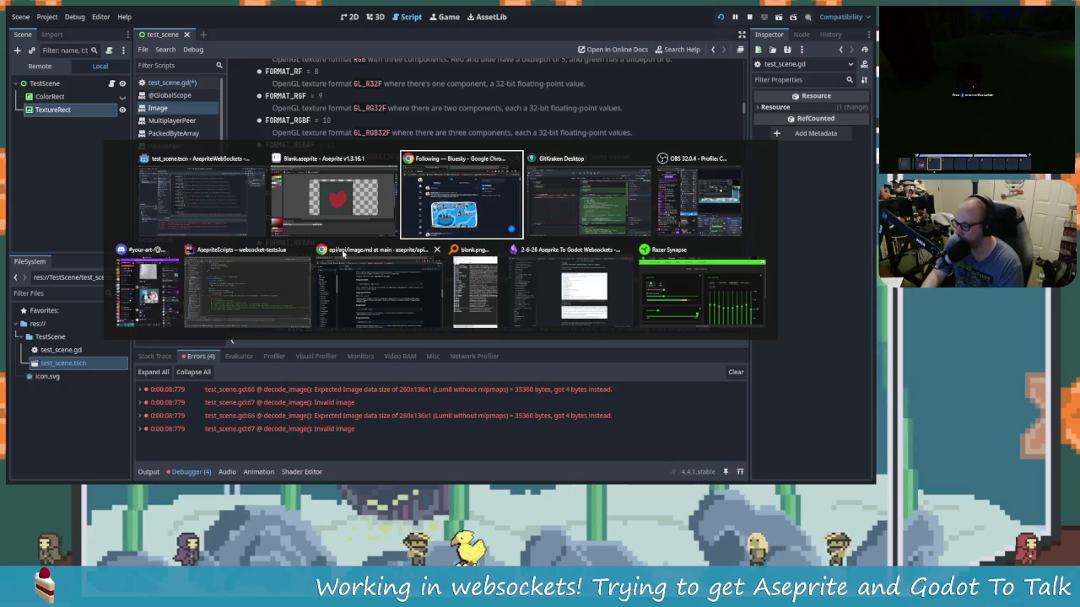
left_click(370, 288)
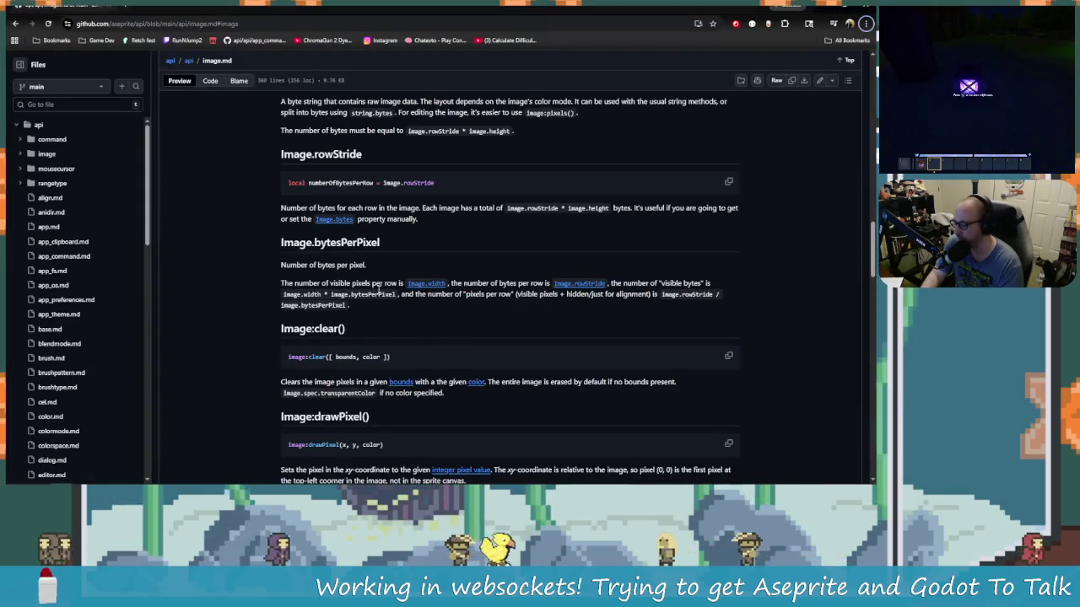
double_click(371, 242)
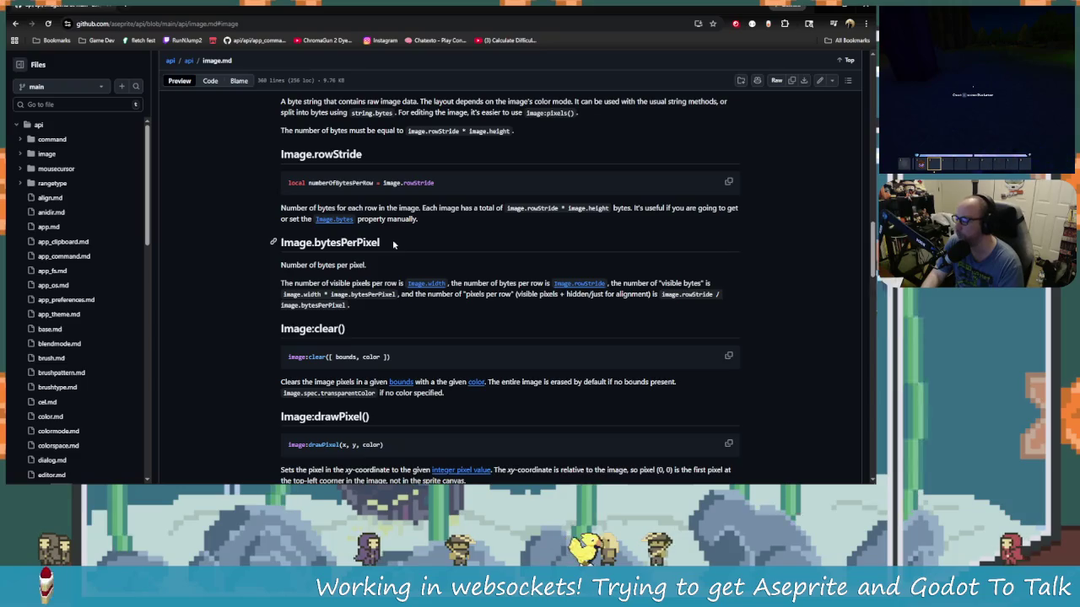
left_click(391, 249)
key("alt+Tab")
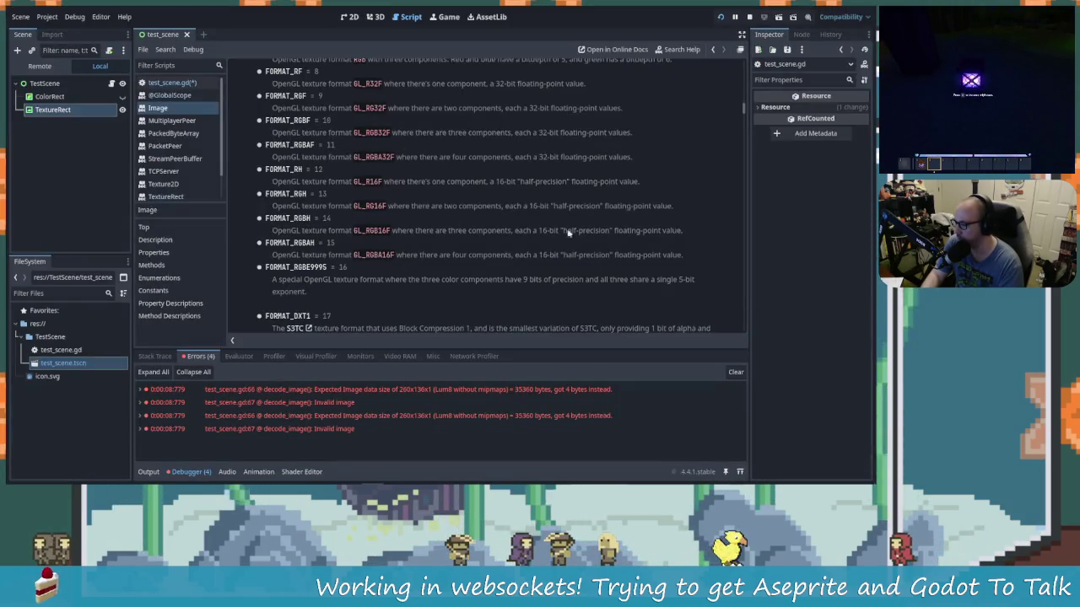
Step: Scroll the Image docs up to the FORMAT_RGBA4444 entry, then return to test_scene.gd
scroll(568, 228, "up", 1)
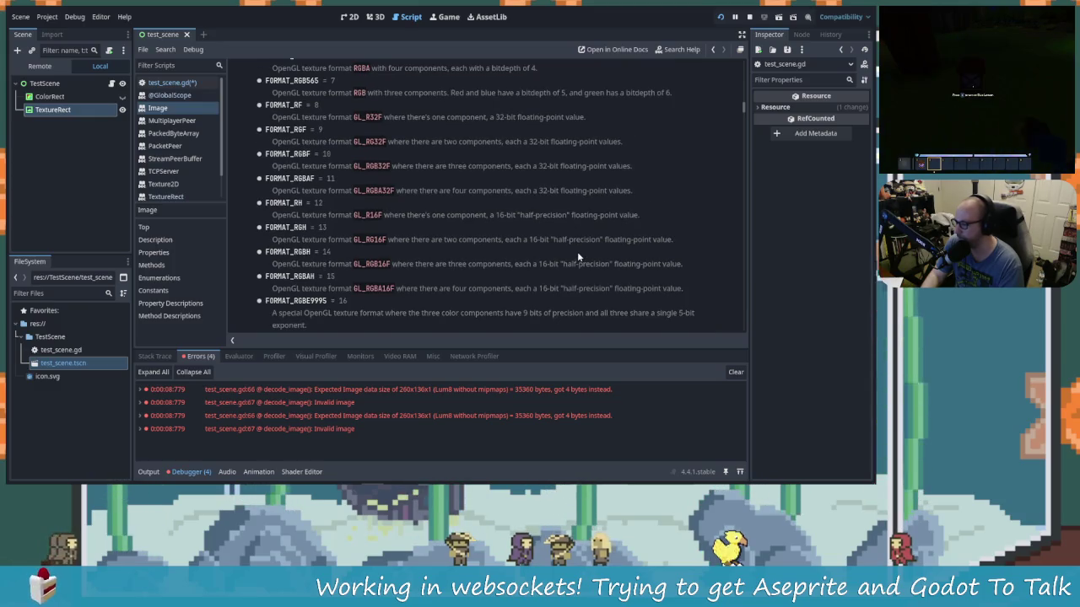
scroll(577, 252, "up", 1)
scroll(311, 127, "up", 1)
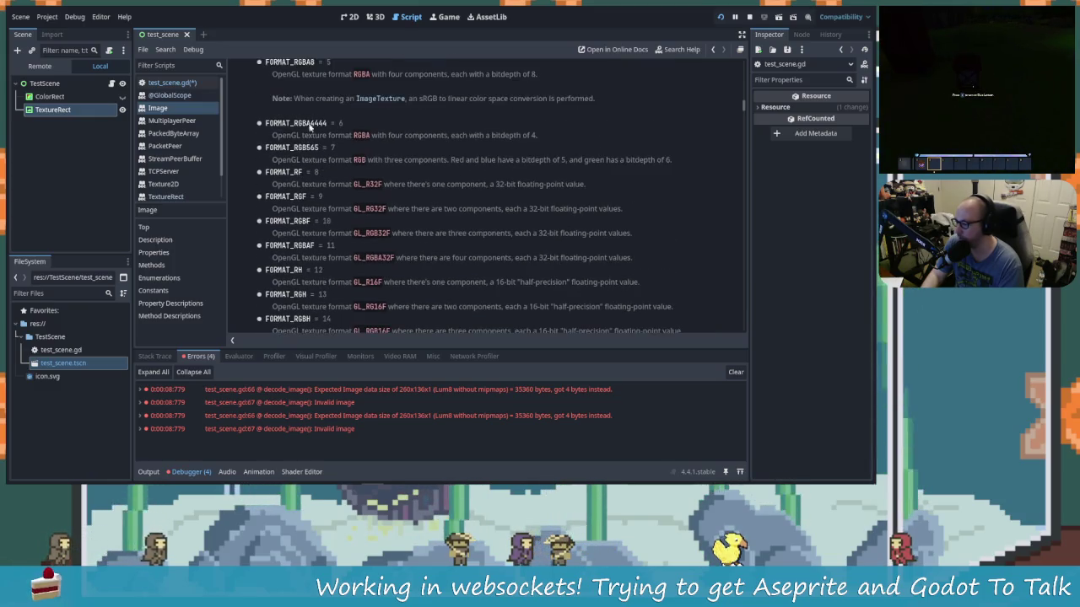
left_click(500, 143)
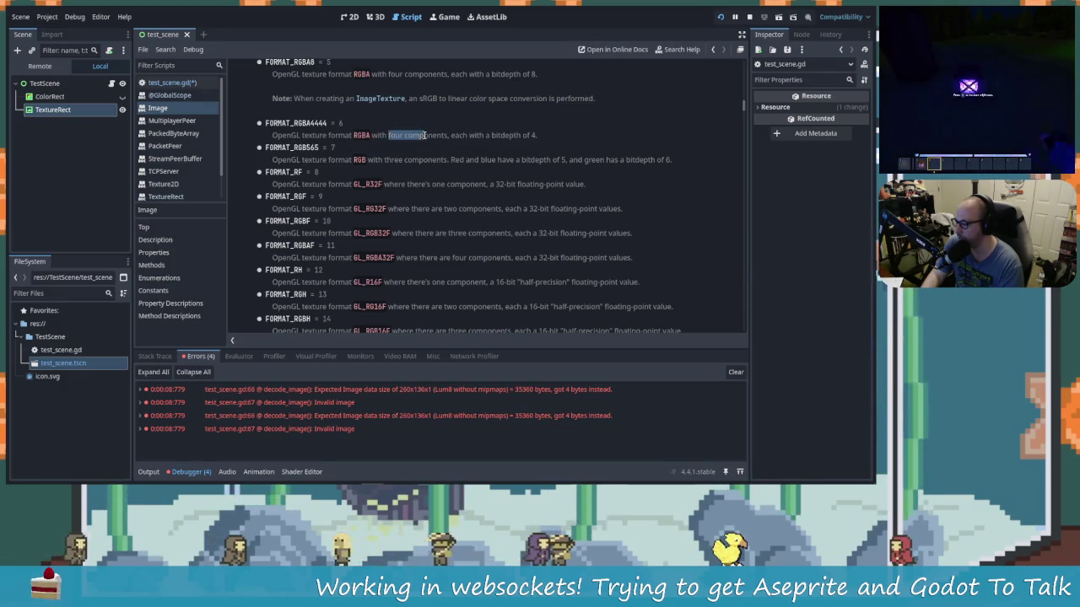
scroll(377, 175, "up", 1)
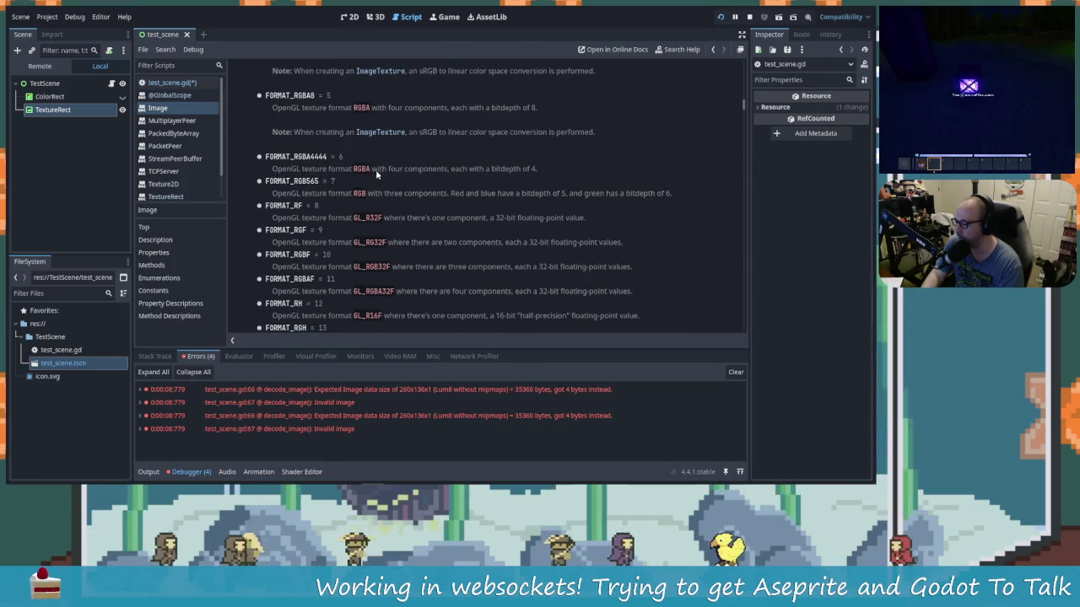
left_click_drag(296, 157, 330, 157)
left_click(509, 225)
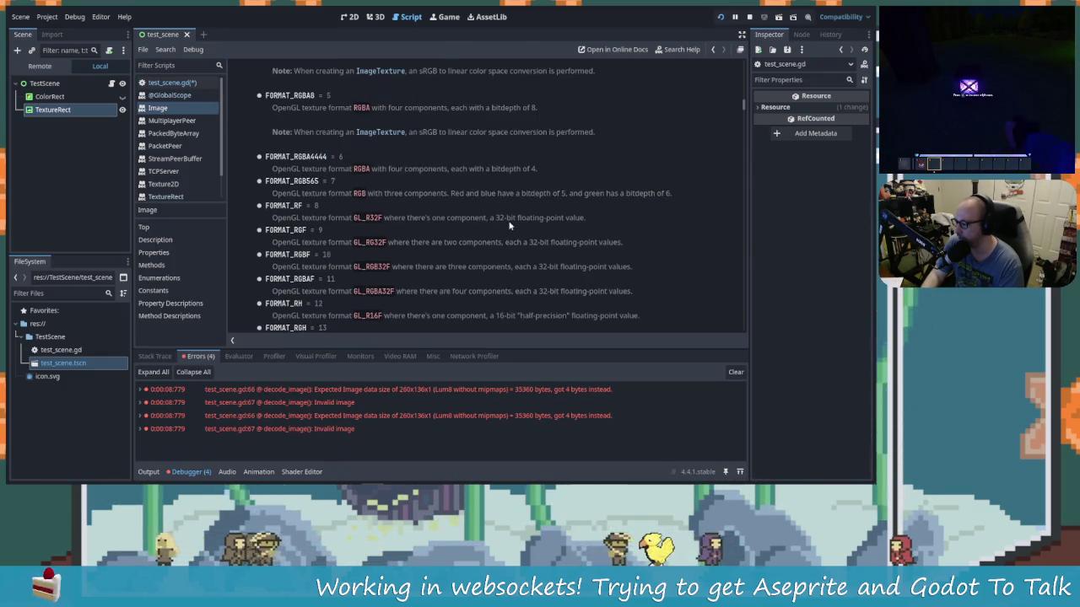
key("alt+Left")
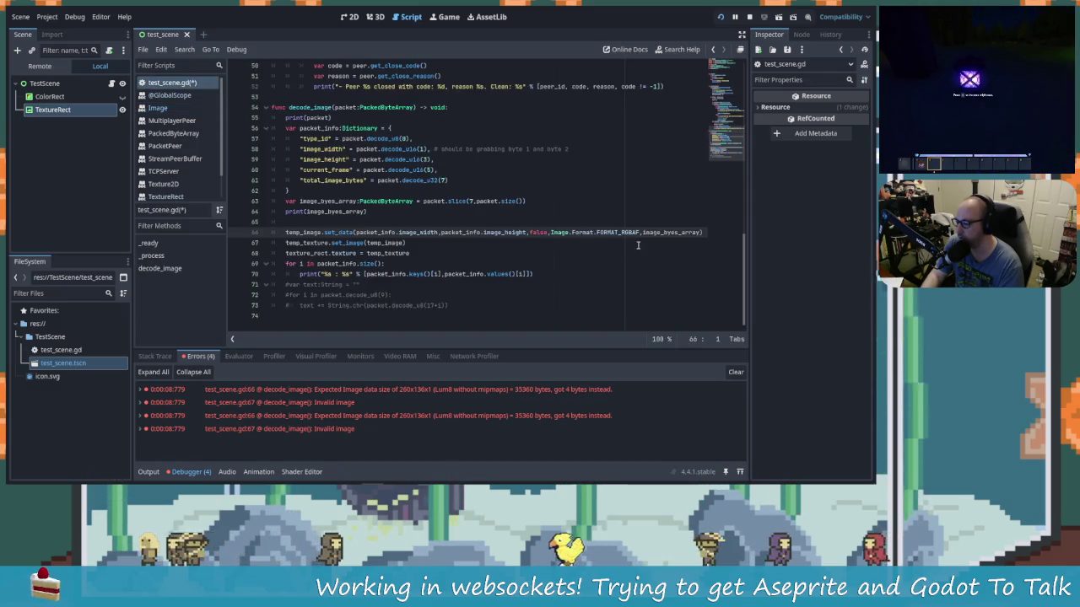
Step: Autocomplete FORMAT_RGBA4444 into line 66's set_data call and save test_scene.gd
left_click(640, 232)
key("BackSpace")
key("BackSpace")
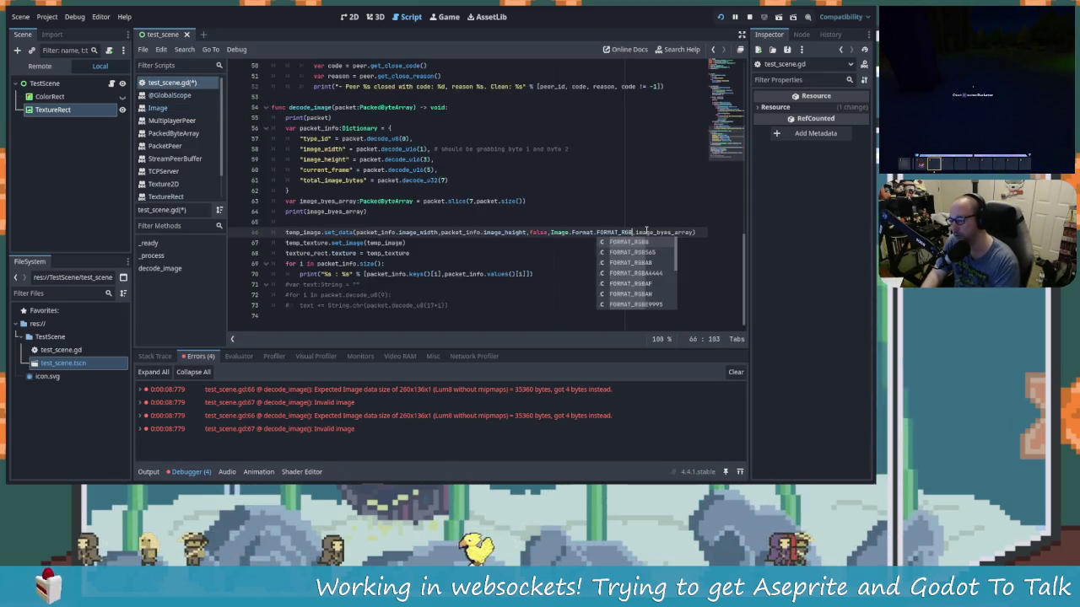
key("Down")
key("Down")
key("Down")
key("Return")
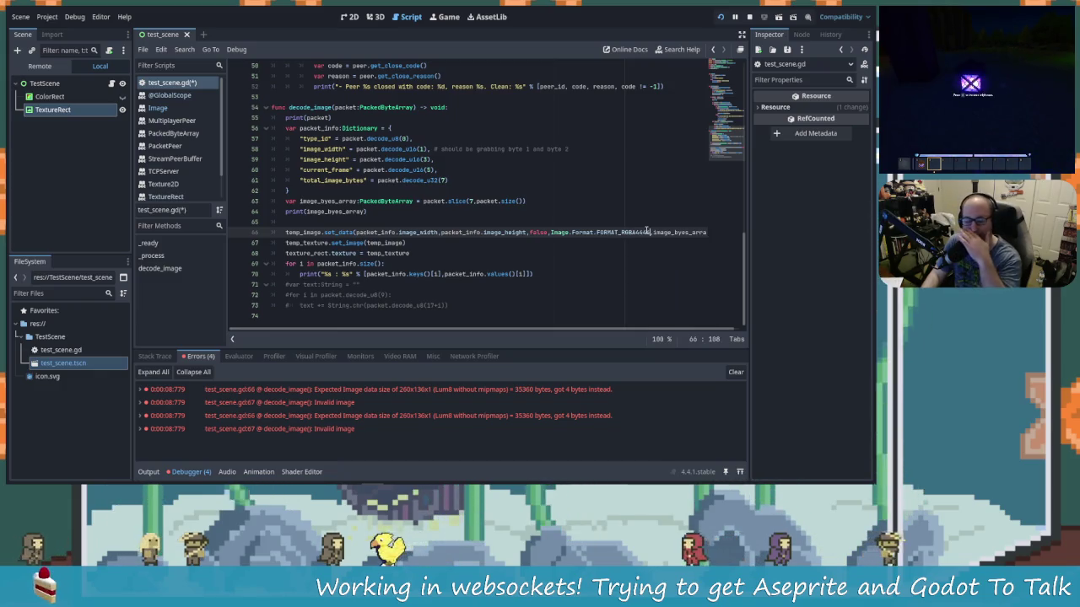
key("ctrl+s")
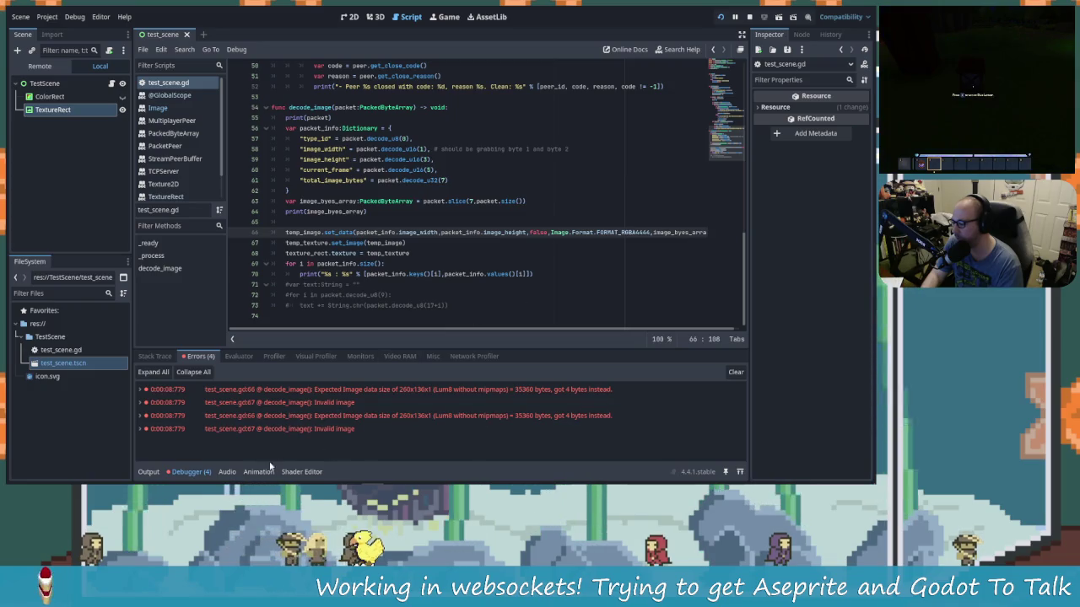
key("alt+Tab")
key("alt+Tab")
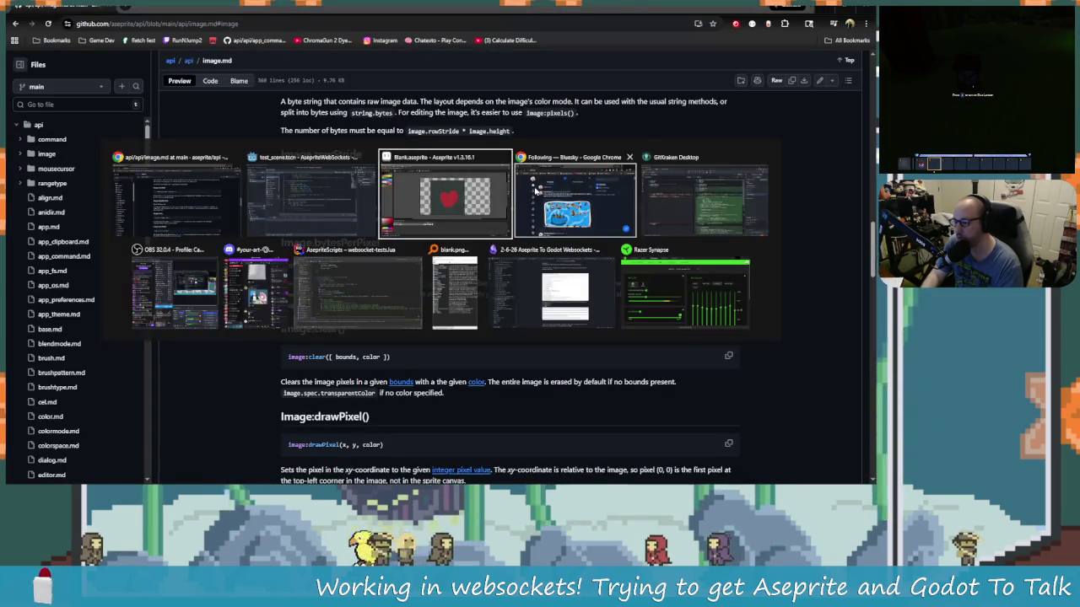
Step: Send the heart sprite from Aseprite's WS Test panel and check Godot's RGBA4444 size-mismatch errors (70720 vs 4 bytes)
left_click(477, 198)
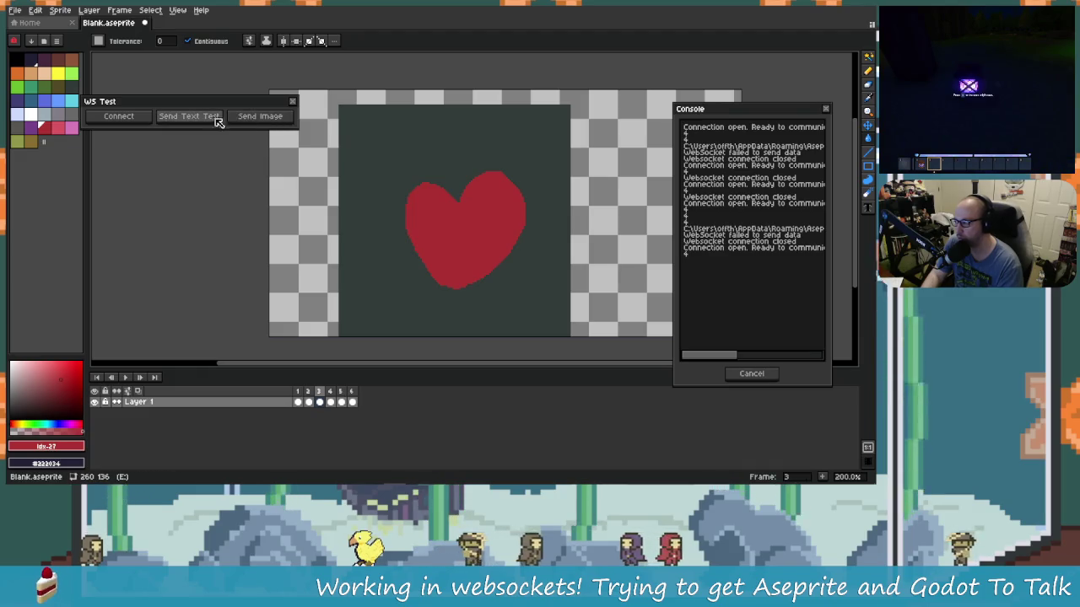
left_click(261, 118)
key("alt+Tab")
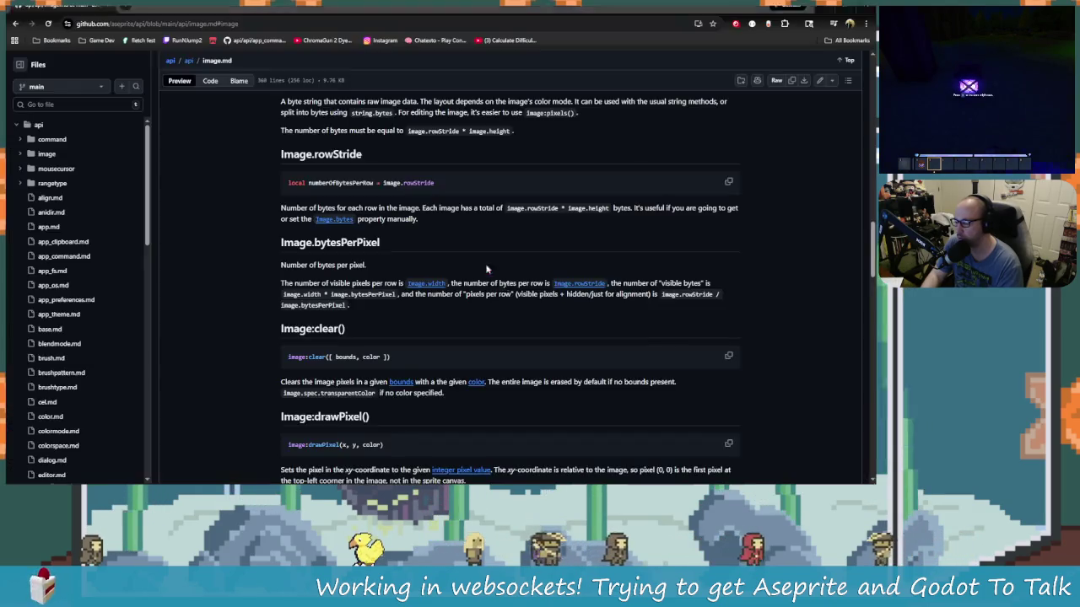
key("alt+Tab")
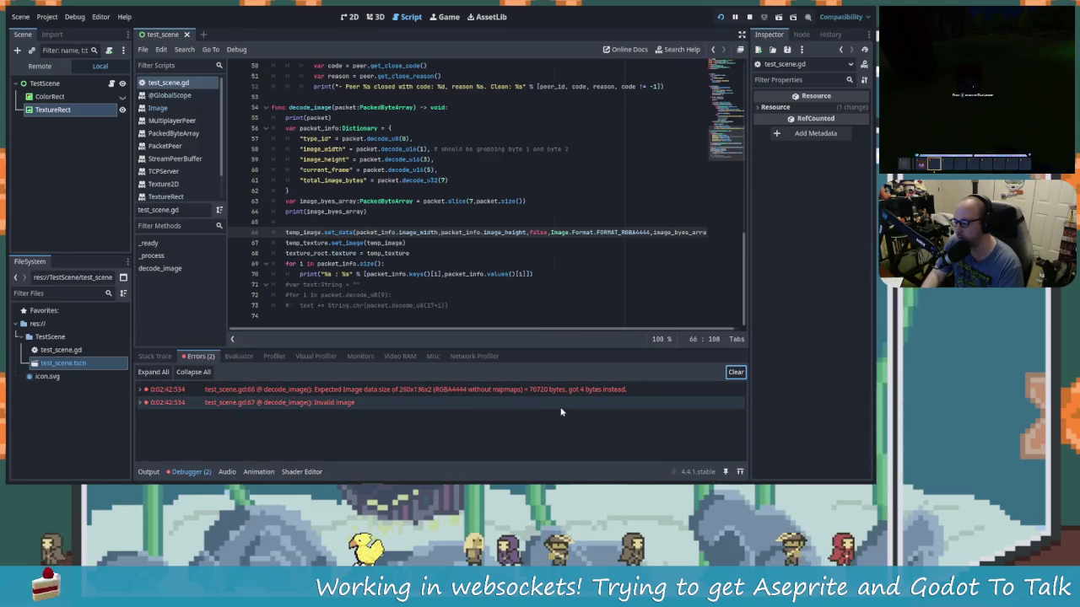
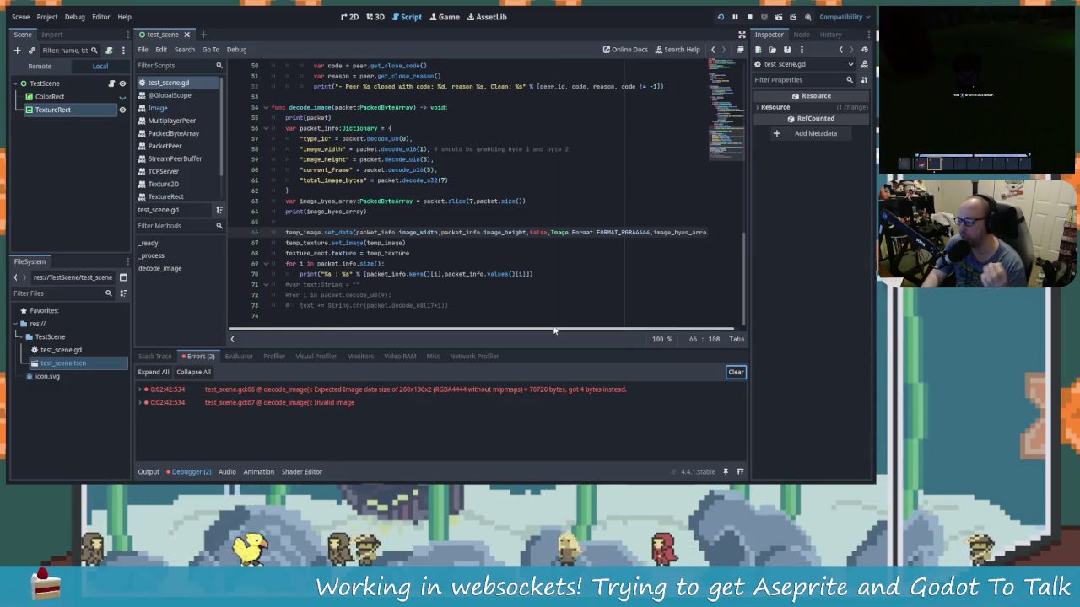
Step: Switch to Aseprite to look at the 10x10 heart sprite
key("alt+Tab")
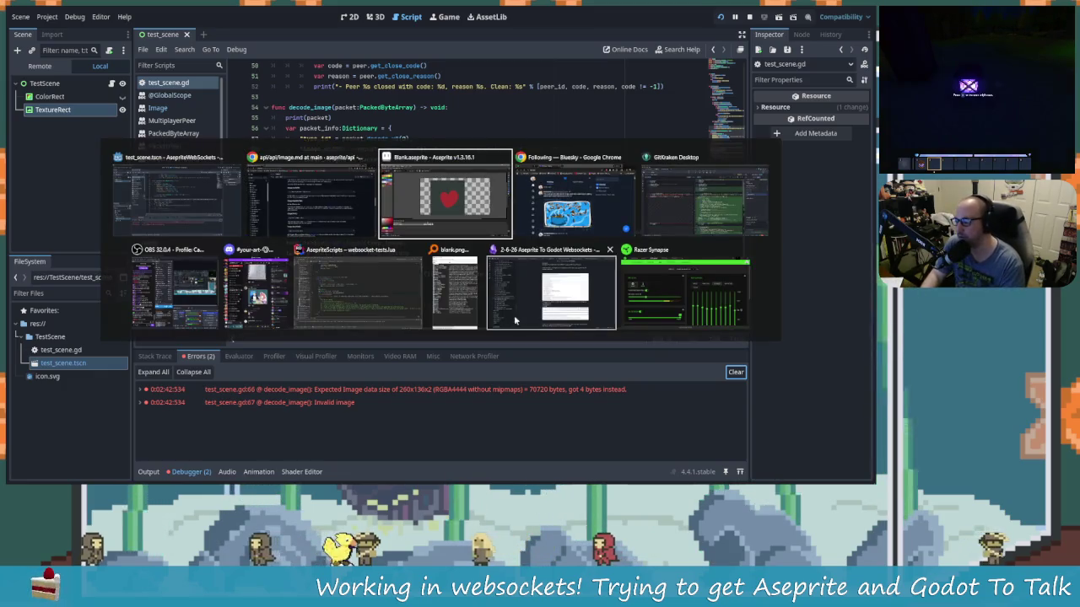
key("alt+Tab")
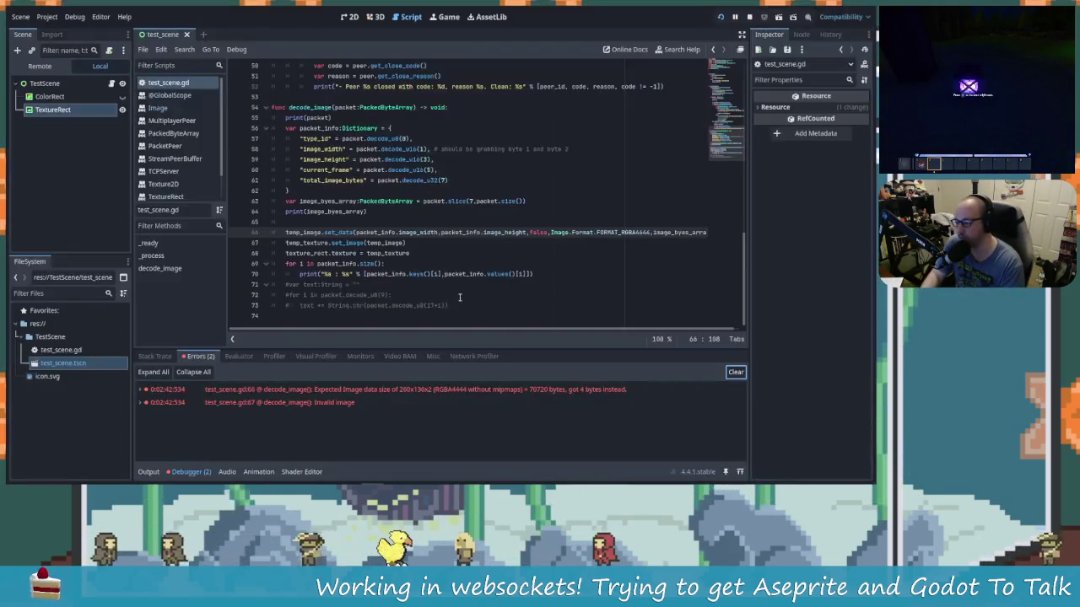
key("alt+Tab")
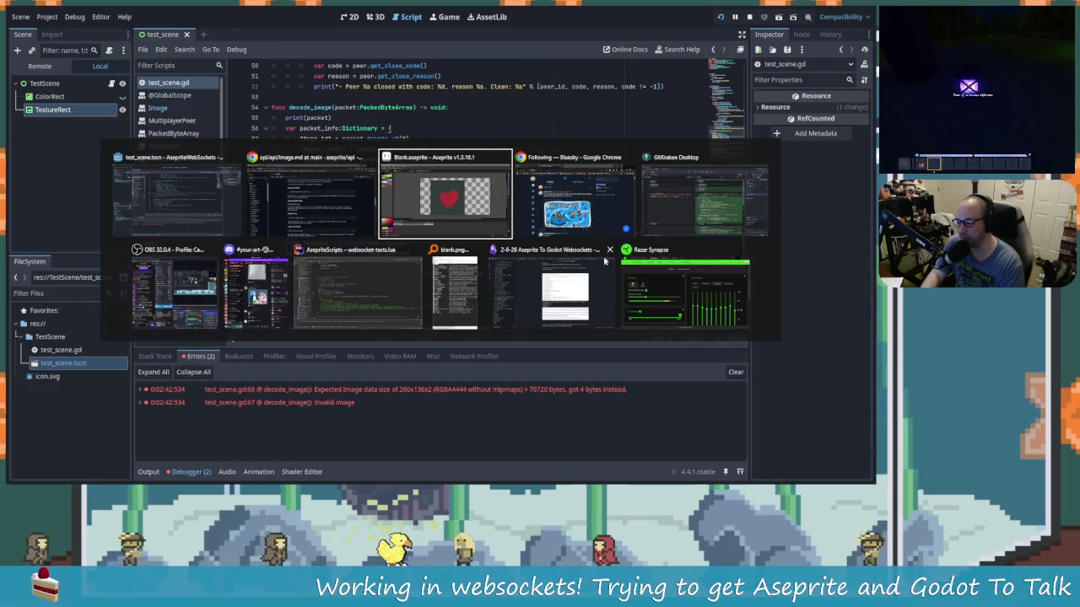
left_click(452, 226)
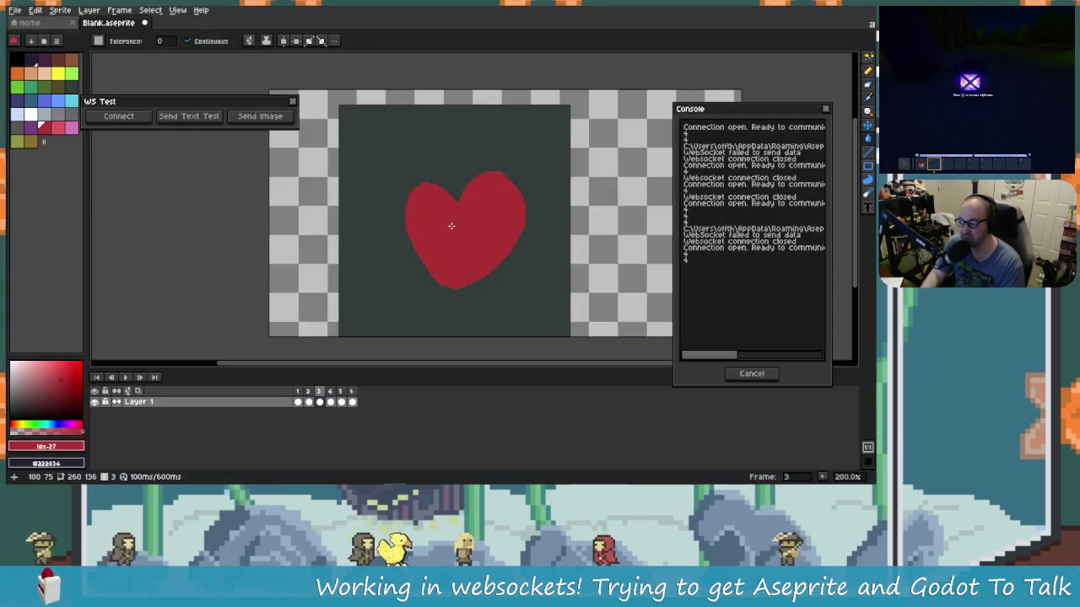
Step: Bring up websocket-tests.lua in Rider and type I into the header format
key("alt+Tab")
left_click(372, 280)
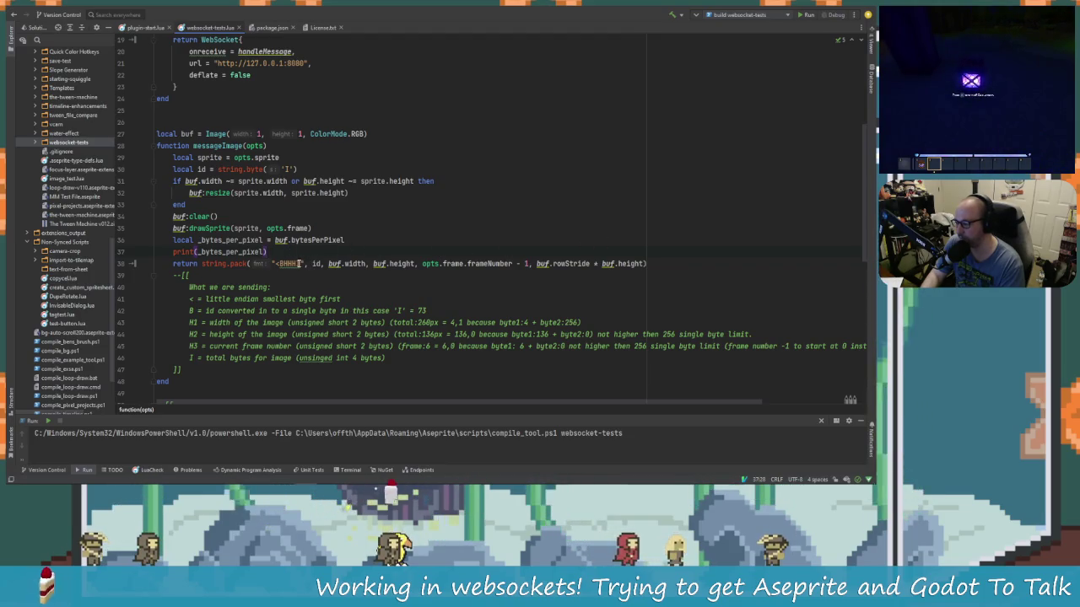
type("I")
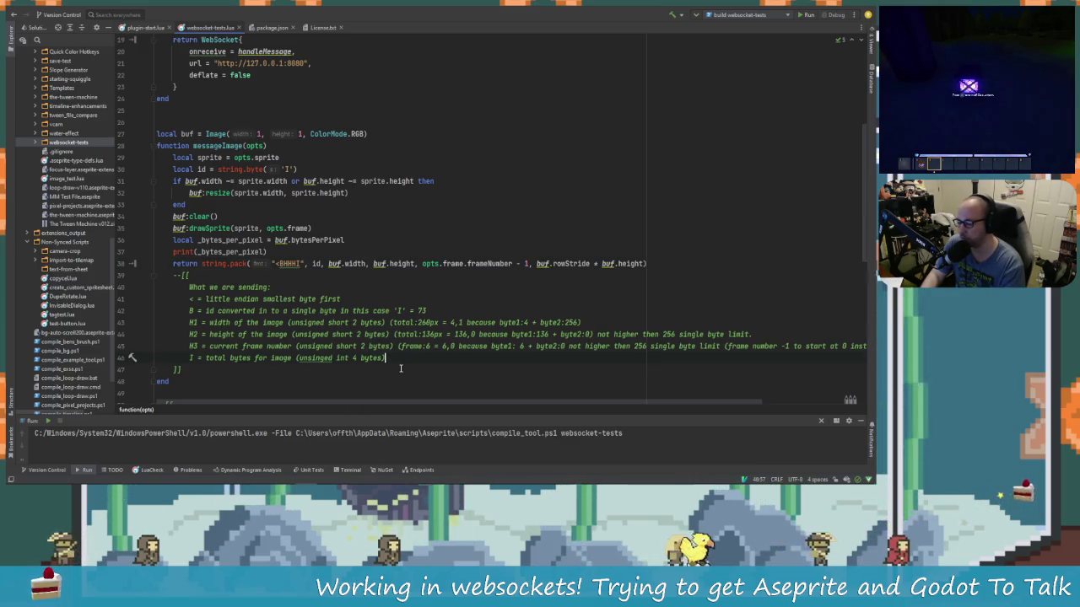
Step: Complete the line 38 pack format as '<BHHHI' and return to Godot
left_click(301, 264)
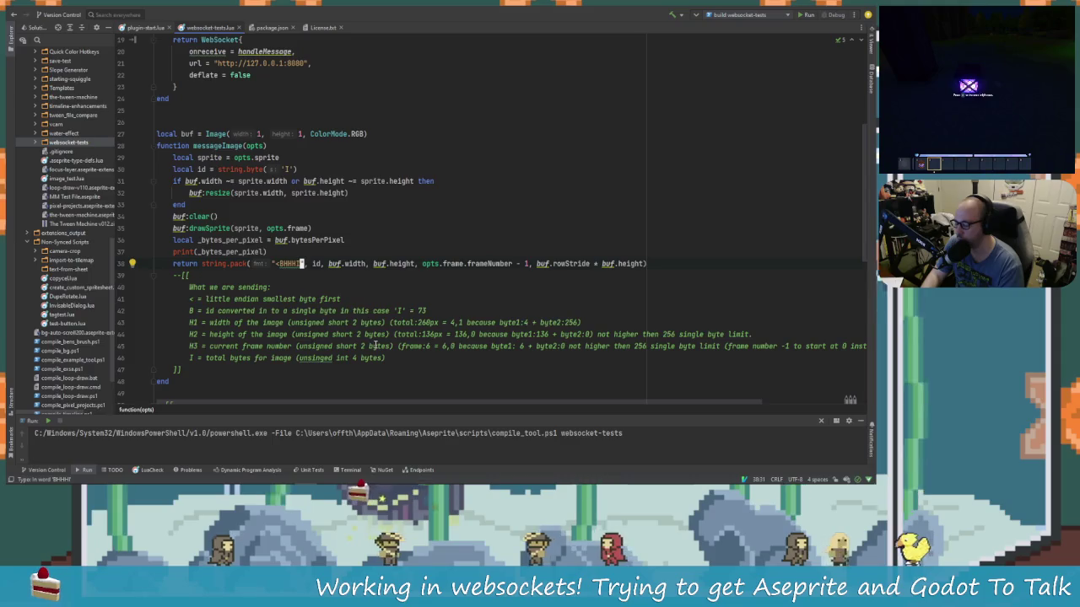
key("alt+Tab")
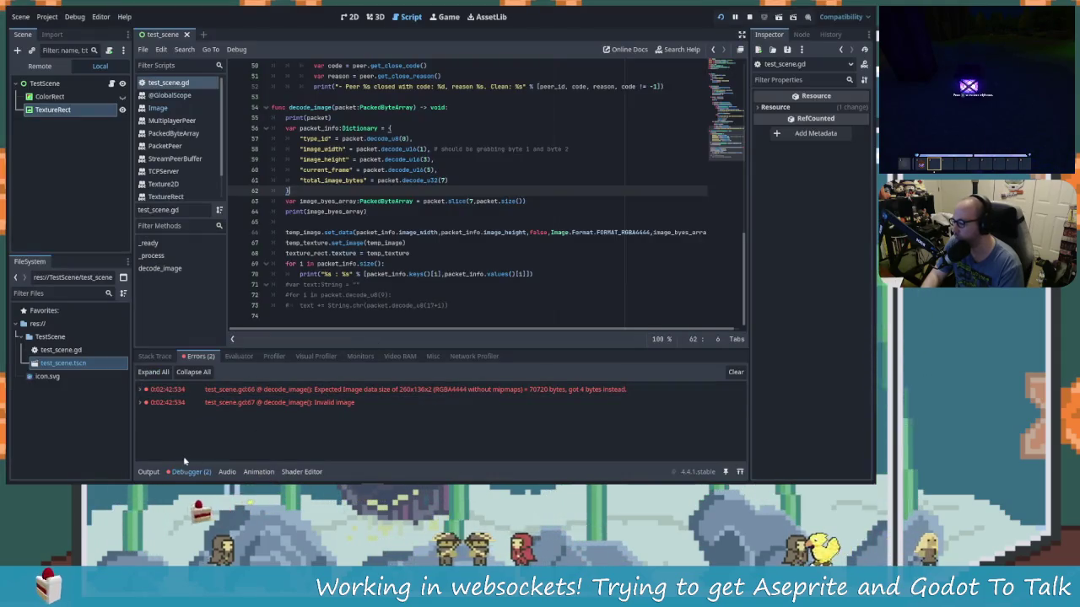
Step: Compare Godot's Output header (type_id 73, 260×136, frame 2, 141440 bytes) with the Lua script
left_click(148, 472)
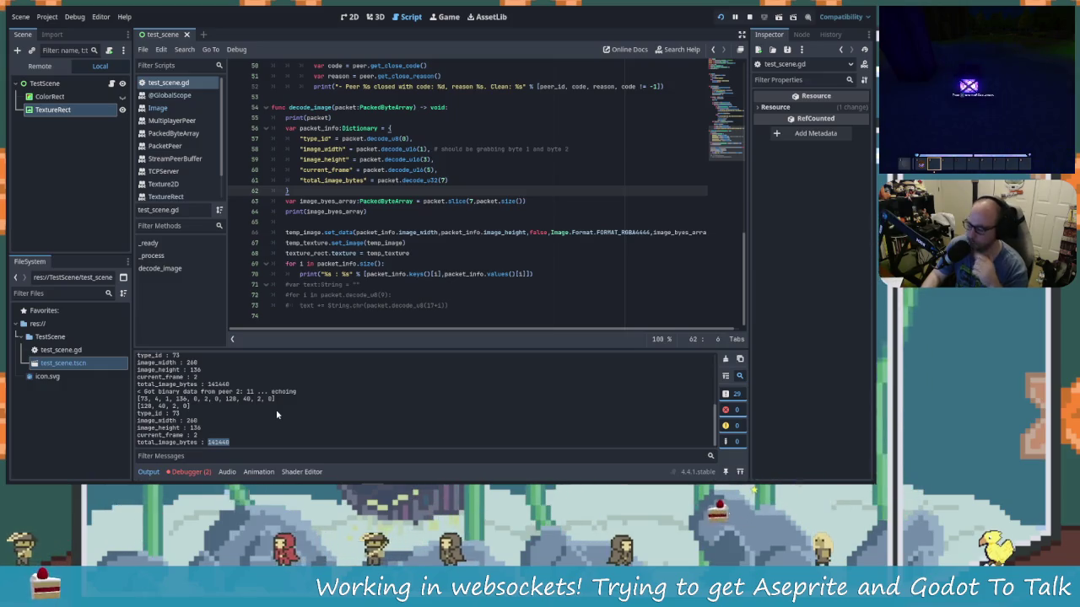
key("alt+Tab")
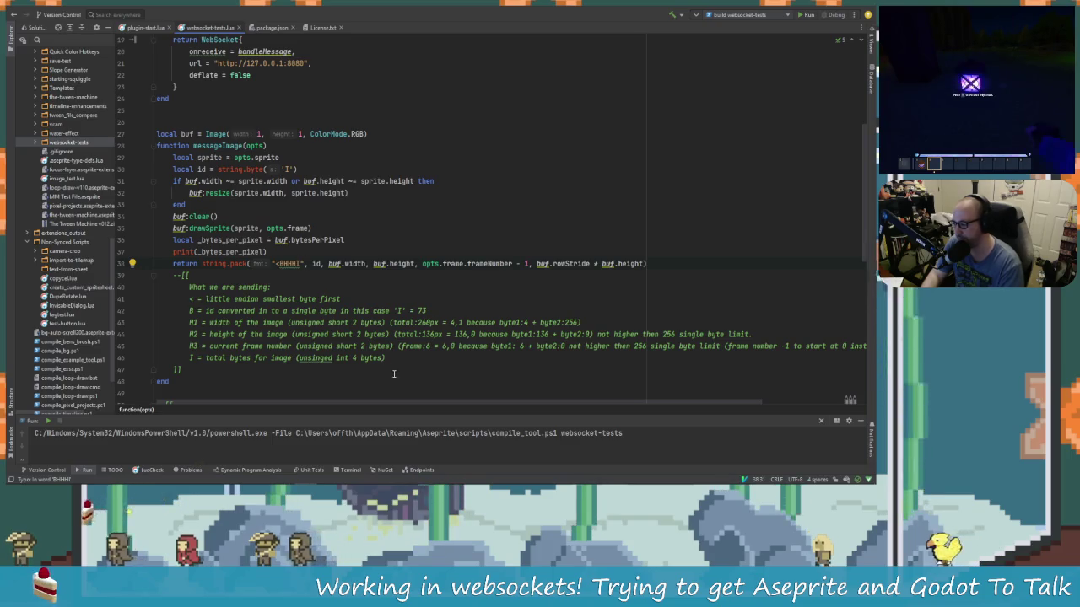
key("alt+Tab")
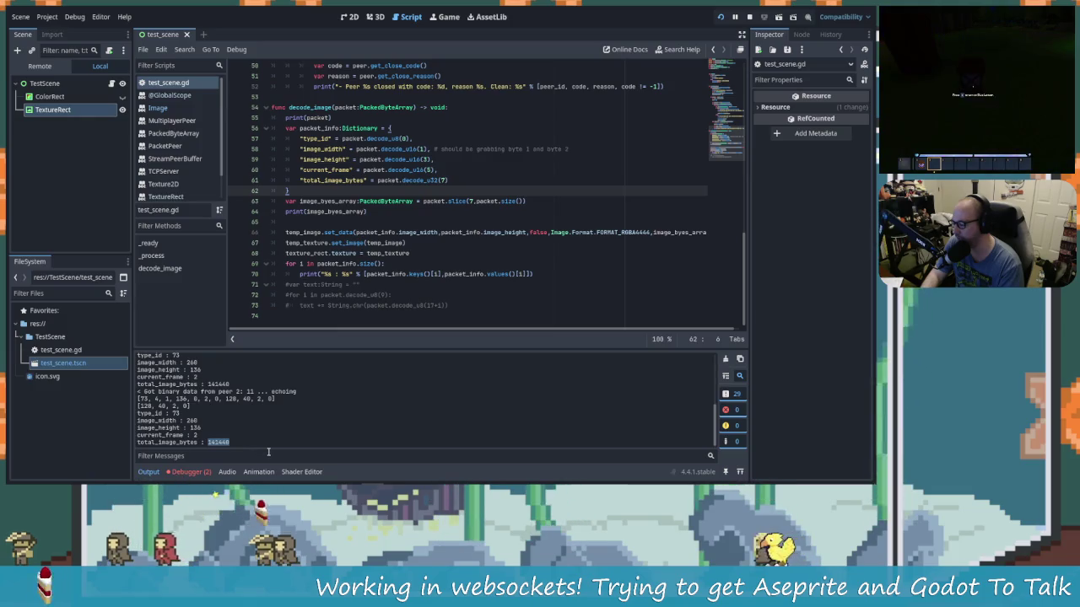
key("alt+Tab")
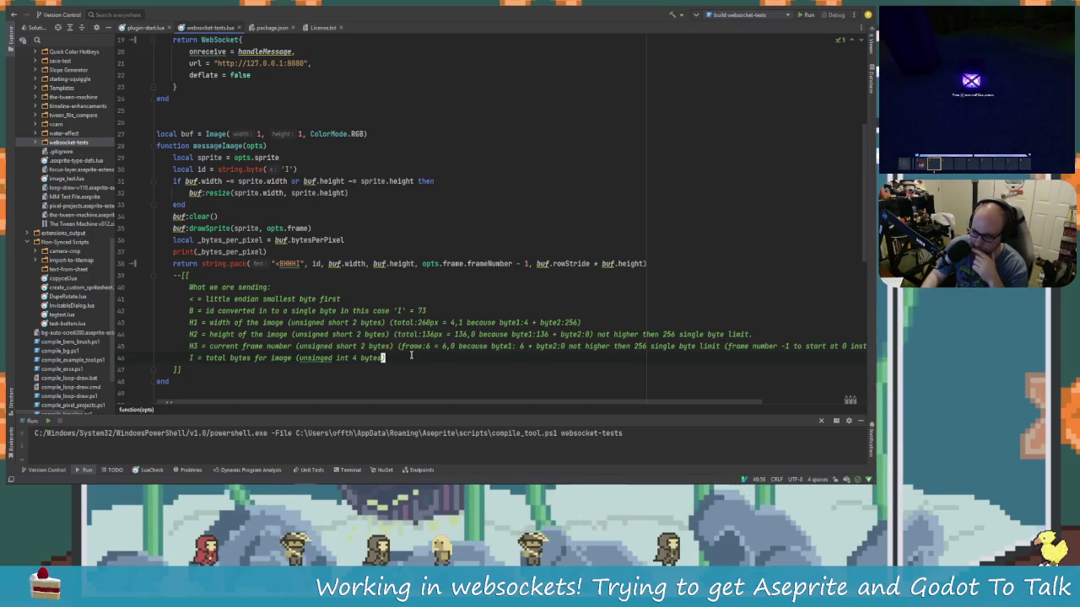
Step: Add the closing parenthesis after '4 bytes' in the line 46 total-bytes comment
type(")")
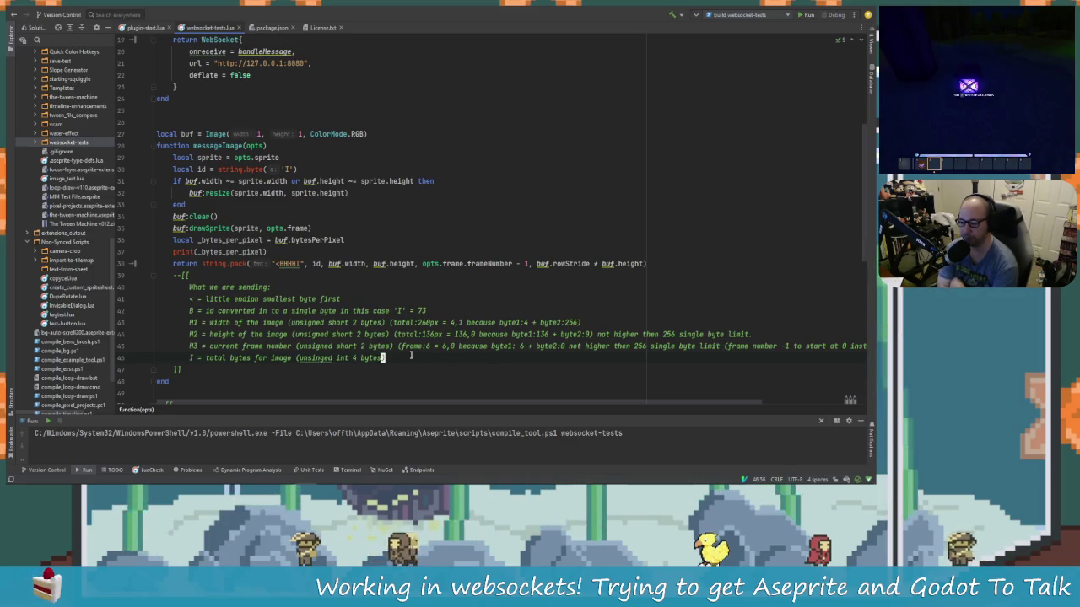
type(")")
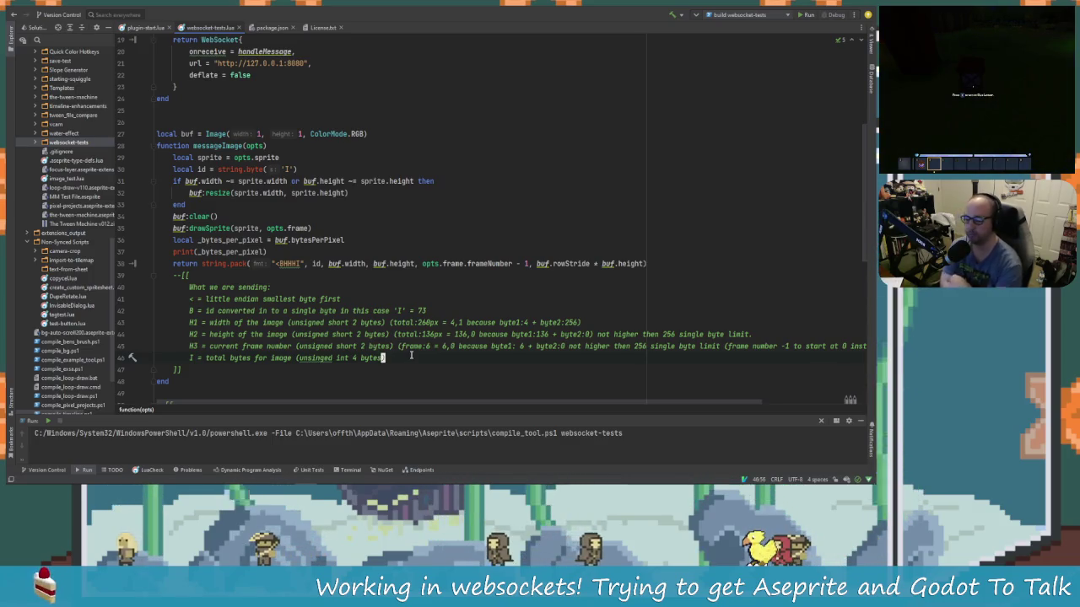
key("alt+Tab")
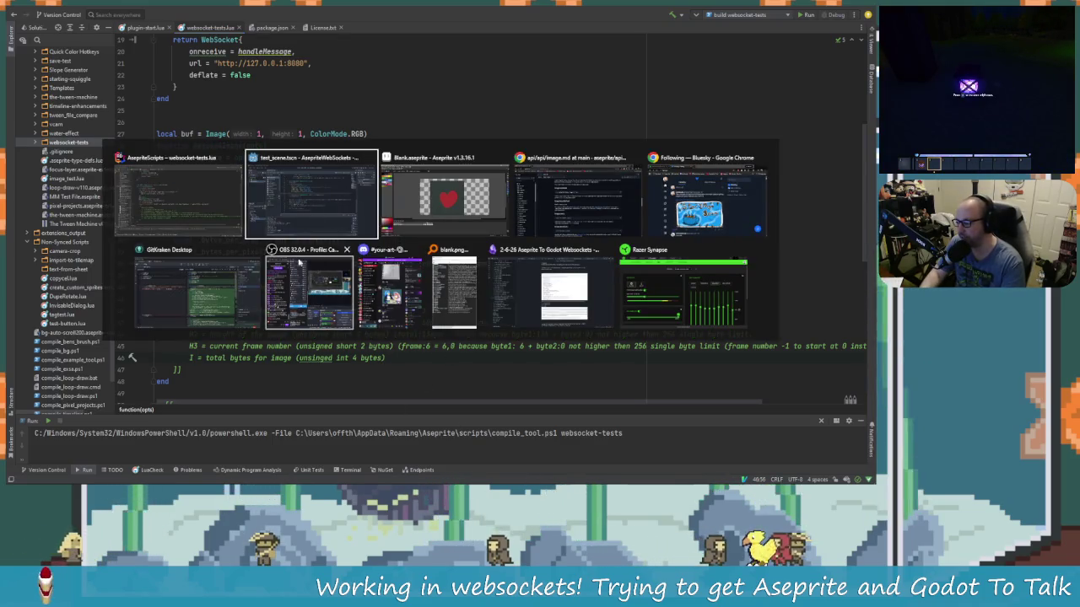
Step: Read the image.md passages on the bytesPerPixel formula and Image.bytes raw data
left_click(581, 201)
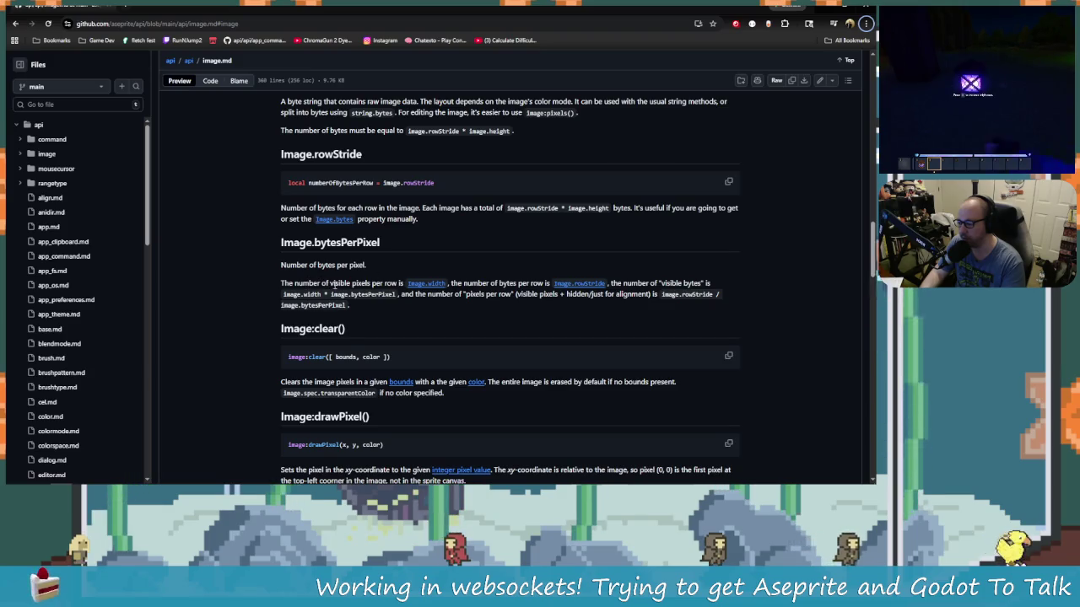
left_click(393, 283)
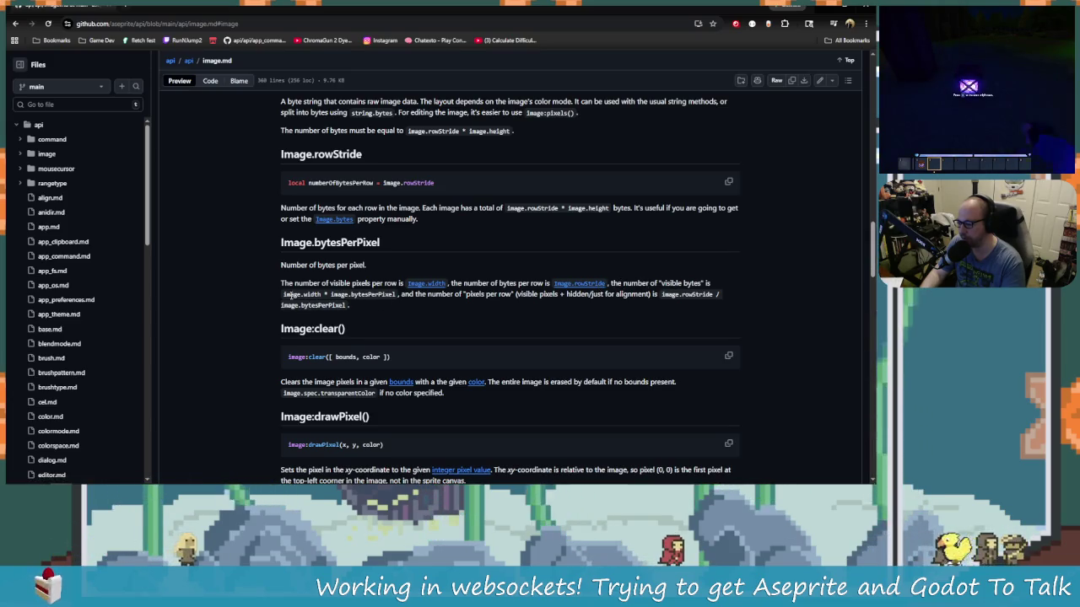
left_click_drag(331, 293, 416, 293)
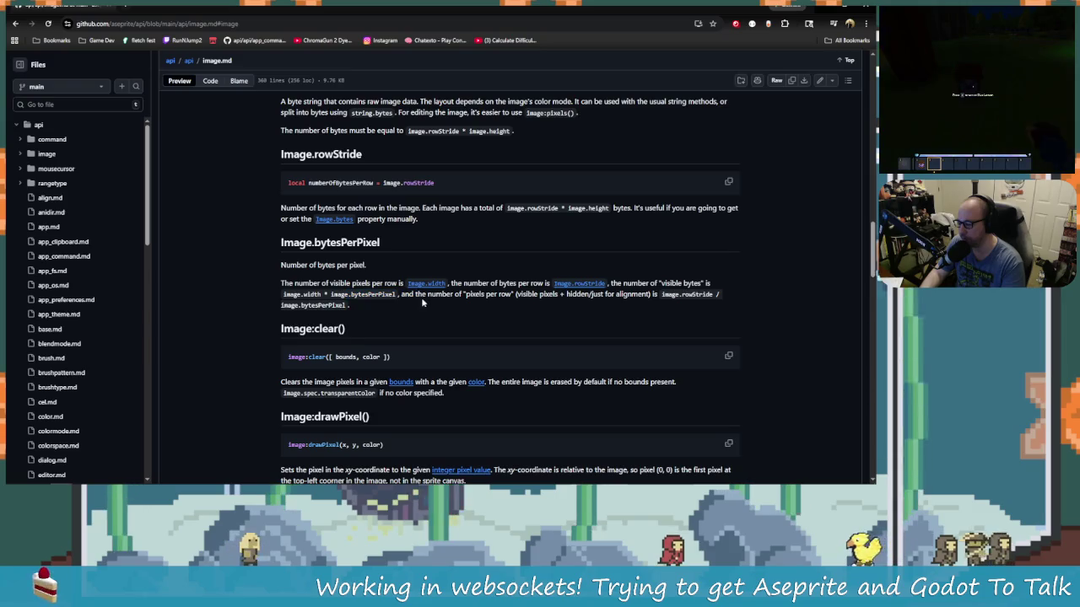
left_click(513, 293)
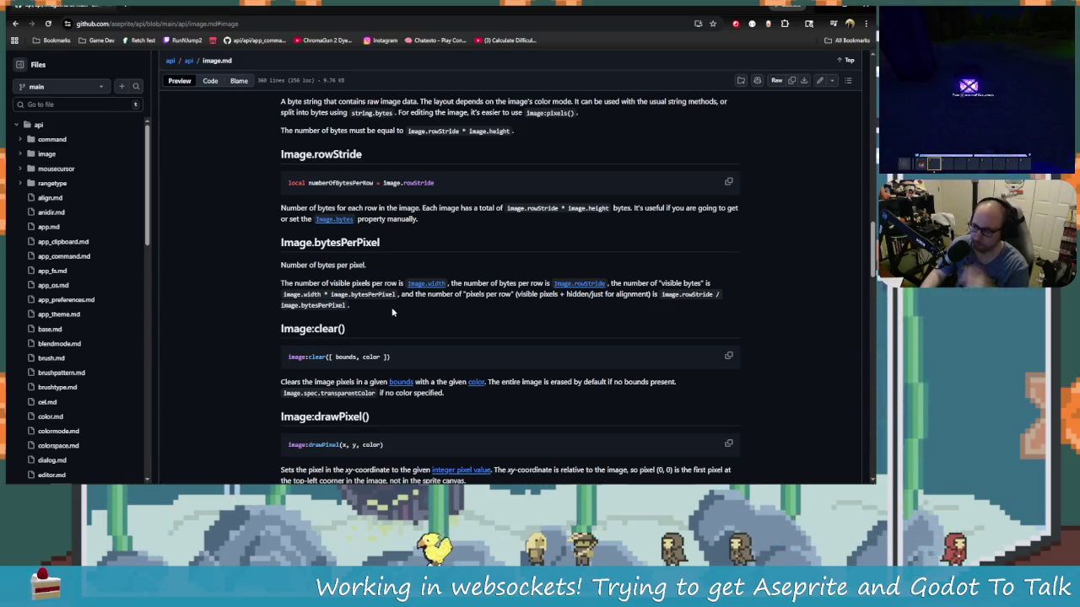
scroll(453, 377, "up", 1)
scroll(453, 378, "up", 1)
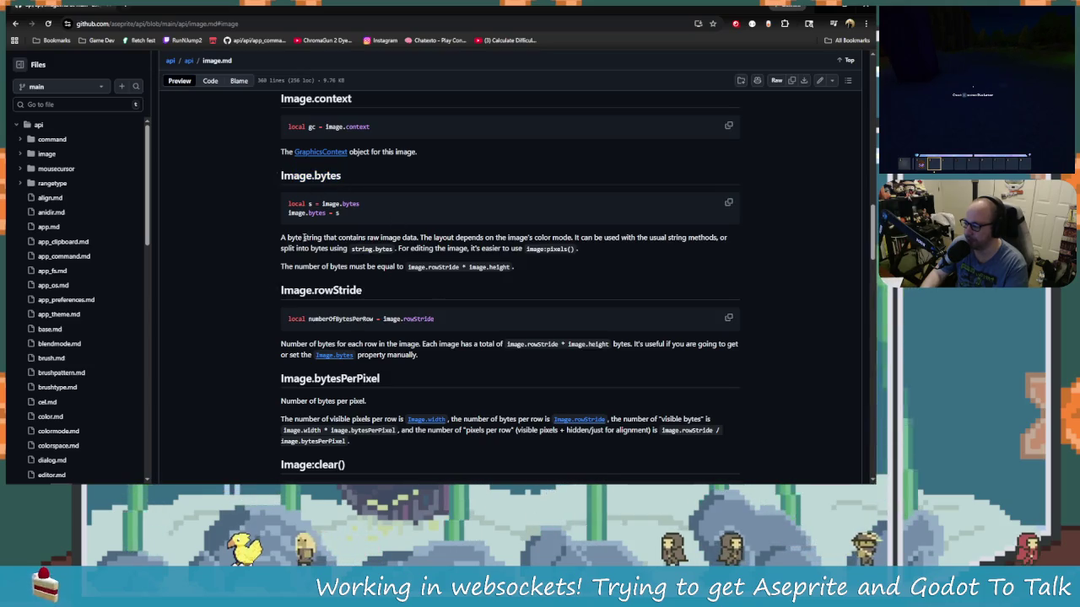
left_click_drag(368, 238, 408, 245)
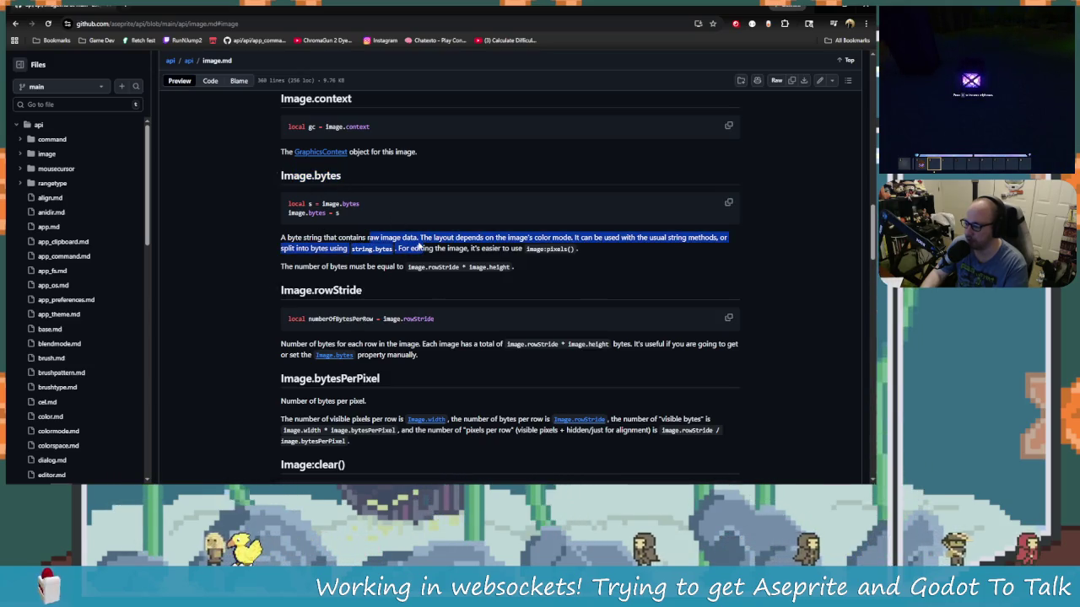
left_click(414, 245)
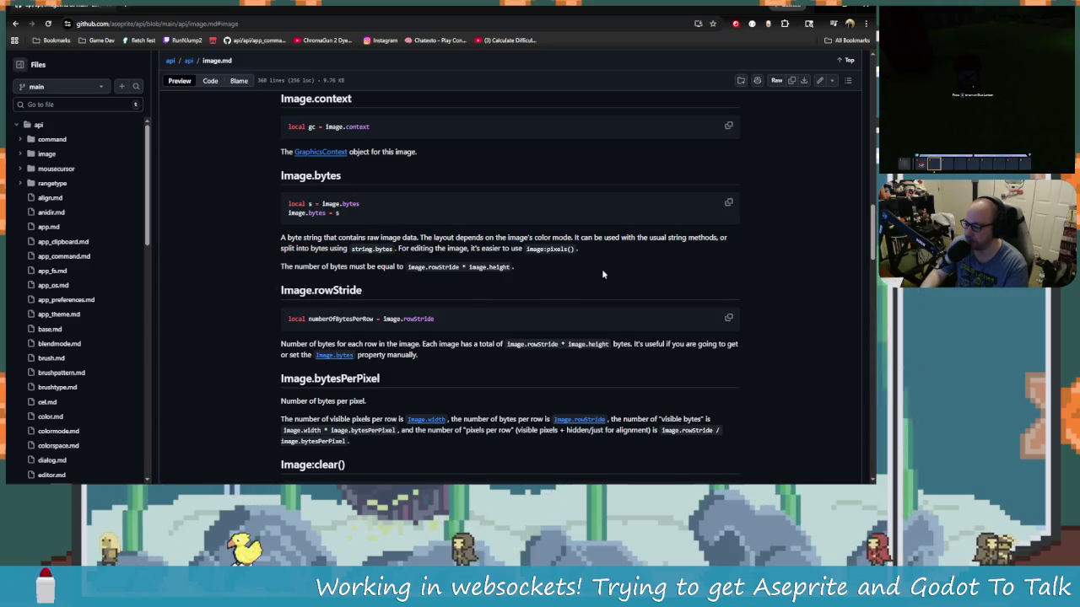
Step: Check the Lua script, then read the rowStride times height formula in the docs
key("alt+Tab")
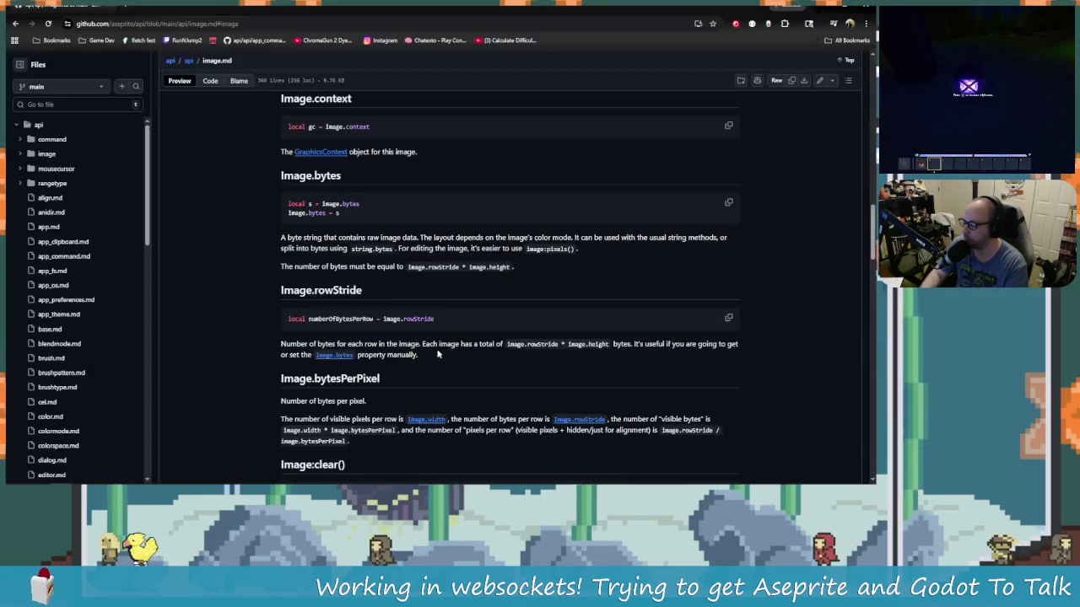
key("alt+Tab")
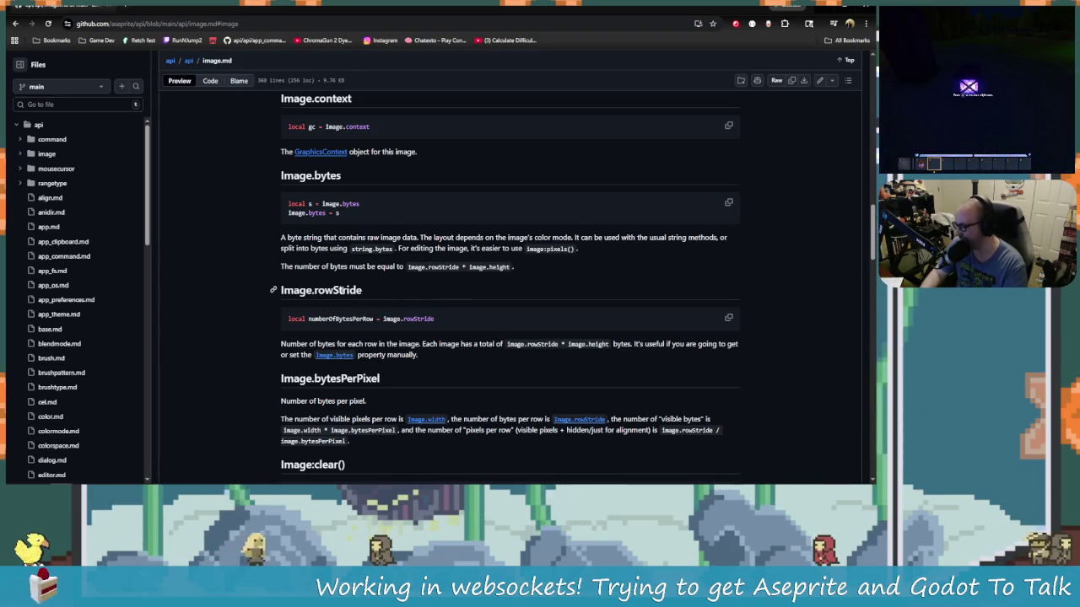
left_click_drag(403, 267, 513, 269)
left_click(525, 273)
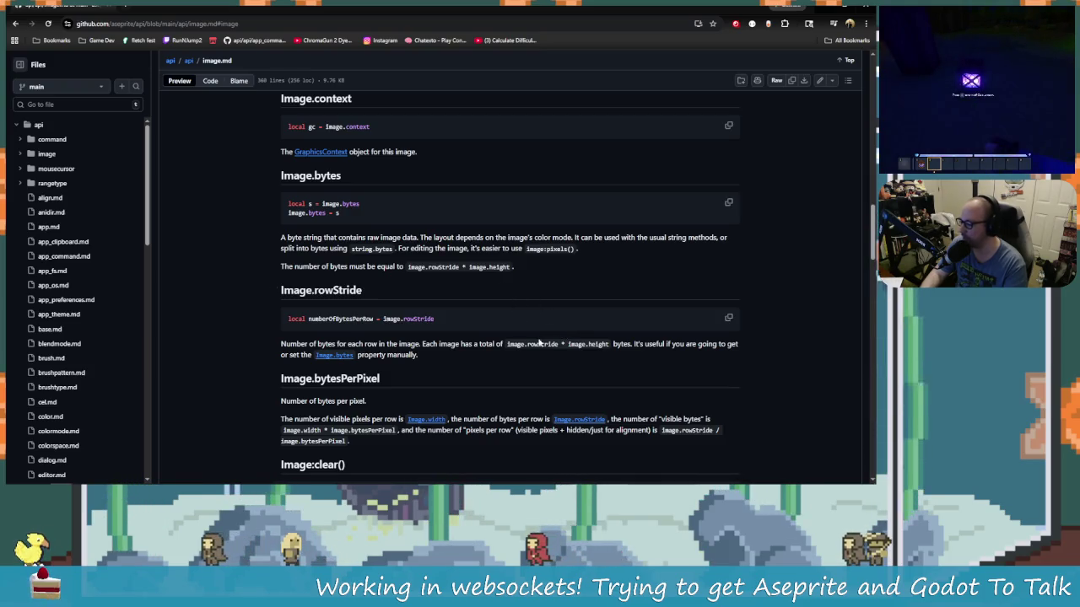
key("alt+Tab")
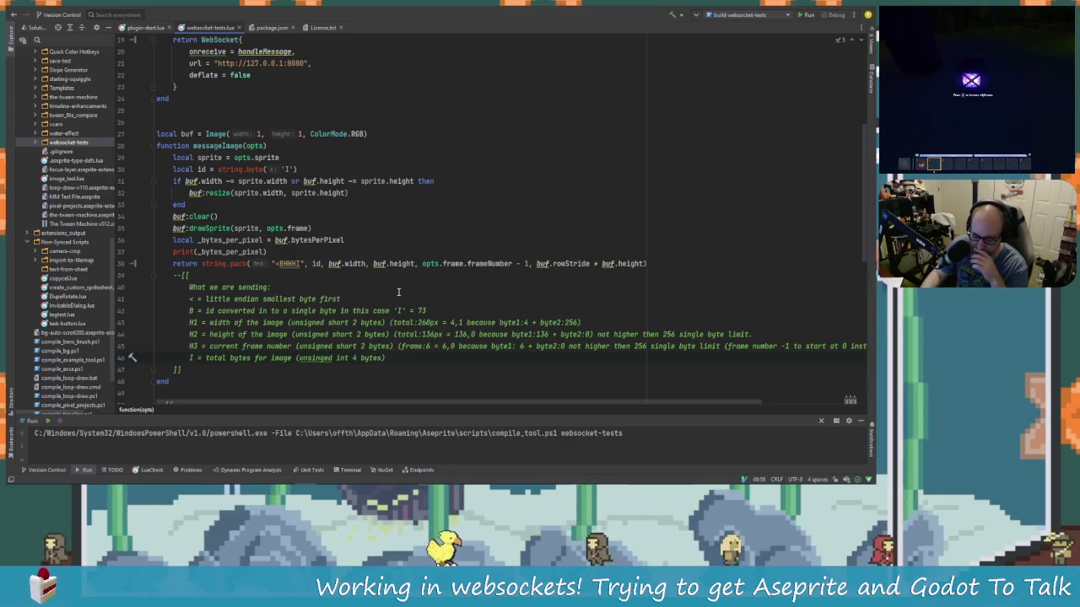
Step: Start a new 'local' declaration on line 37 after rereading the docs
key("alt+Tab")
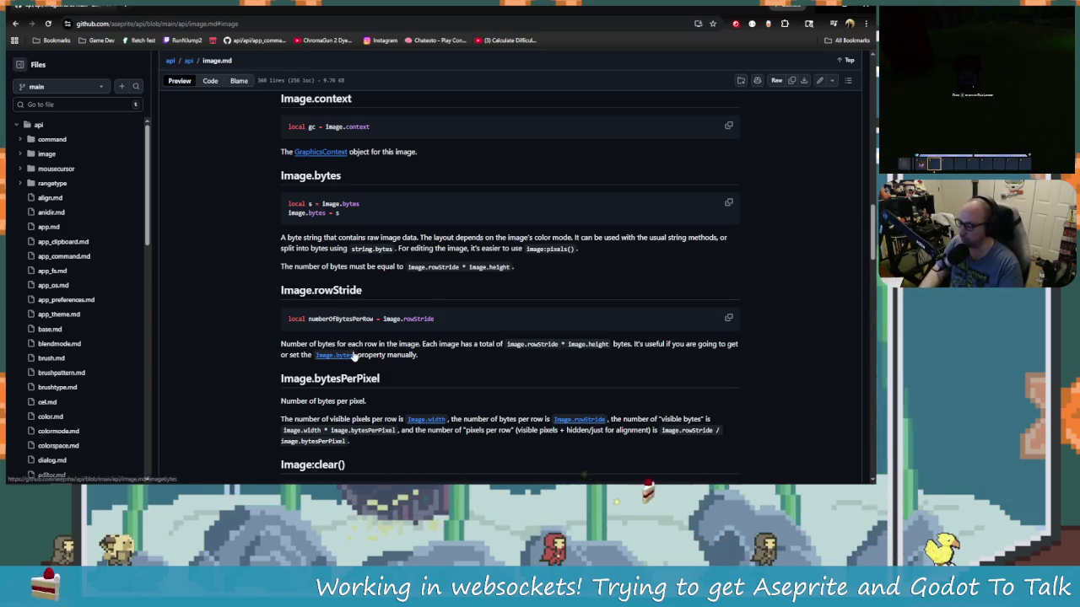
key("alt+Tab")
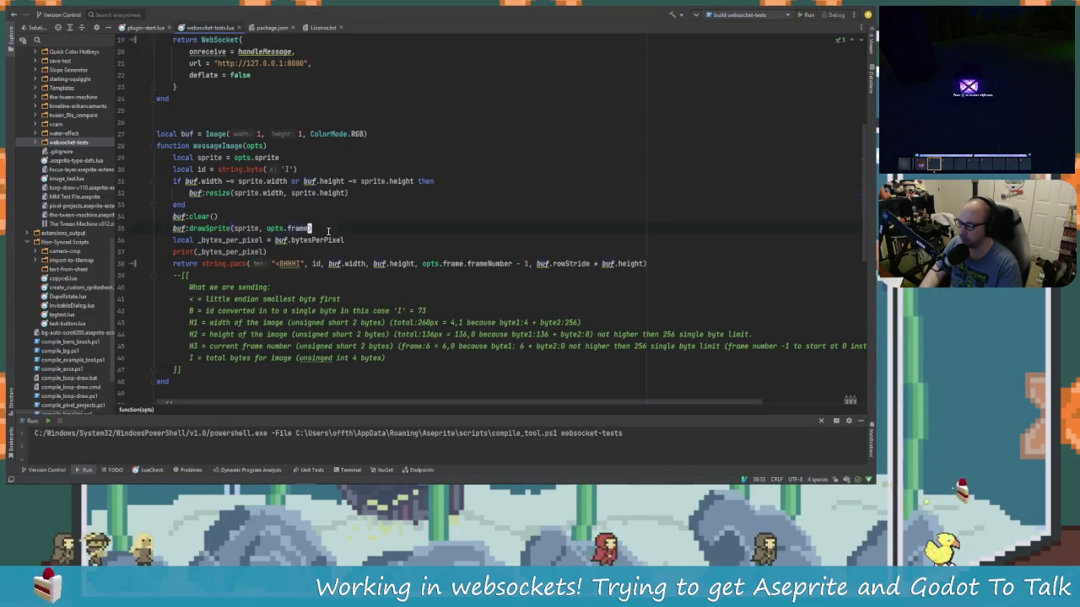
left_click(345, 240)
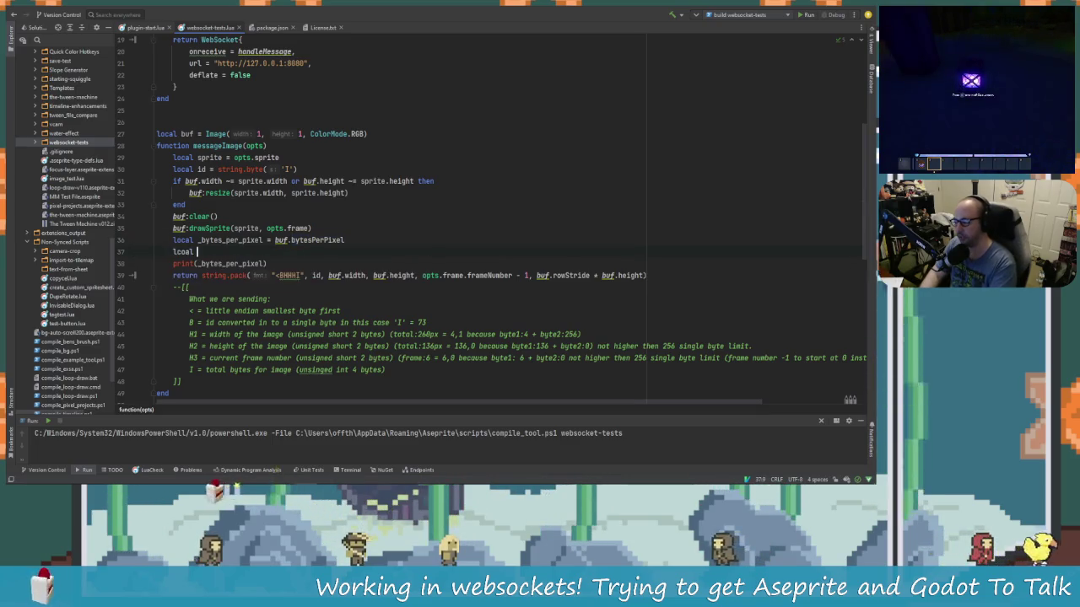
type("loc")
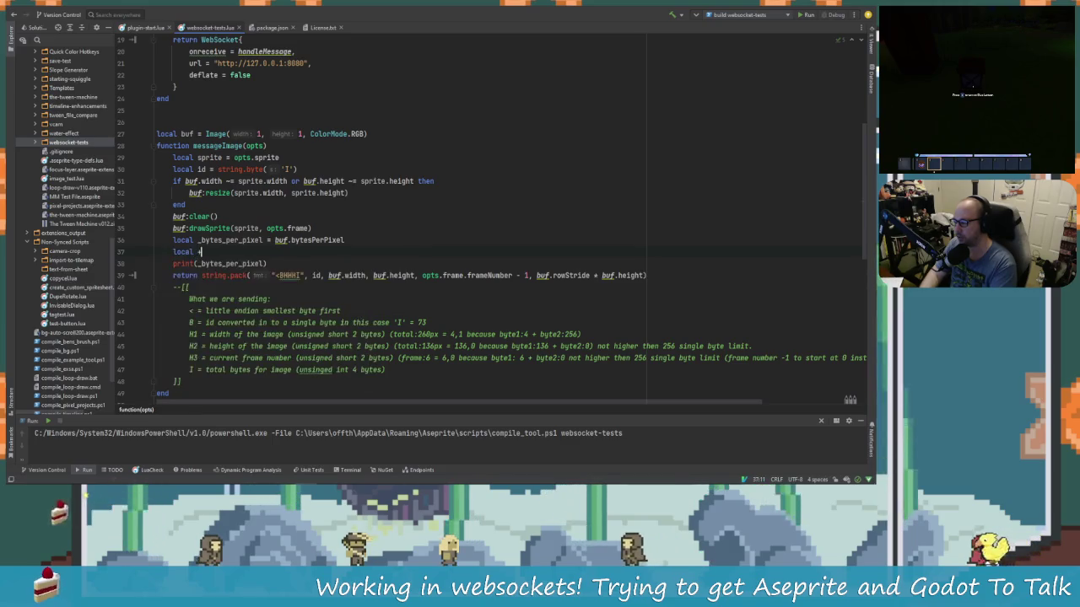
key("alt+Tab")
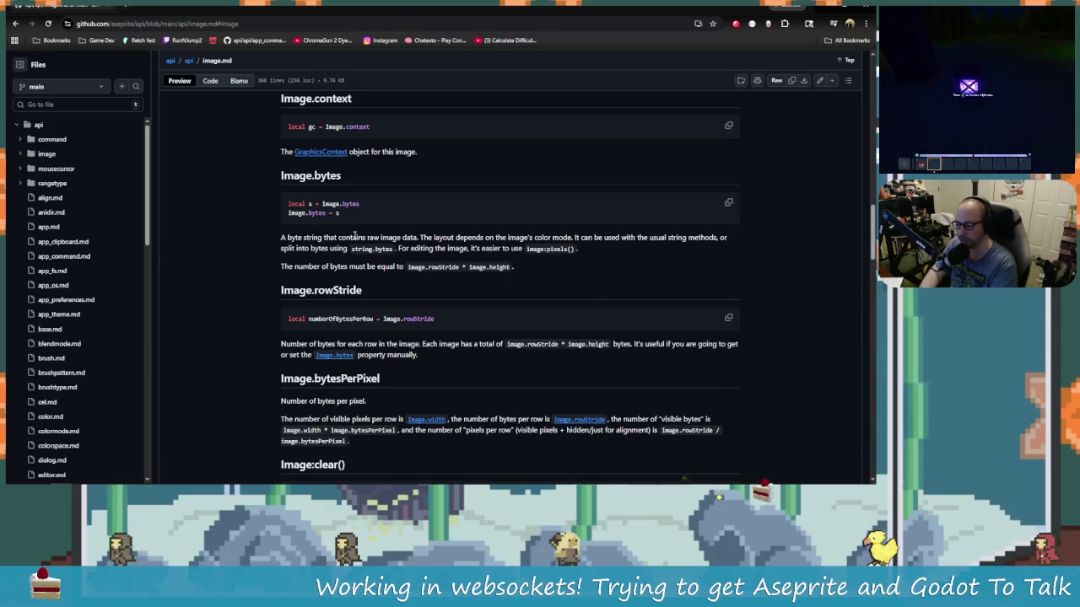
key("alt+Tab")
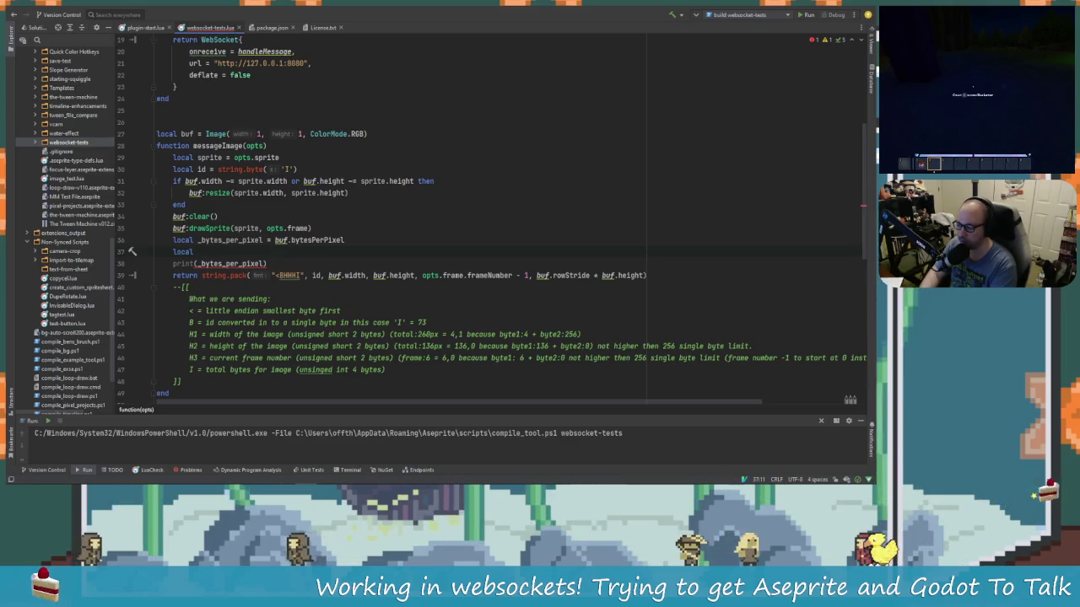
type("_")
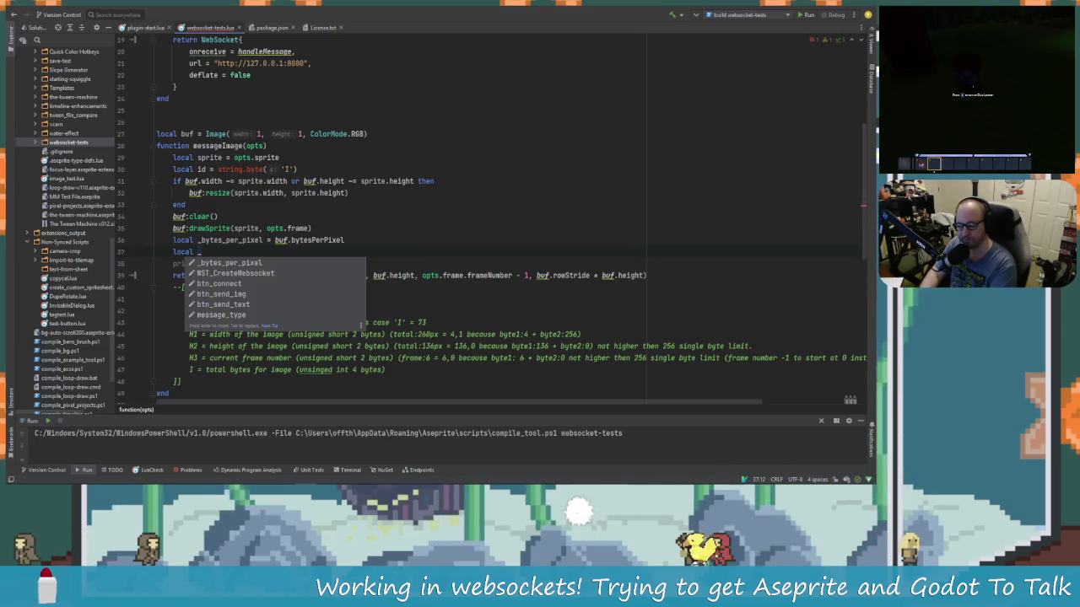
key("BackSpace")
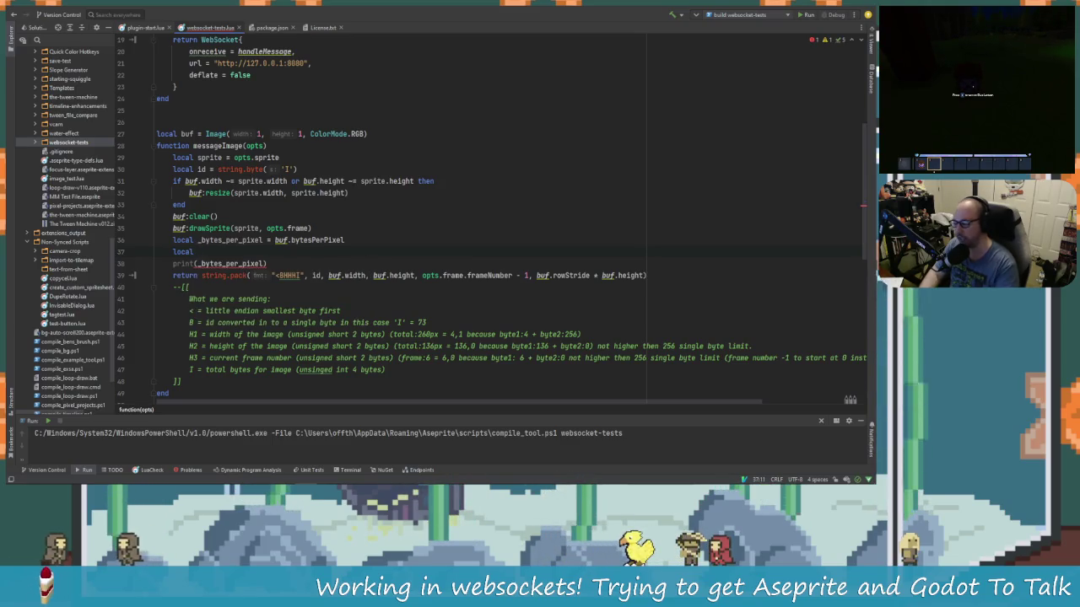
Step: Copy the 'buf.rowStride * buf.height' expression from line 39
left_click_drag(645, 275, 537, 276)
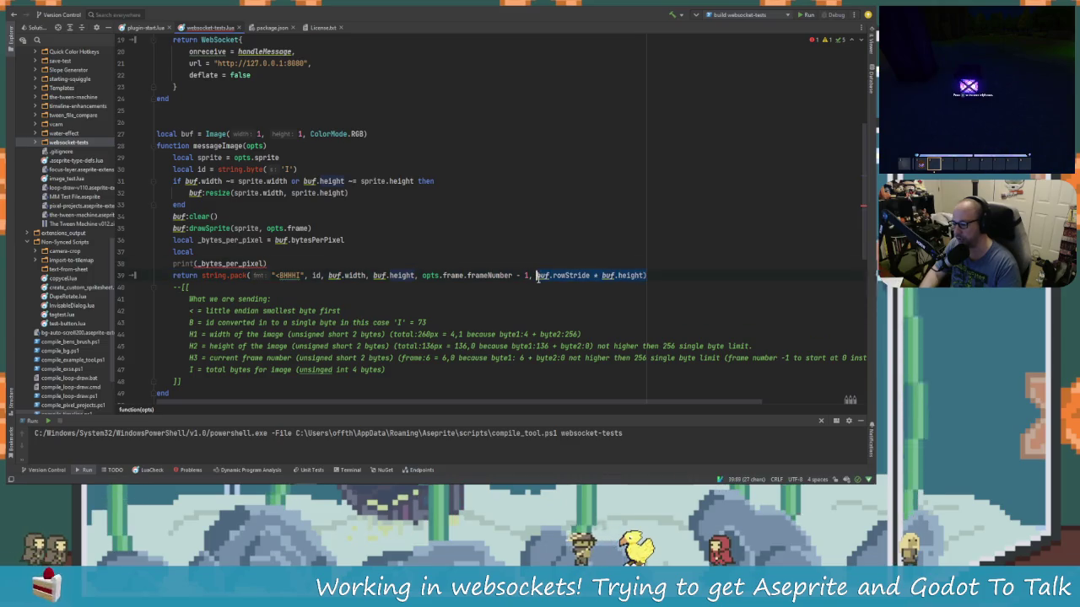
right_click(613, 278)
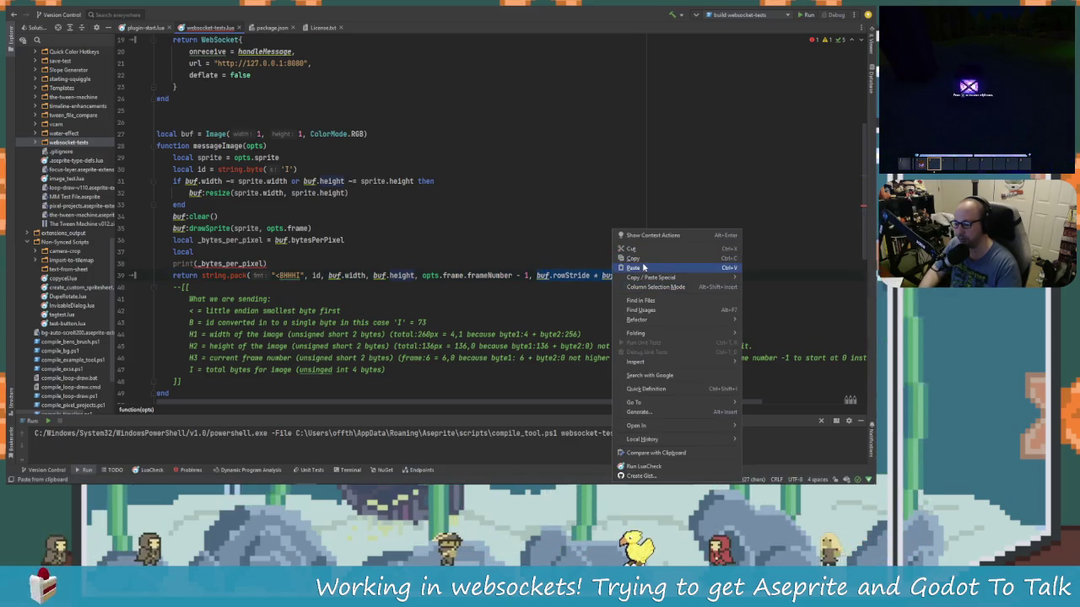
left_click(634, 258)
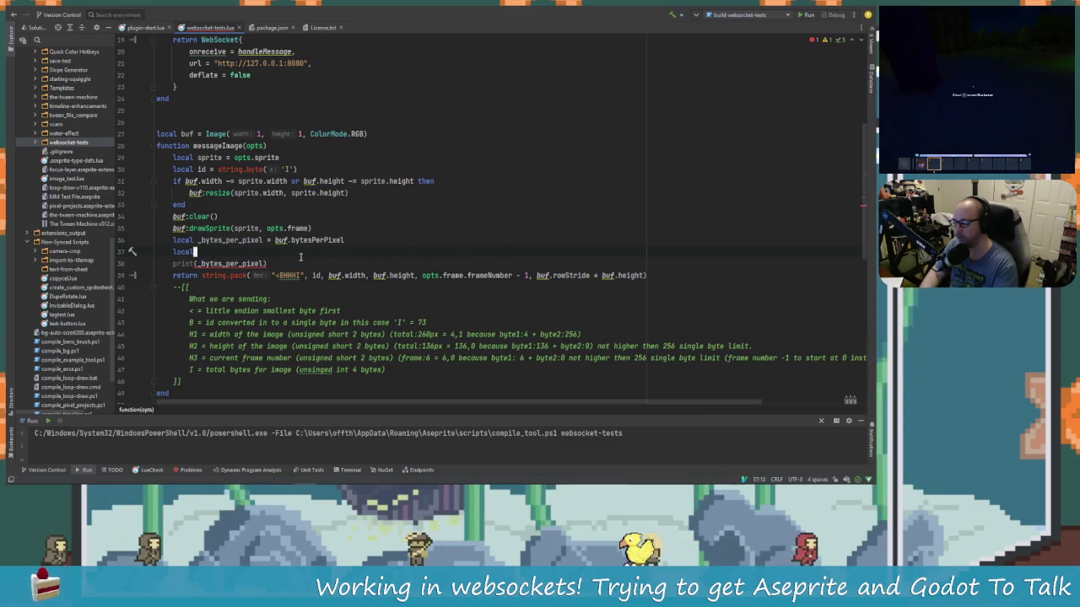
key("Home")
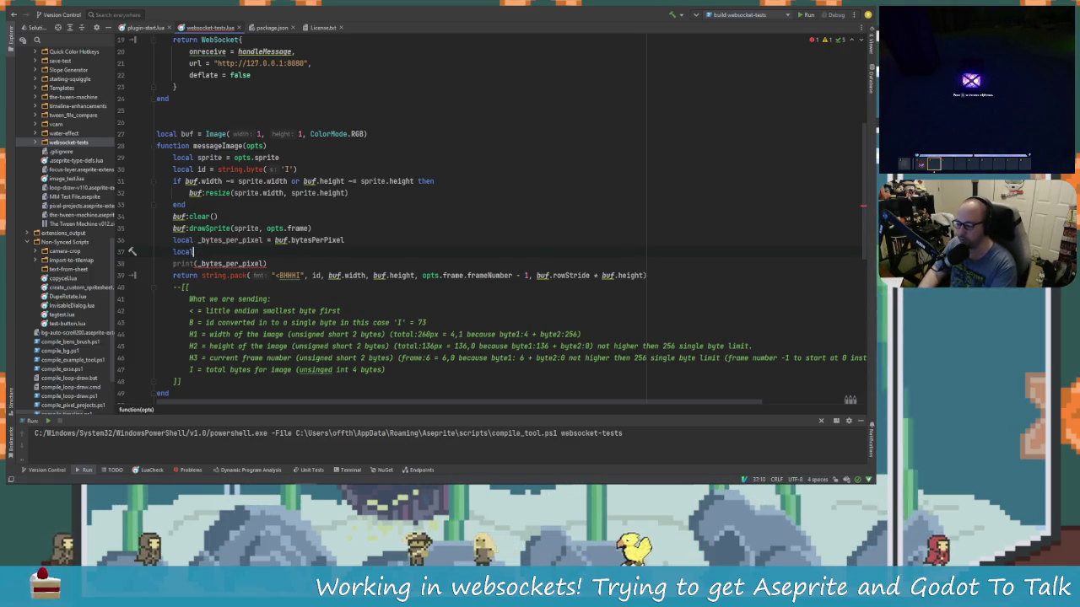
Step: Delete the unfinished 'local _' text so line 37 is blank
type(" _")
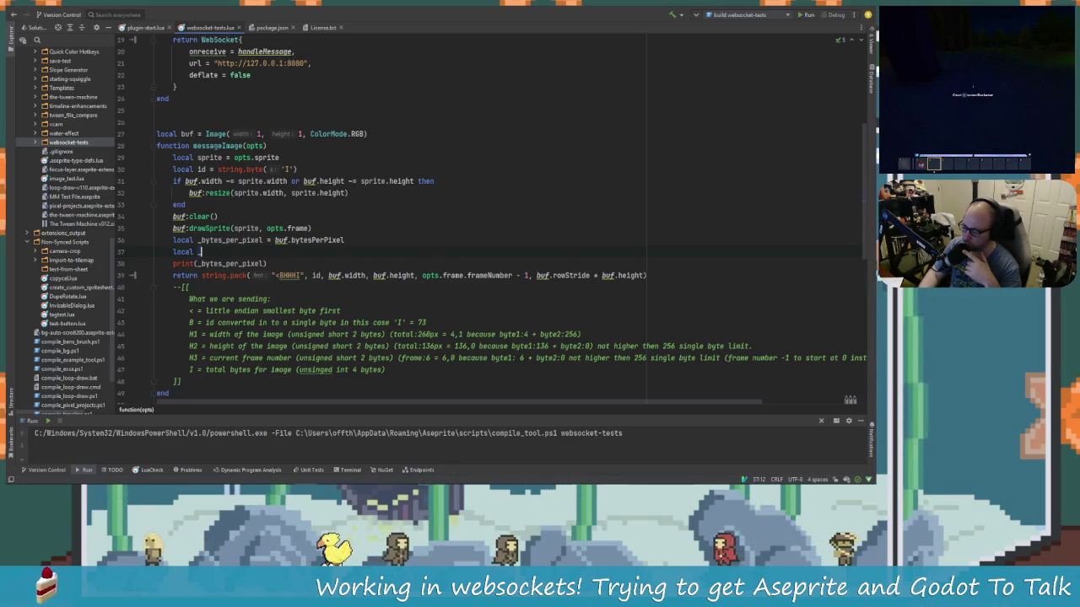
key("alt+Tab")
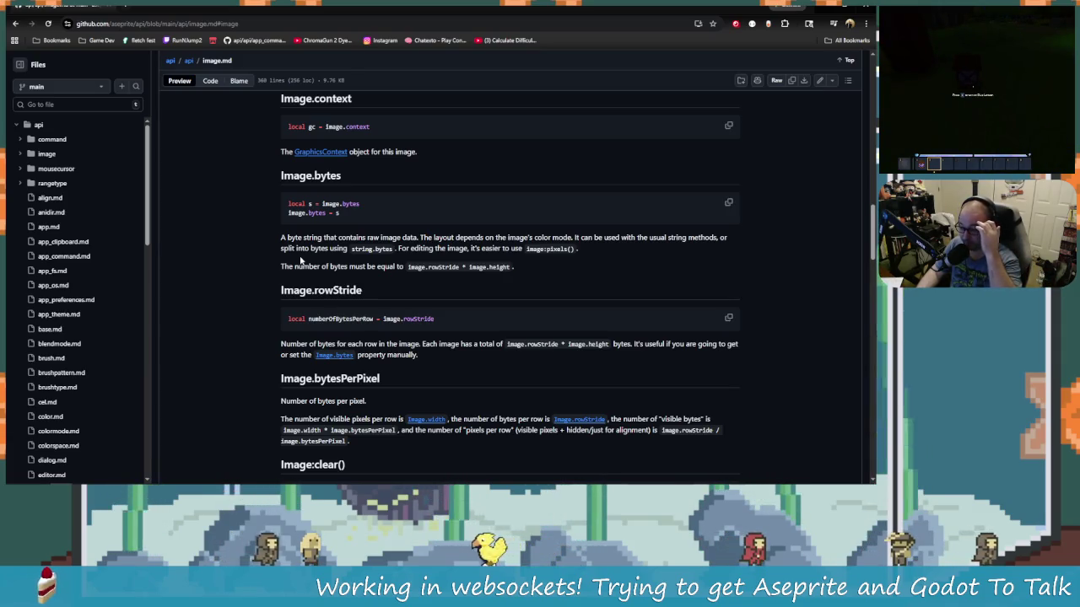
key("alt+Tab")
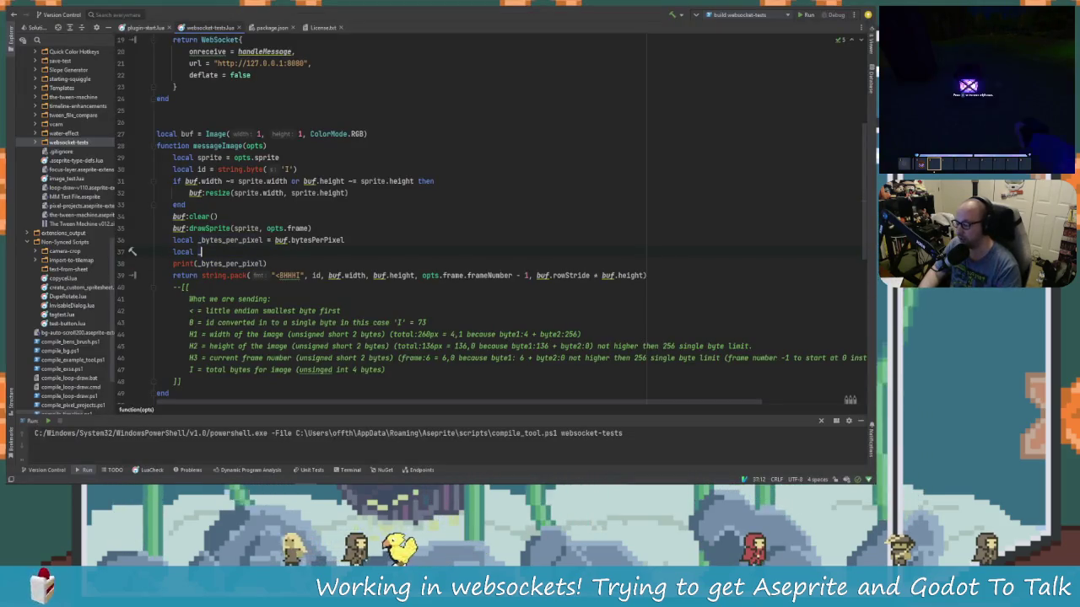
key("BackSpace")
key("BackSpace")
key("BackSpace")
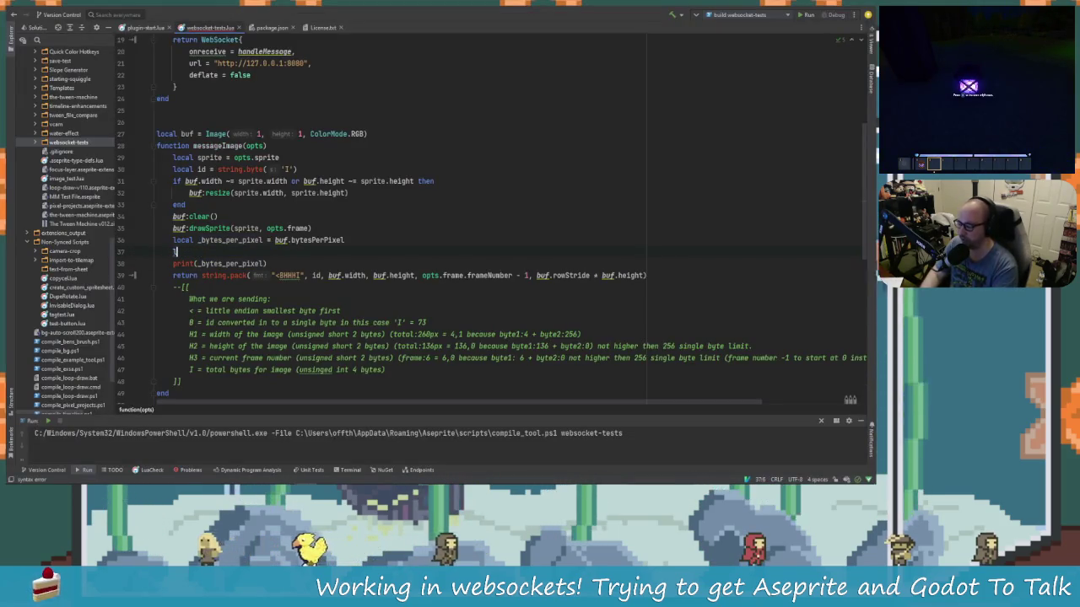
Step: Write comments '-- for each byte' and '-- -> string.byte' above the bytes-per-pixel print
type("f")
key("BackSpace")
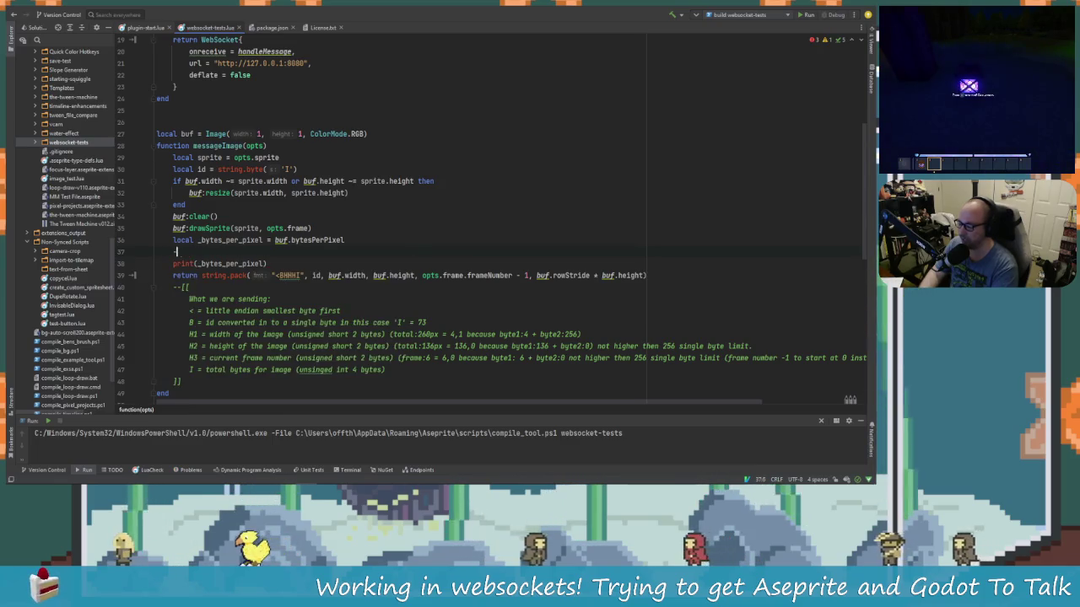
type("-- for eac")
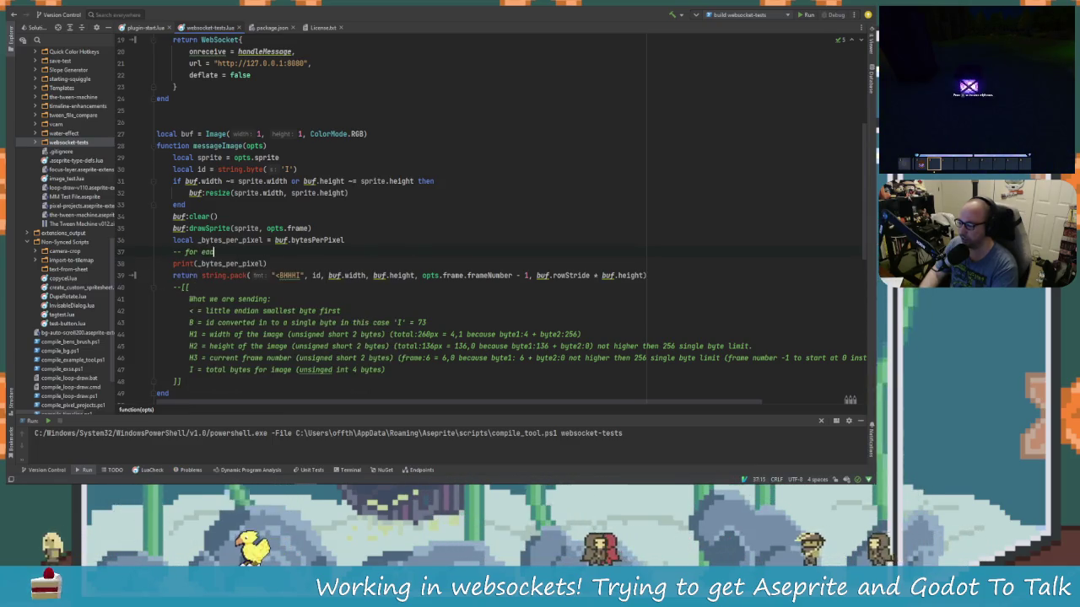
type("h byte")
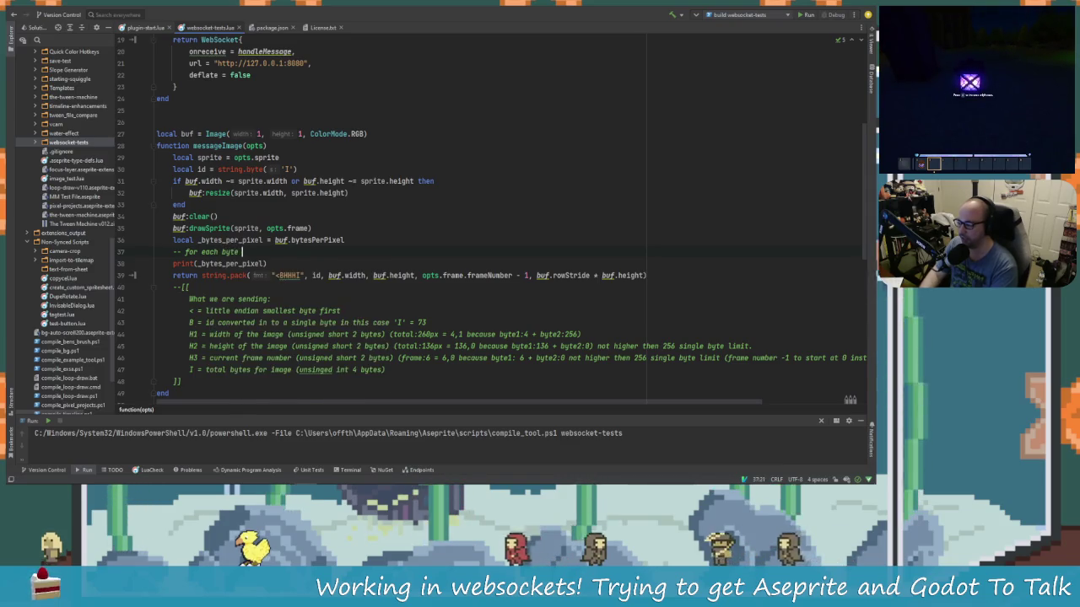
key("Return")
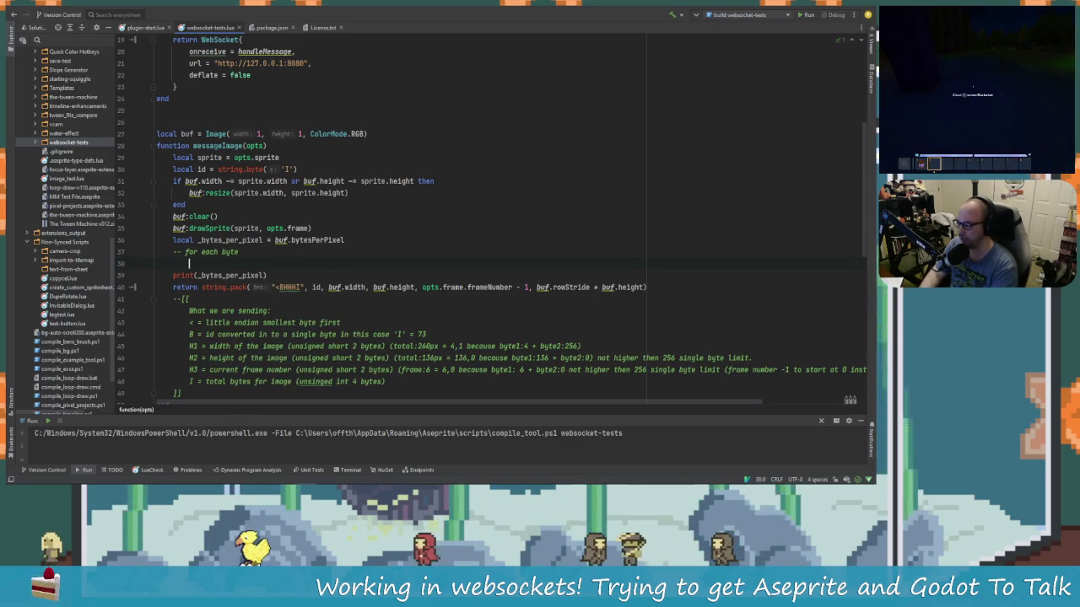
key("BackSpace")
type("--")
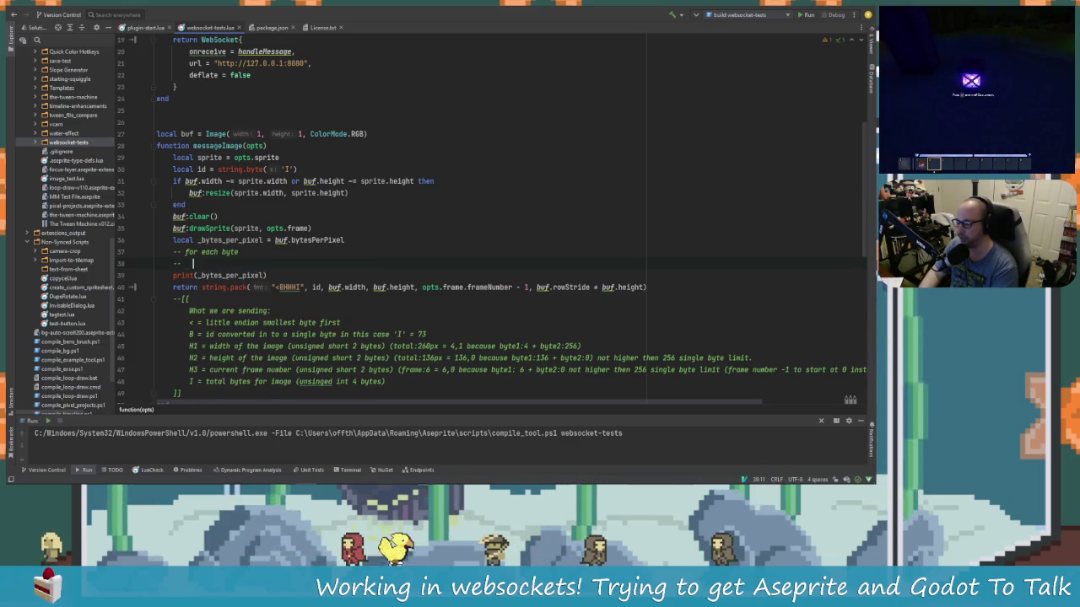
type("    --")
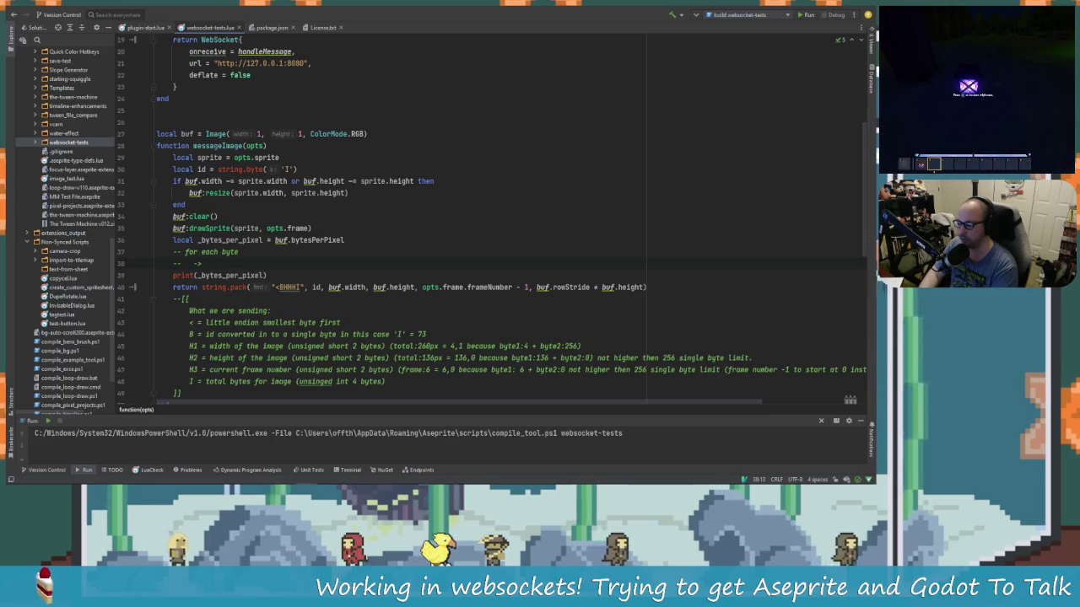
type("string.")
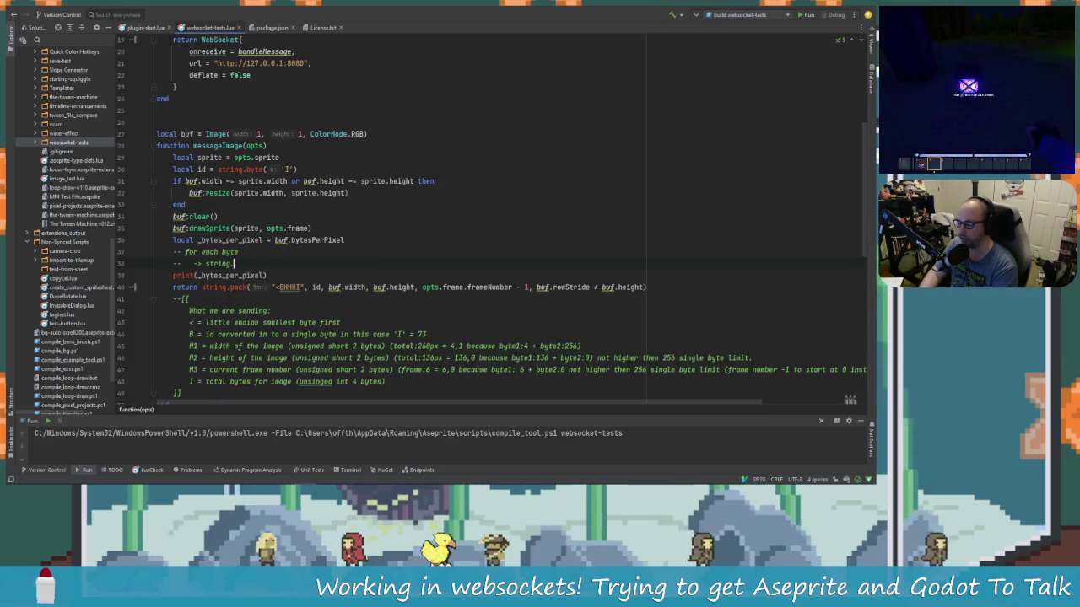
type("byte")
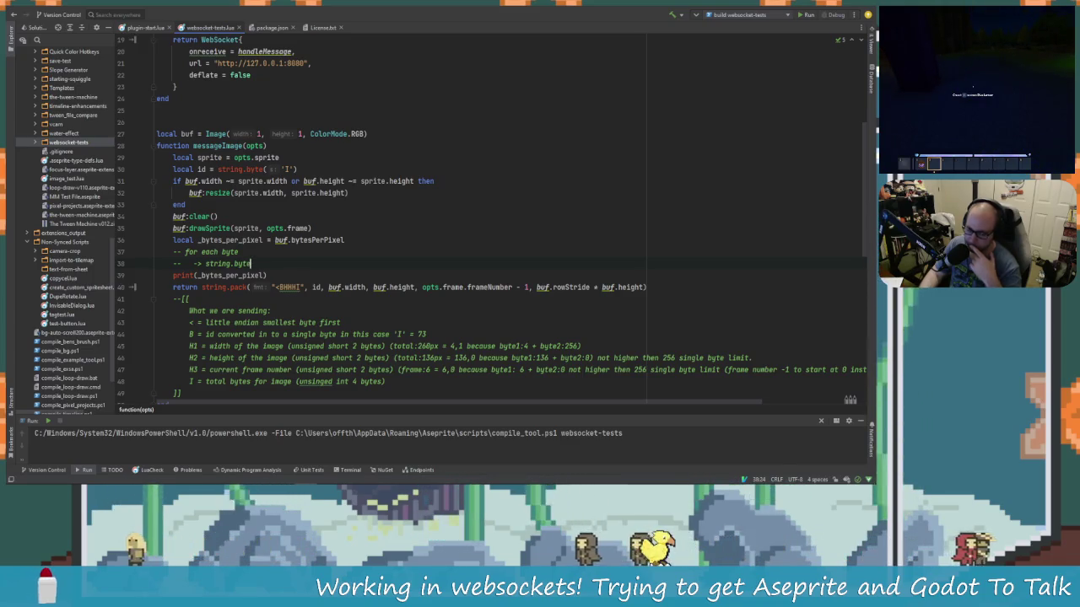
key("alt+Tab")
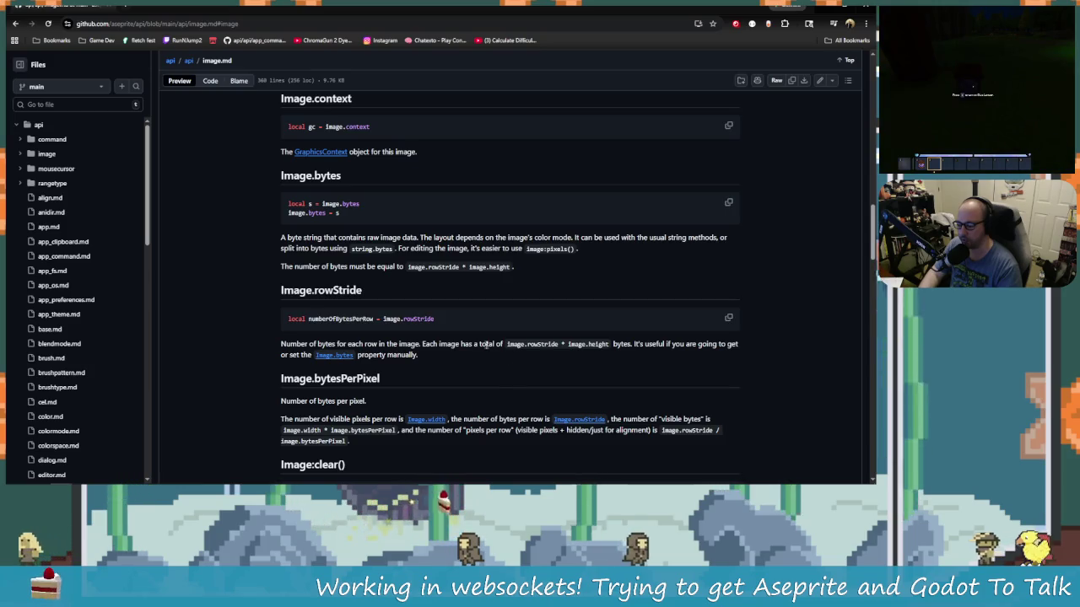
double_click(342, 290)
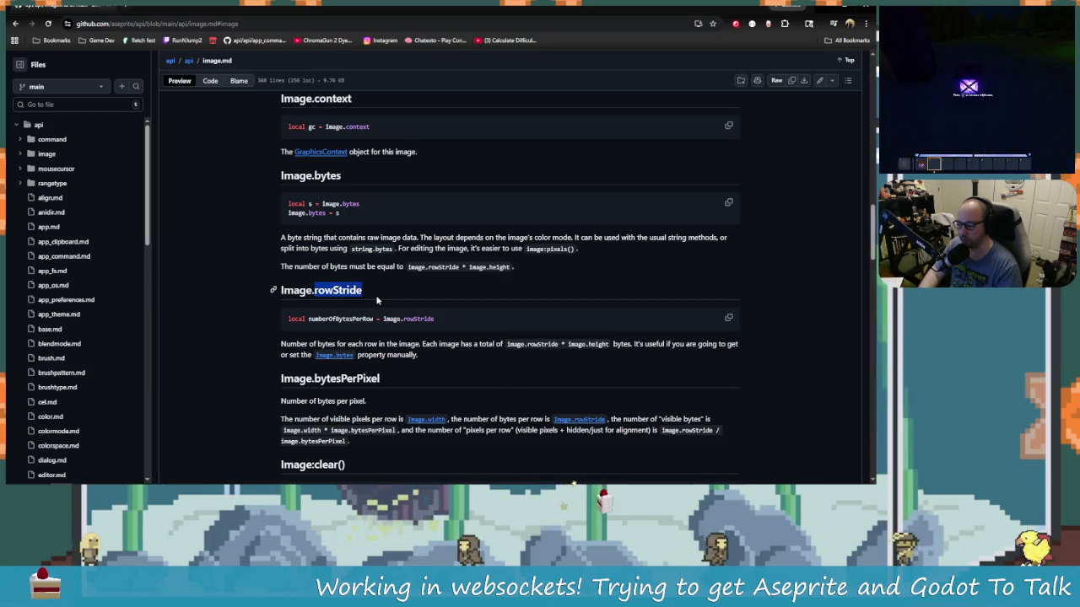
left_click(403, 344)
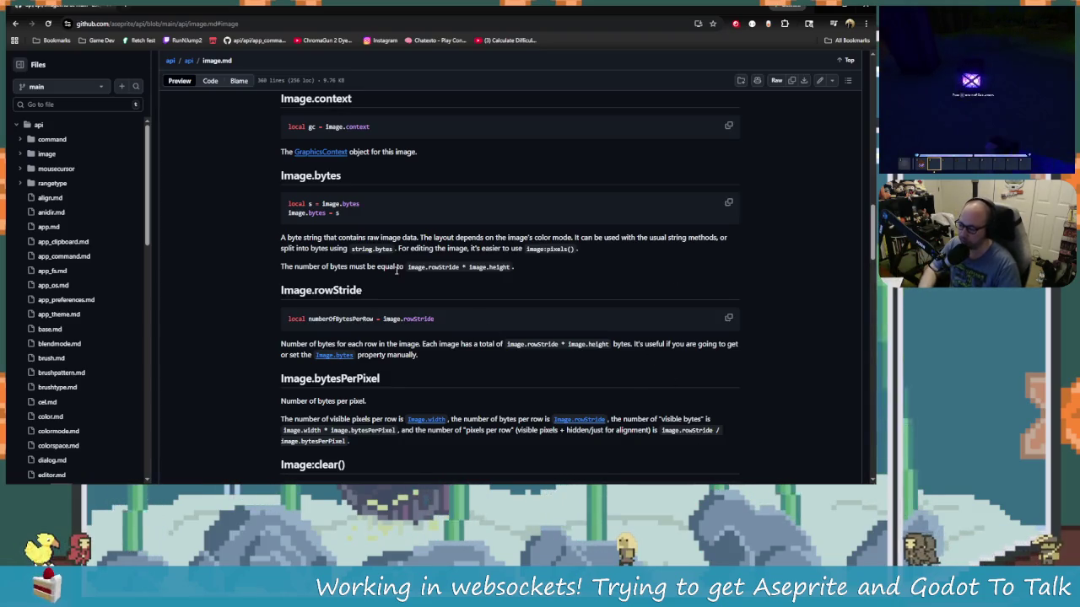
scroll(431, 298, "up", 1)
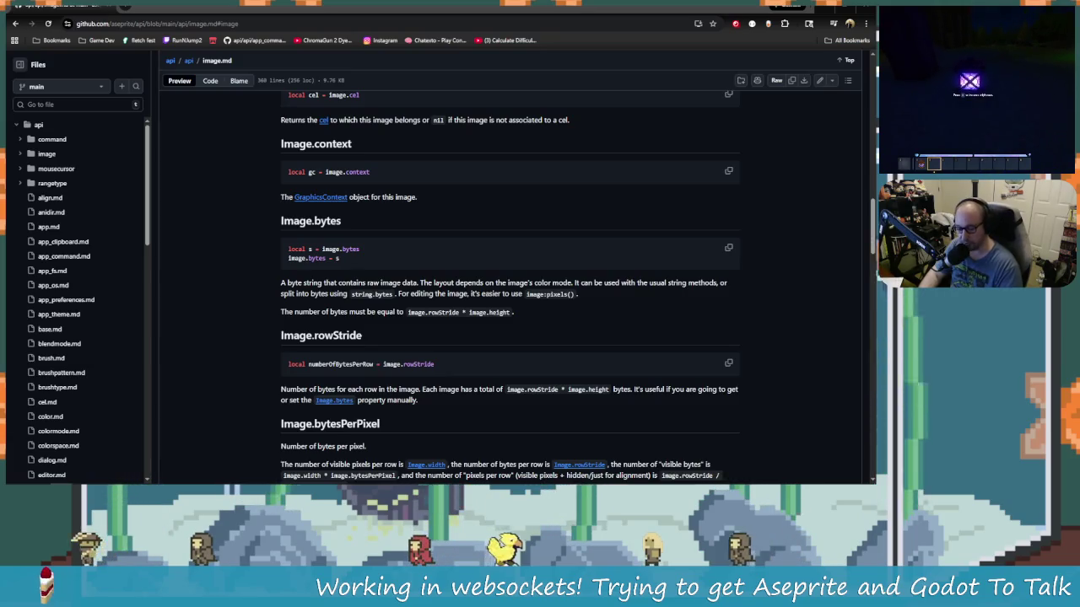
Step: Scroll image.md to the Image() constructor variants and Image:clone() documentation
scroll(468, 329, "down", 2)
scroll(470, 327, "down", 10)
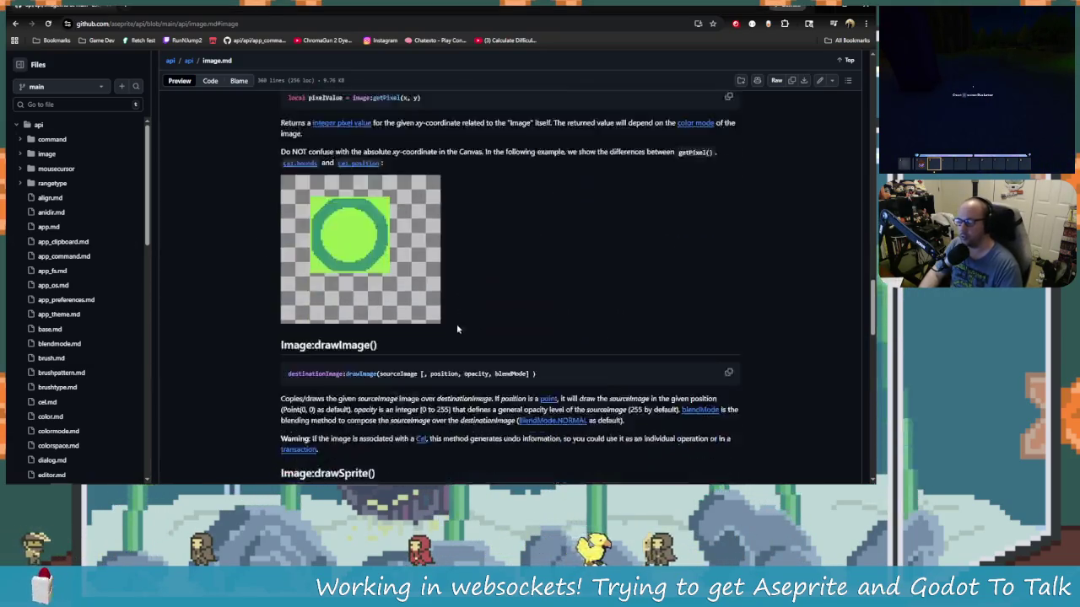
scroll(424, 278, "down", 4)
scroll(422, 297, "up", 2)
scroll(420, 308, "down", 4)
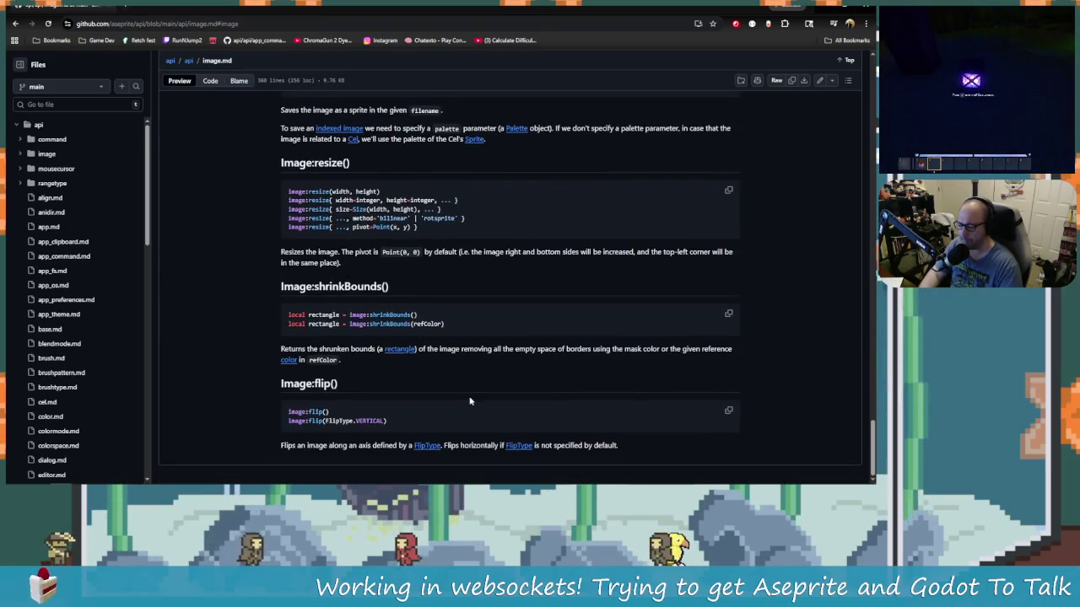
scroll(475, 372, "up", 12)
scroll(477, 366, "up", 12)
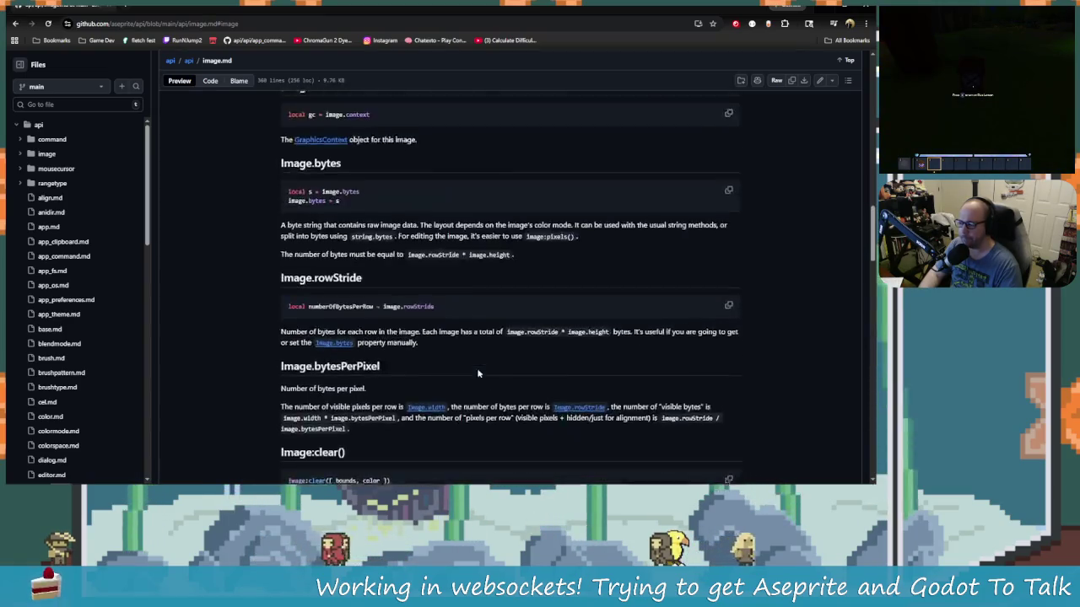
scroll(477, 374, "up", 5)
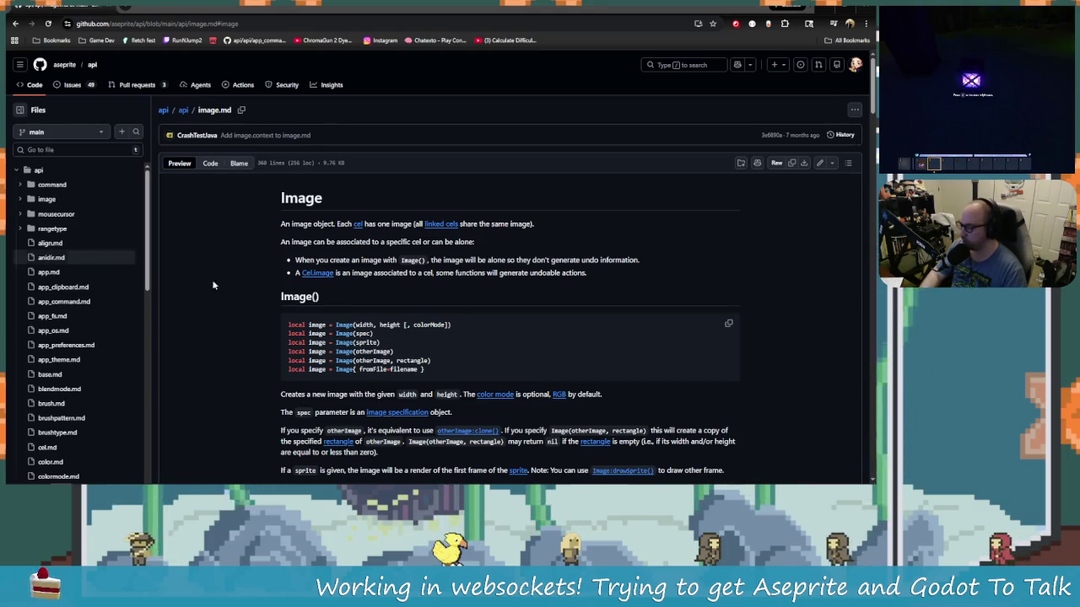
scroll(335, 268, "down", 3)
scroll(335, 269, "up", 1)
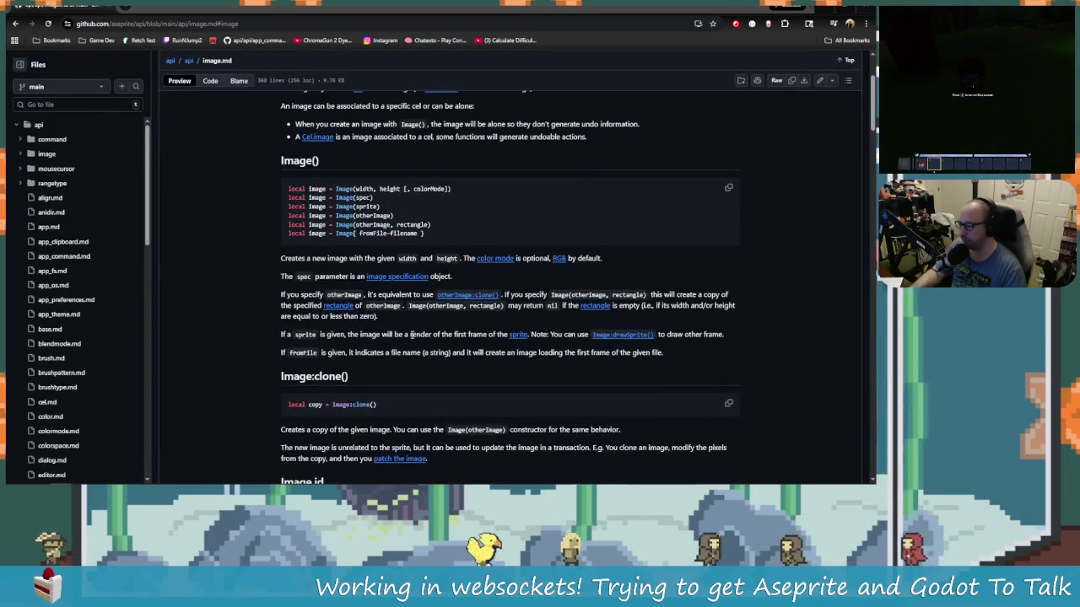
key("alt+Tab")
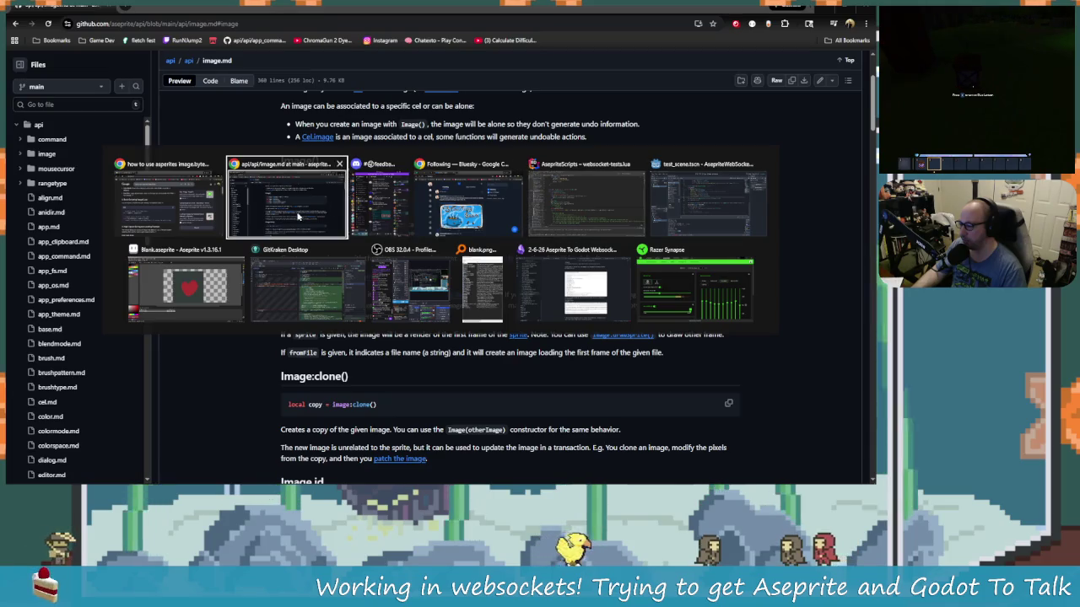
Step: Return to websocket-tests.lua and inspect the string.pack '<BHHHI' line in messageImage
left_click(586, 203)
left_click(261, 288)
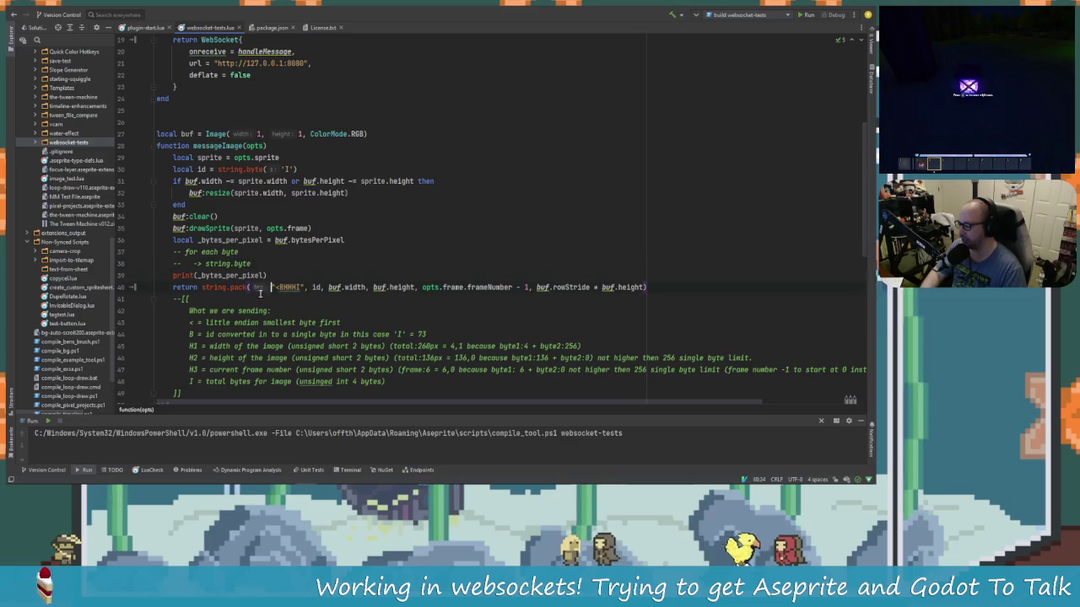
scroll(291, 304, "up", 1)
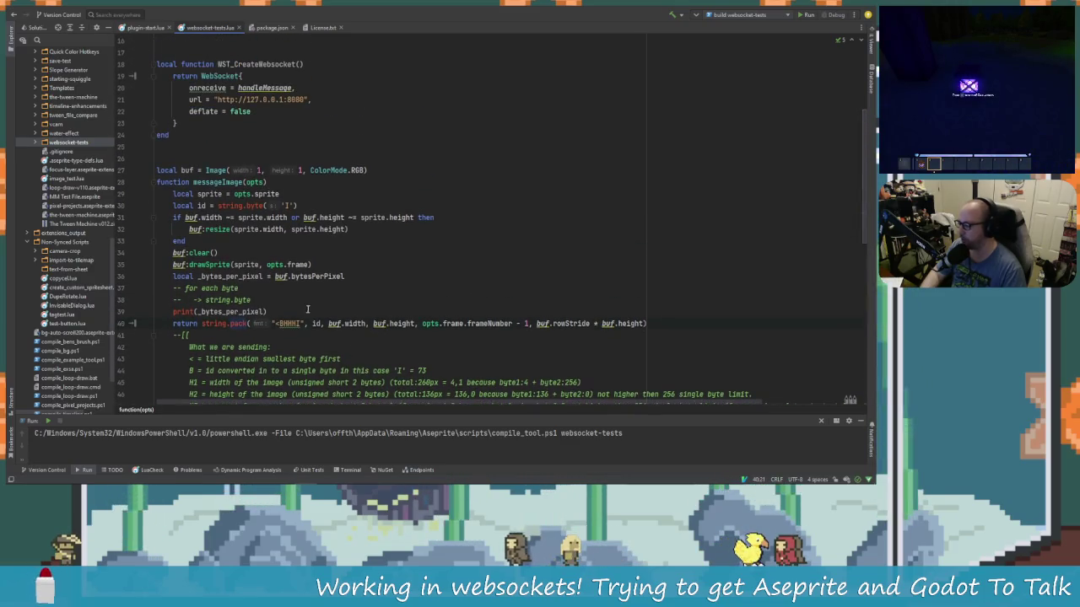
scroll(308, 309, "down", 2)
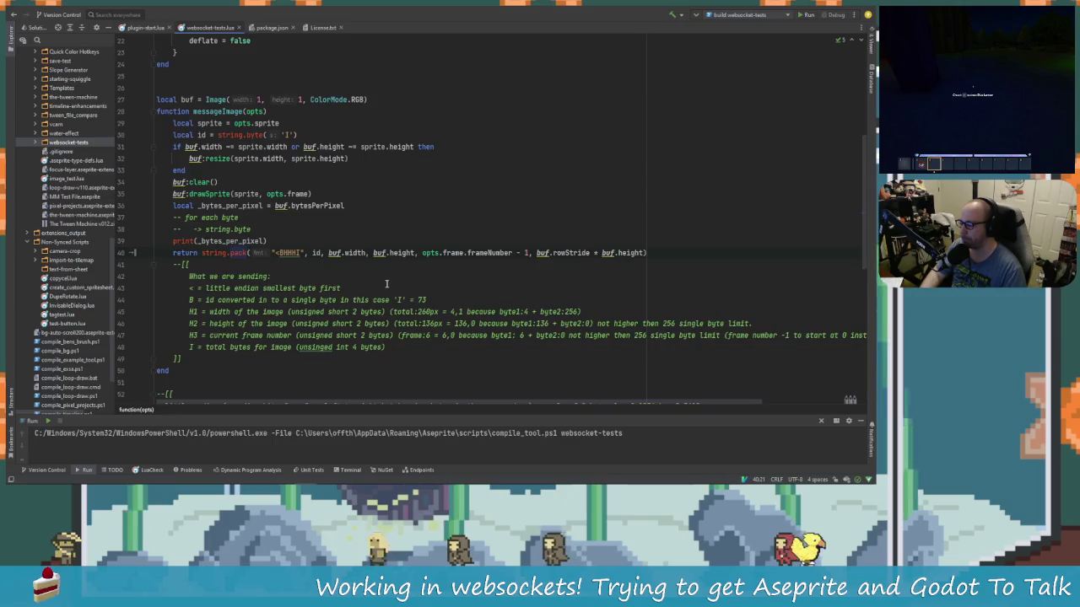
scroll(433, 274, "up", 1)
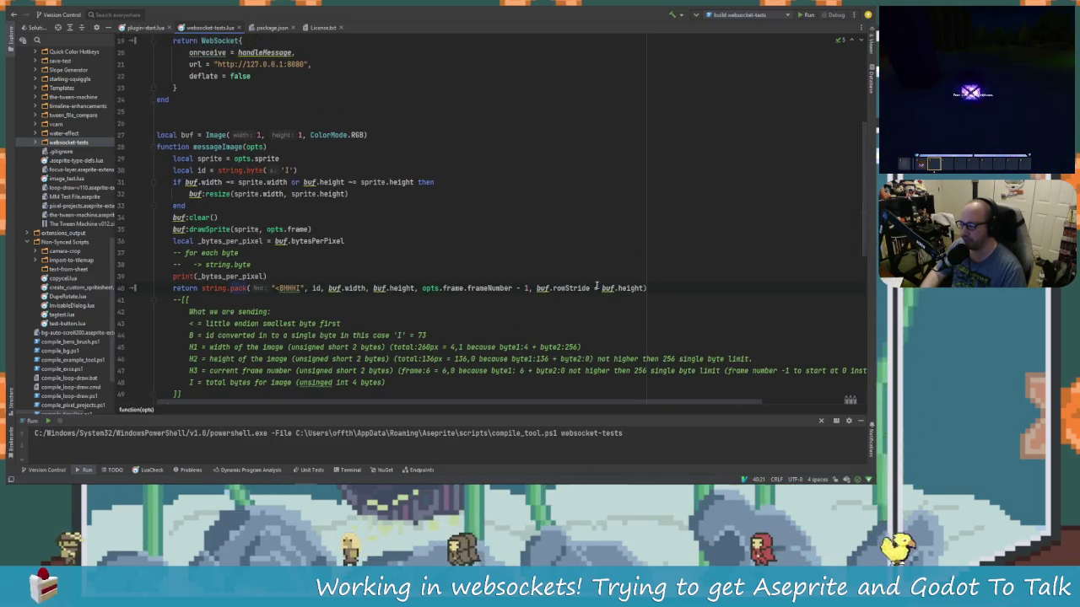
left_click(251, 288)
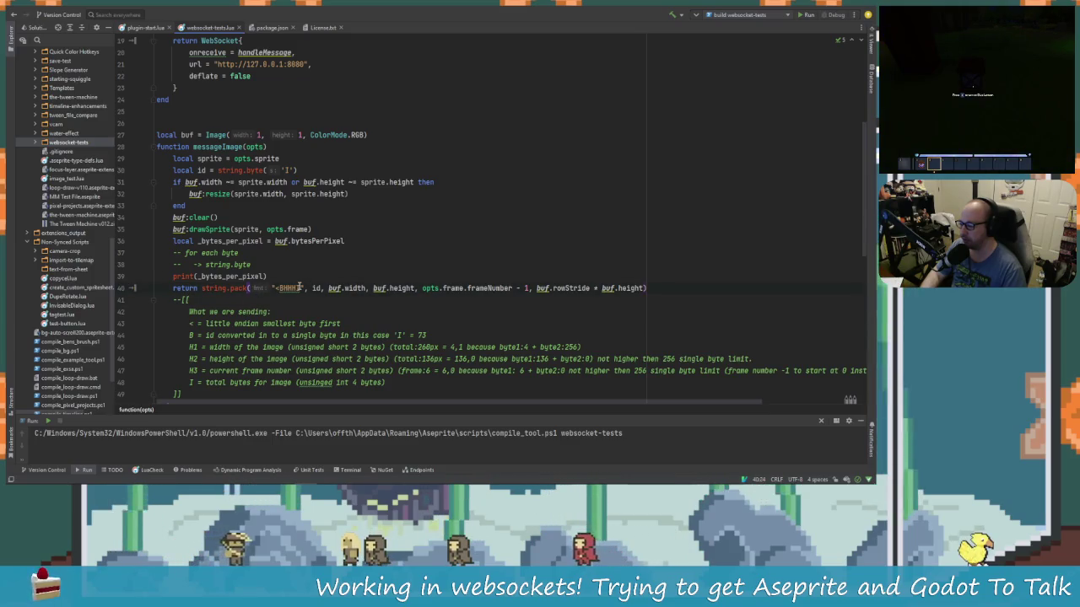
left_click(302, 287)
scroll(306, 284, "down", 1)
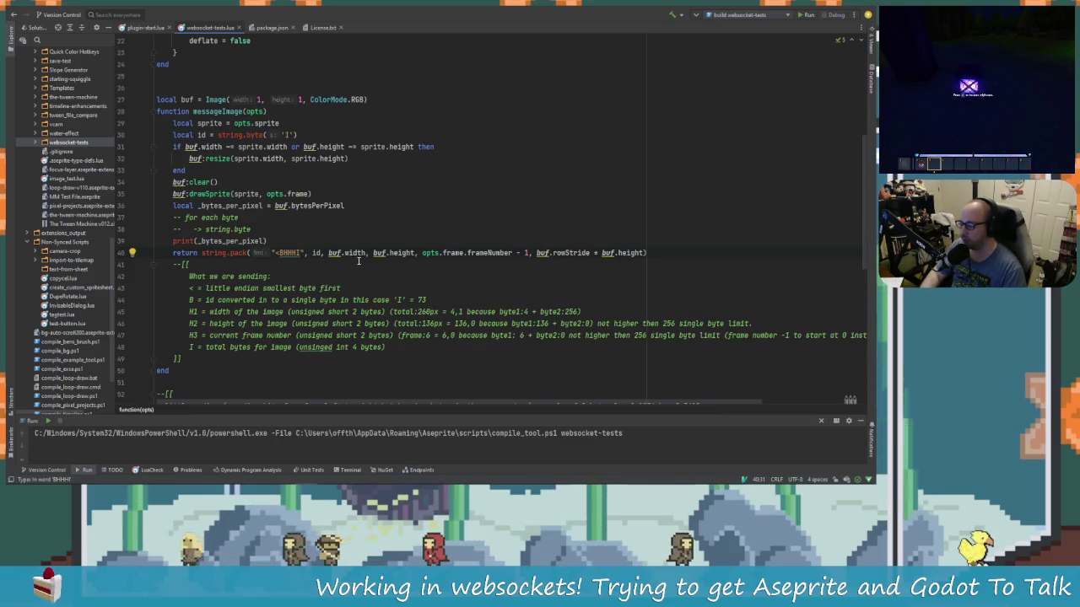
Step: Mark the total image bytes note and select the '-> string.byte' comment
mouse_move(365, 252)
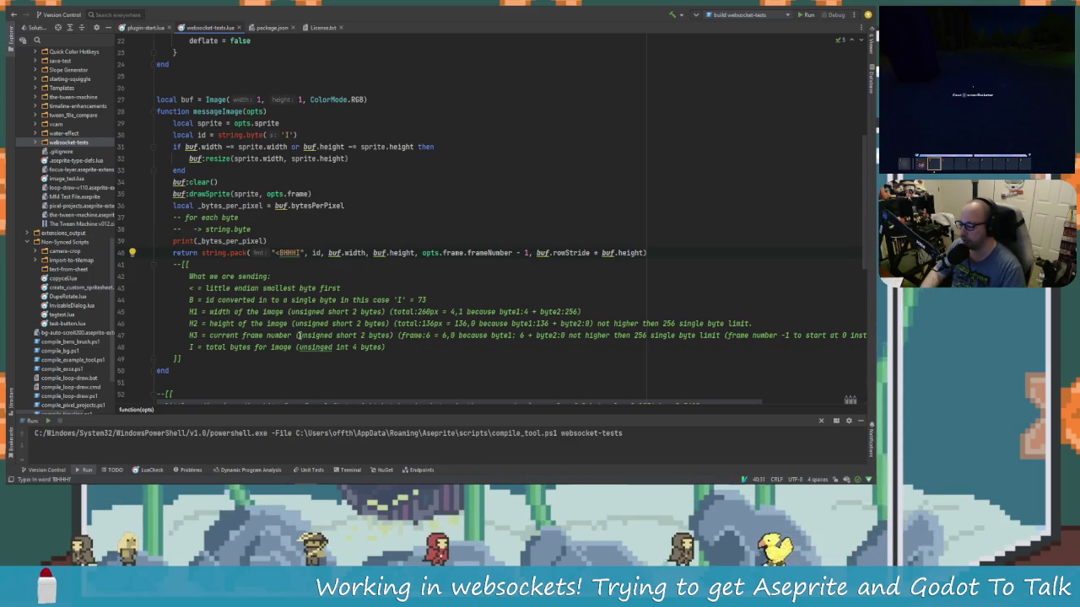
left_click_drag(386, 347, 201, 346)
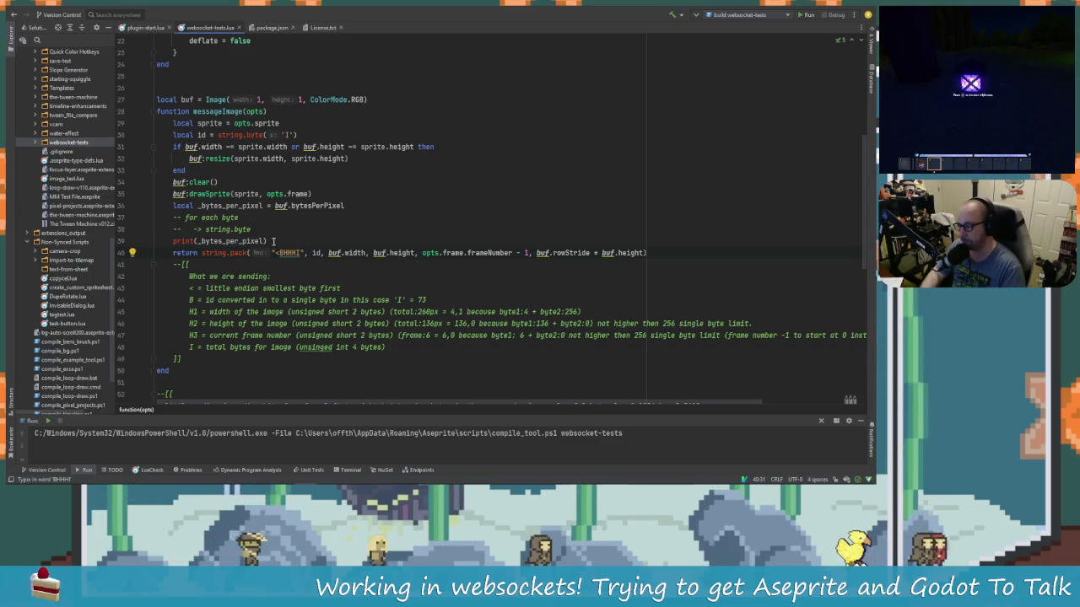
scroll(218, 244, "up", 1)
scroll(217, 243, "up", 1)
scroll(228, 219, "down", 3)
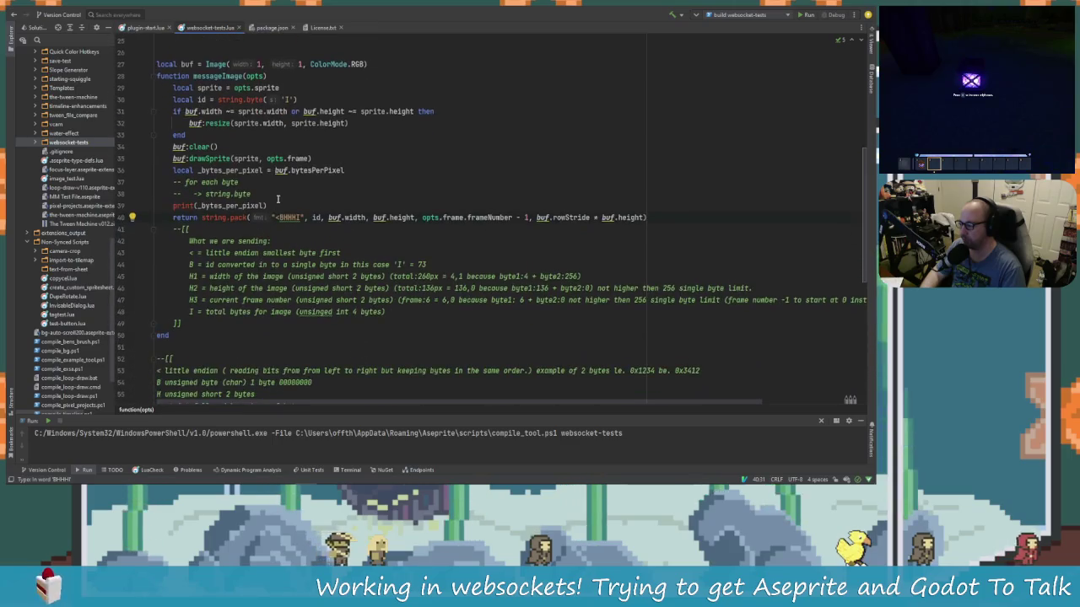
left_click(248, 194)
left_click_drag(184, 194, 282, 195)
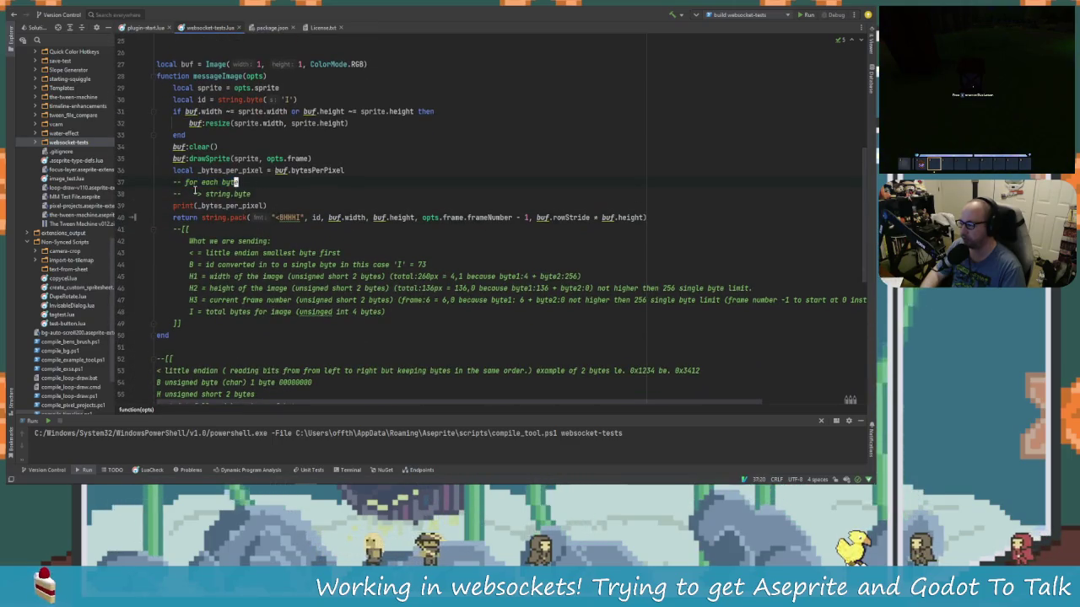
key("Left")
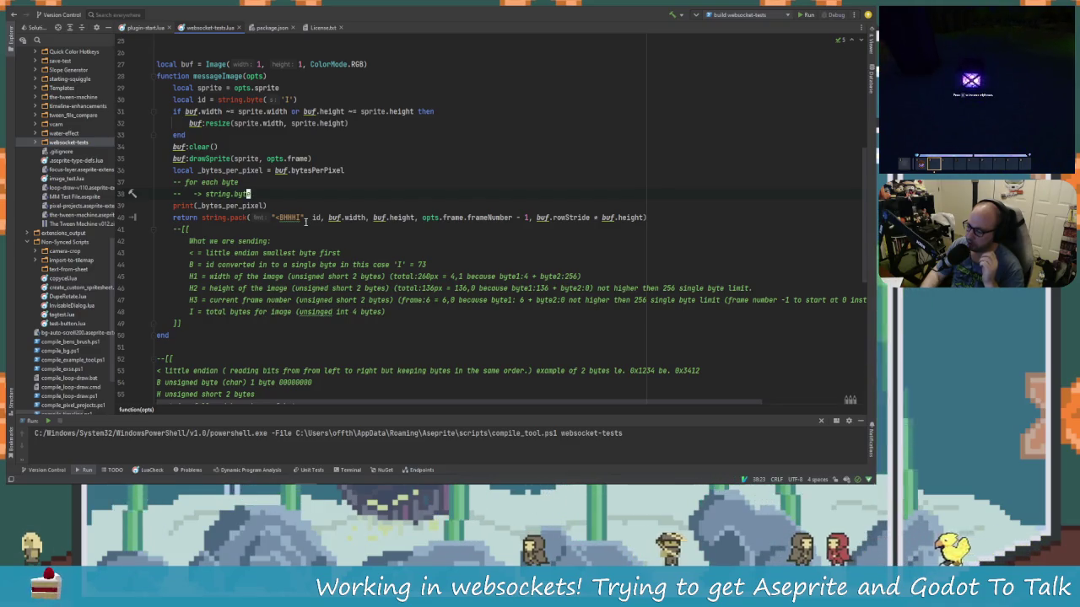
key("Down")
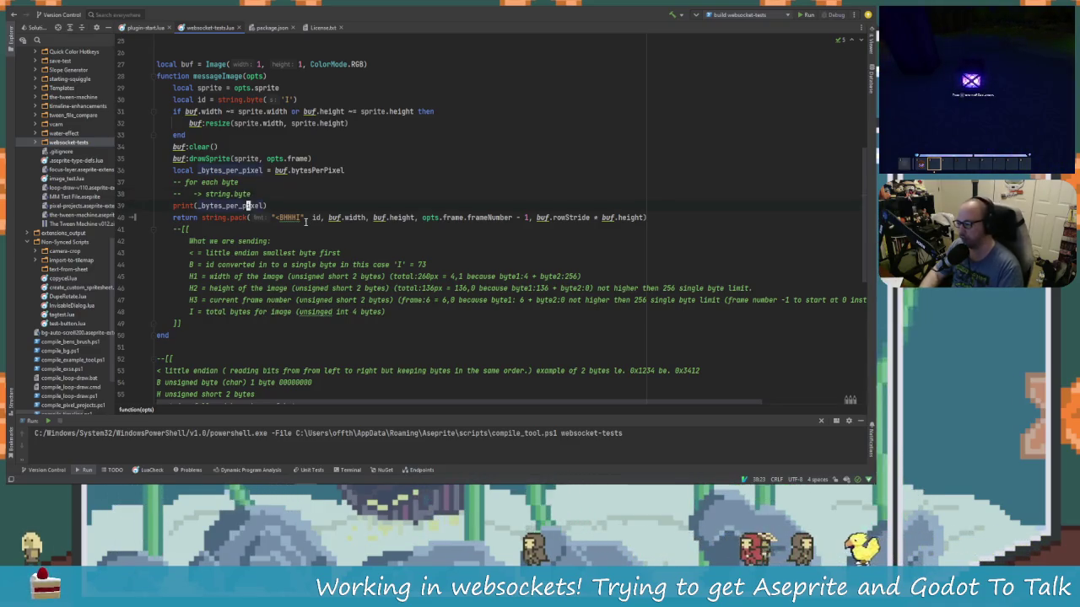
key("Up")
key("Up")
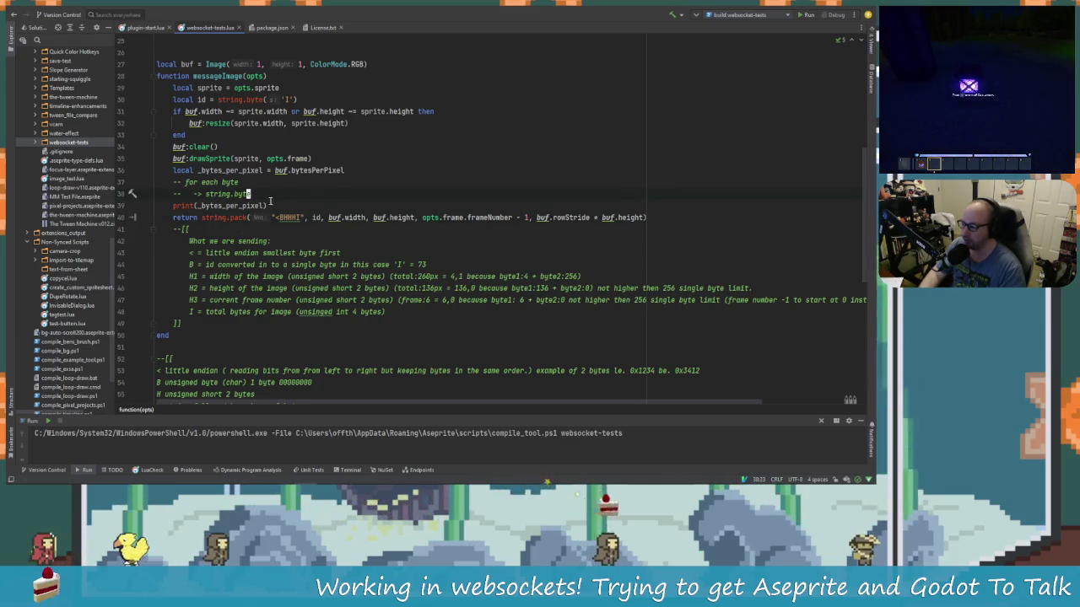
left_click(354, 172)
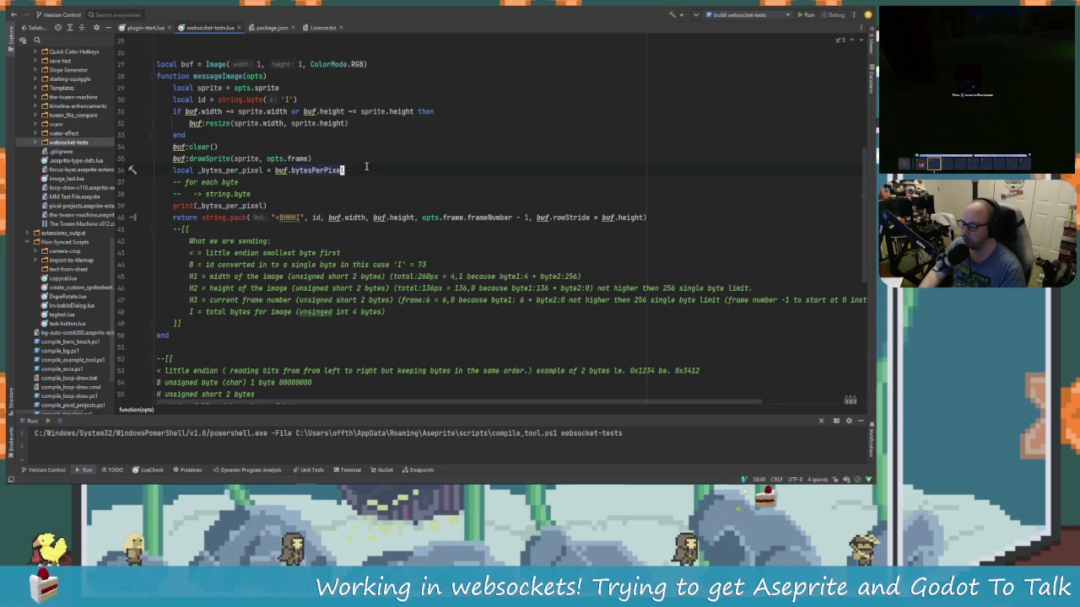
key("Right")
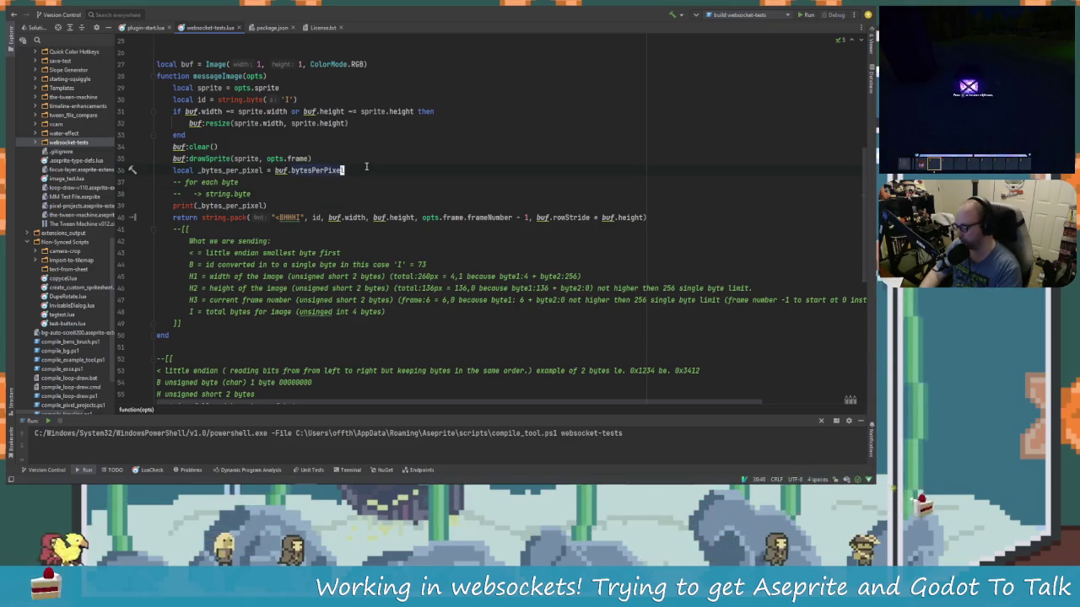
key("Down")
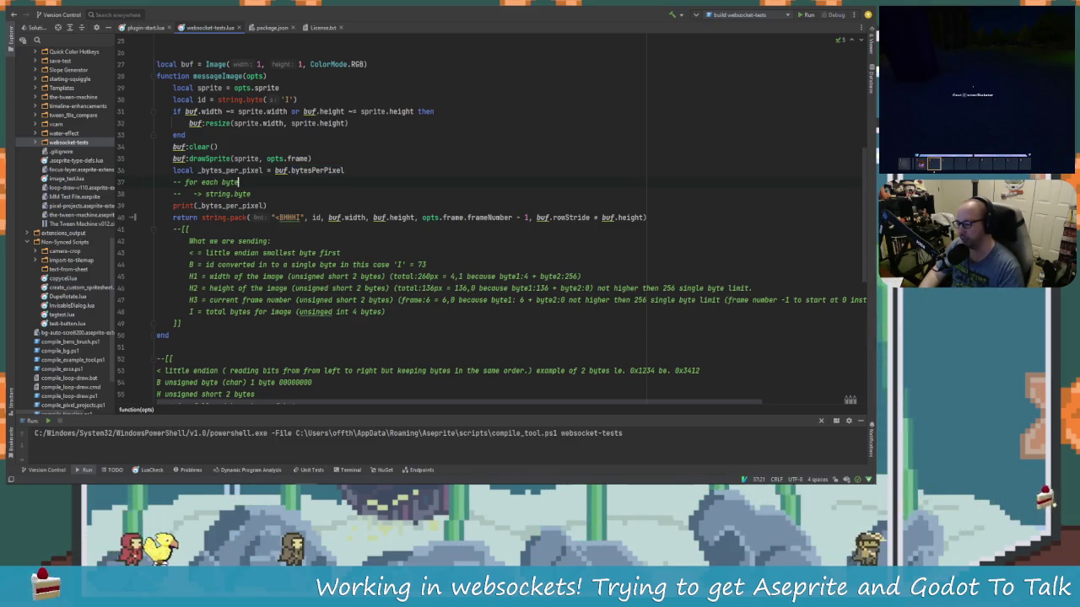
key("Down")
key("Down")
key("Down")
key("End")
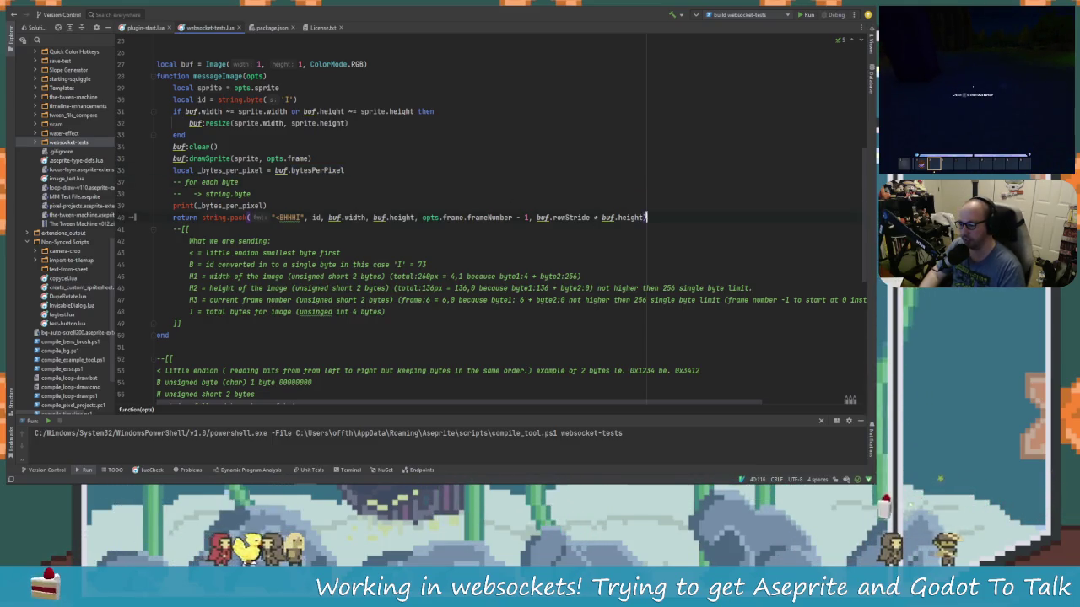
left_click(537, 217, "shift")
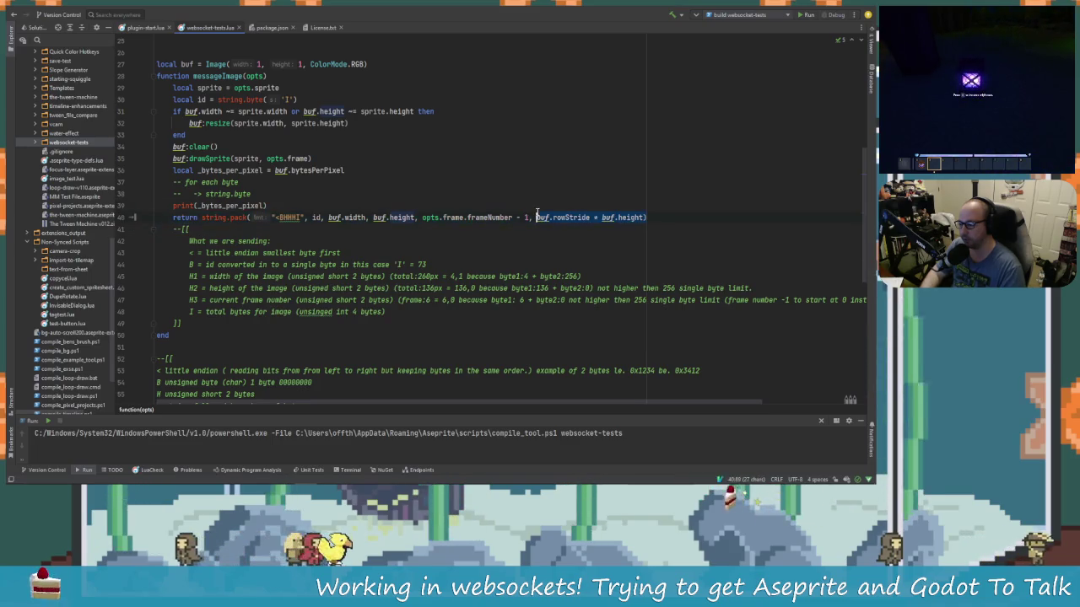
left_click(578, 217)
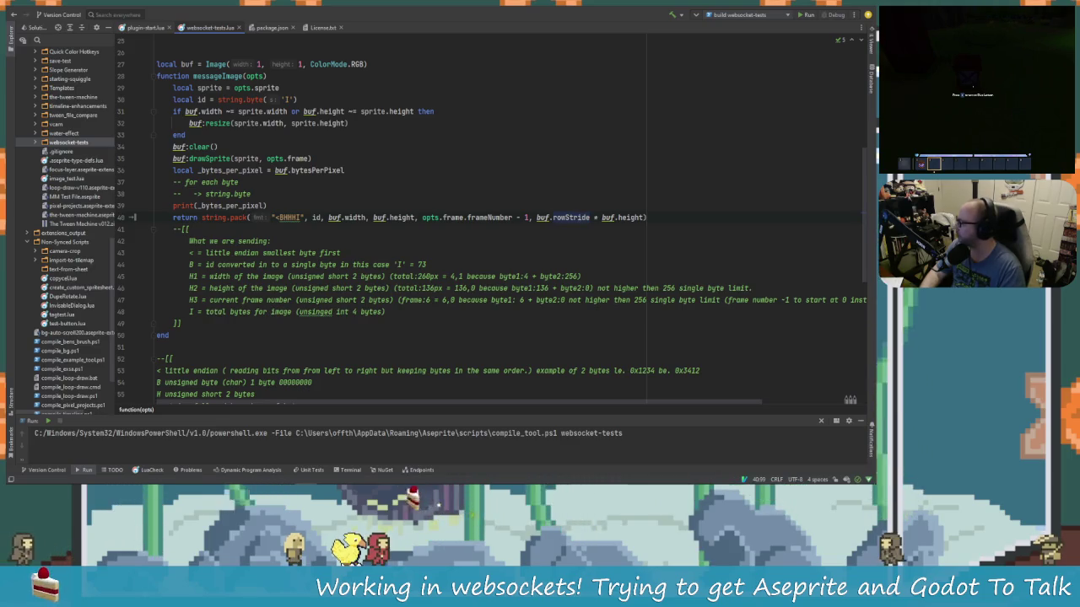
key("alt+Tab")
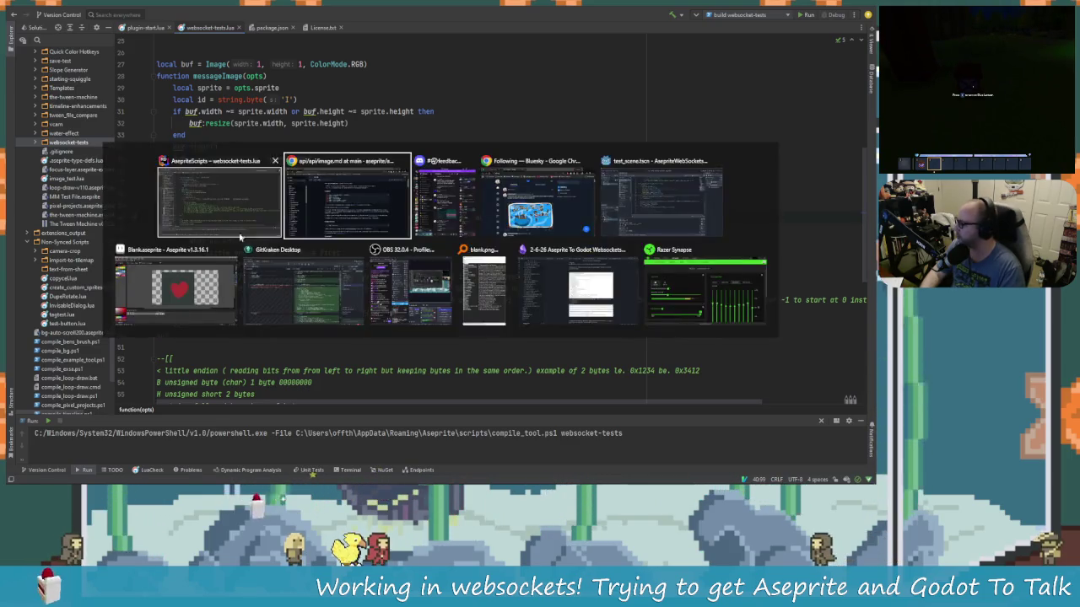
left_click(365, 213)
scroll(367, 216, "down", 10)
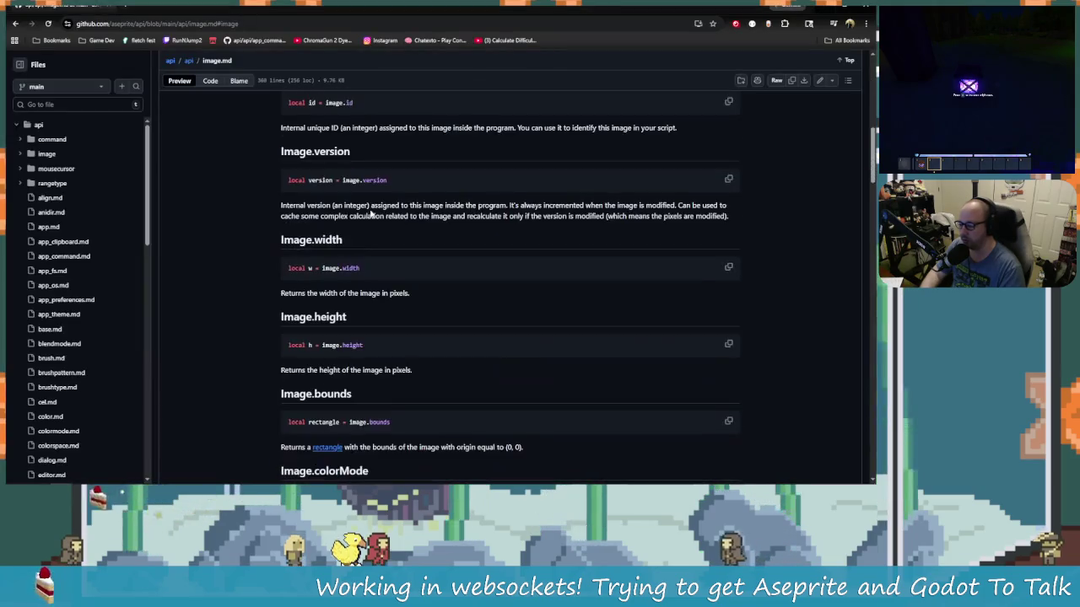
scroll(369, 219, "down", 3)
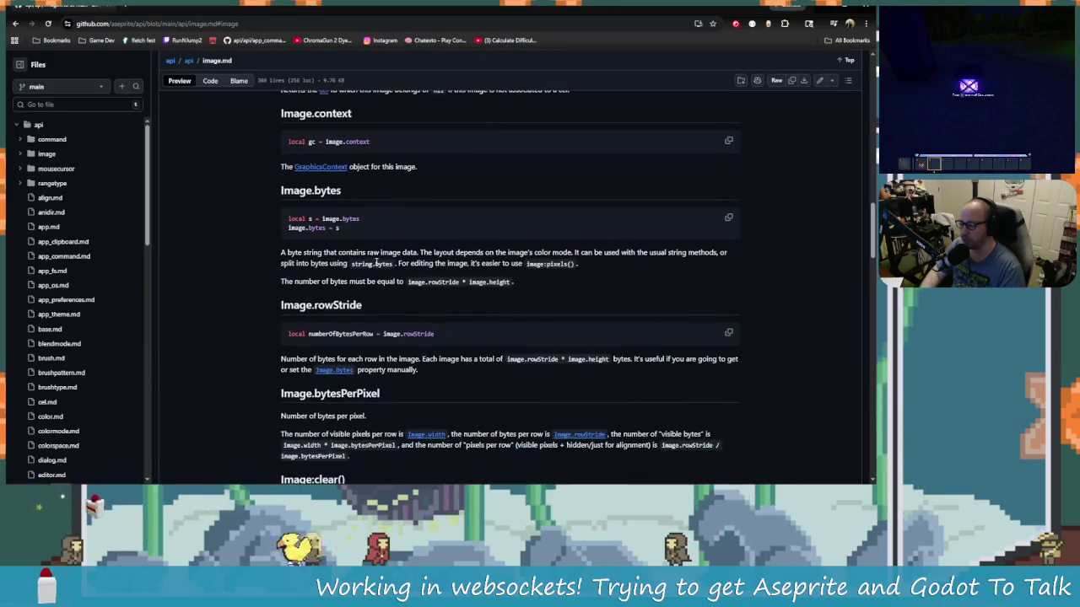
scroll(317, 319, "down", 1)
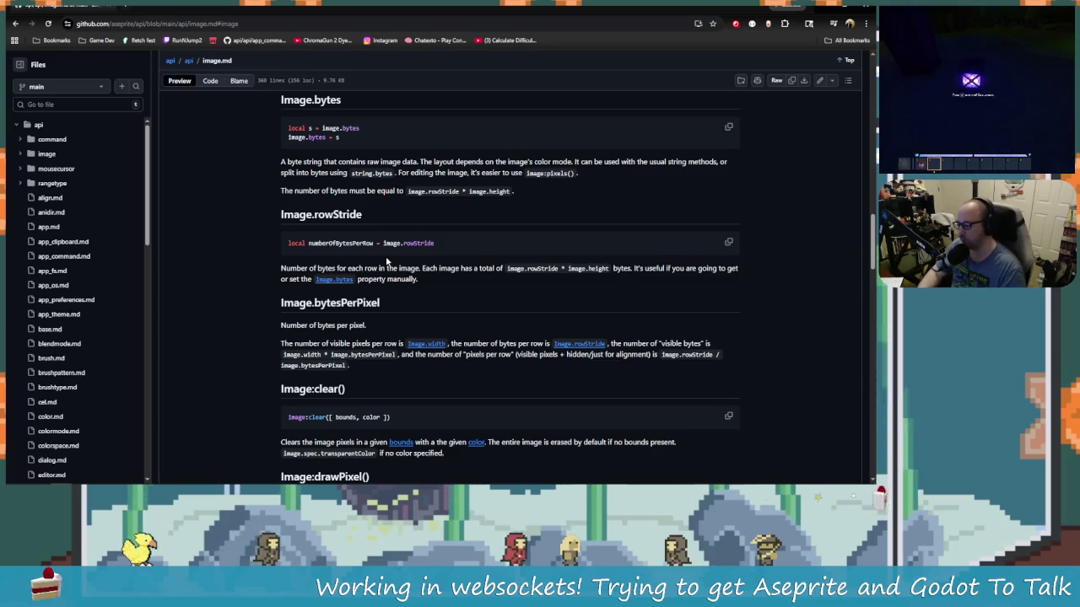
key("alt+Tab")
left_click(390, 171)
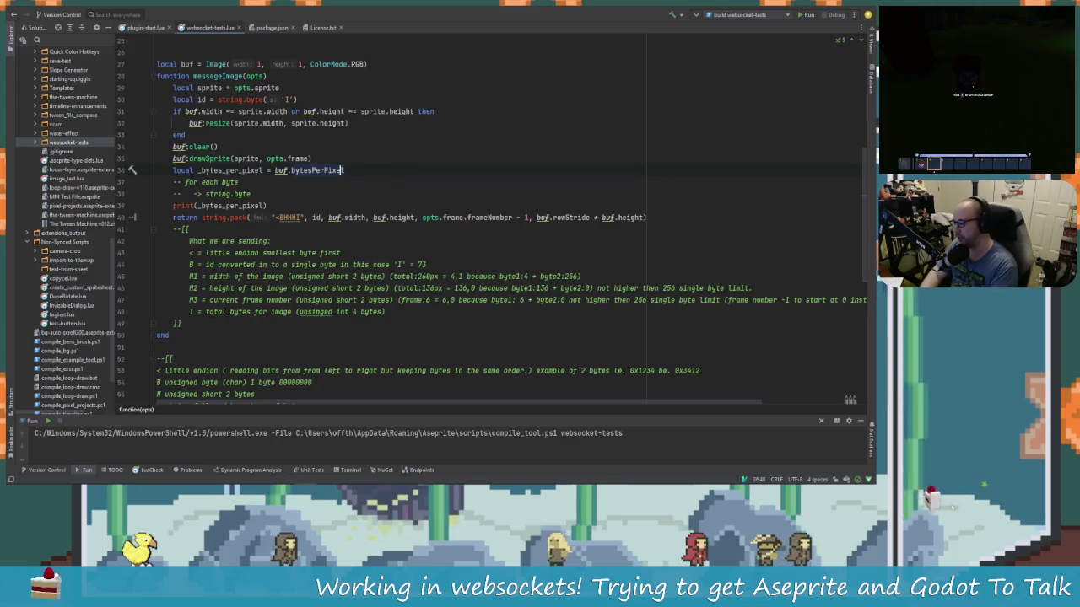
Step: Add an empty line below the _bytes_per_pixel local in messageImage
key("Return")
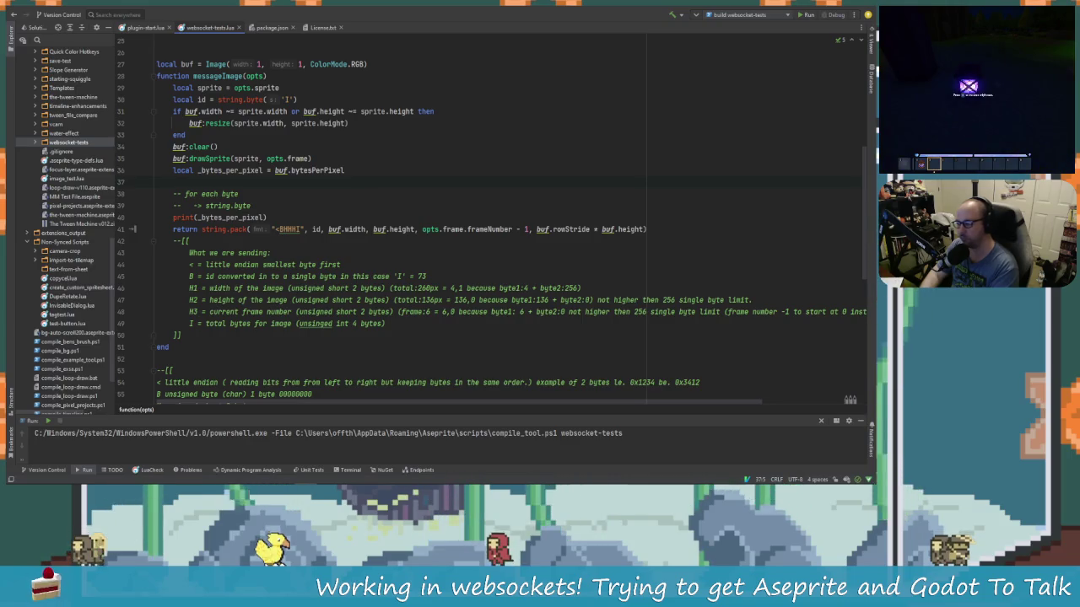
type("b")
key("BackSpace")
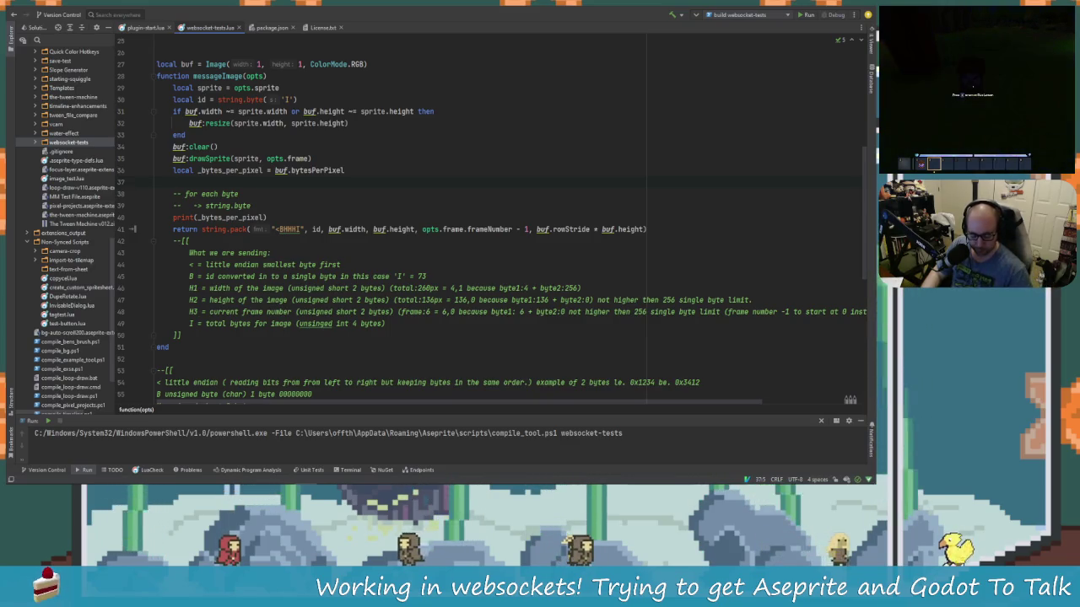
Step: Review the width and frame header notes, then begin a 'local _total_bytes =' declaration
left_click(444, 288)
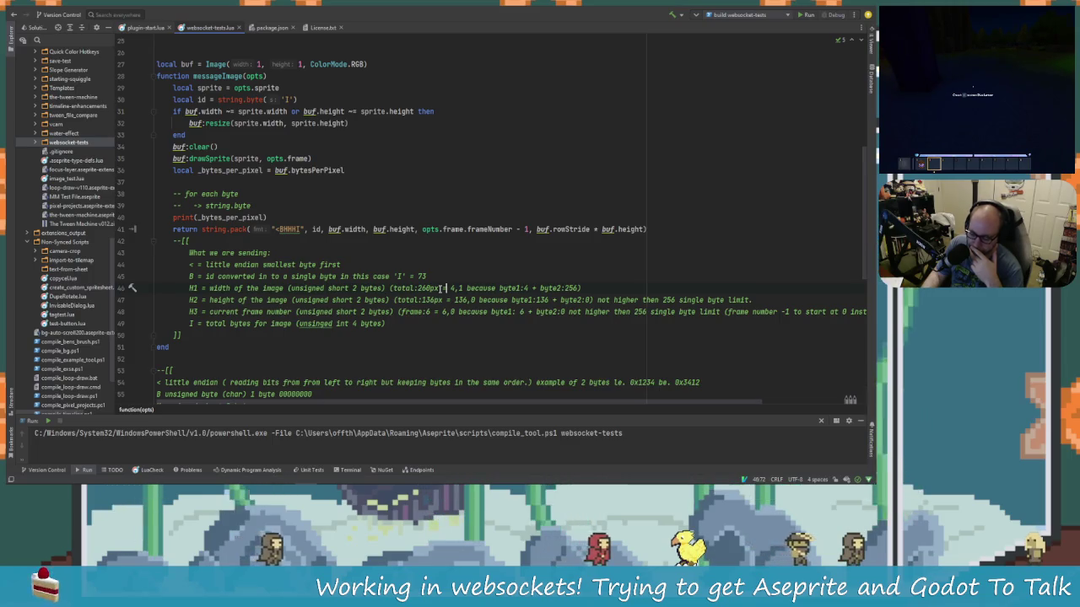
key("Up")
key("Up")
key("Up")
key("ctrl+Left")
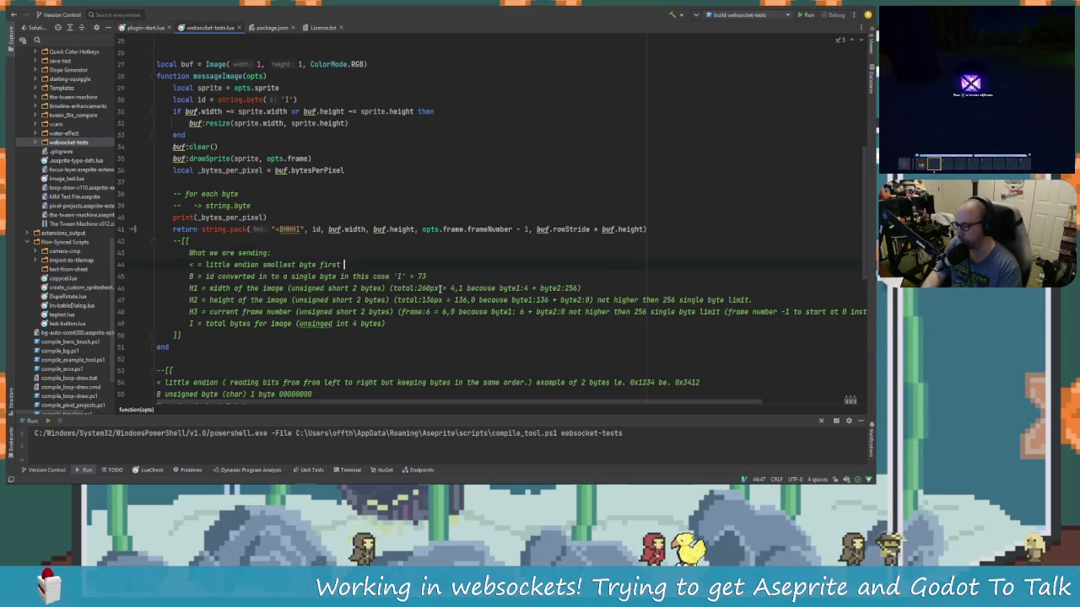
key("Down")
key("Down")
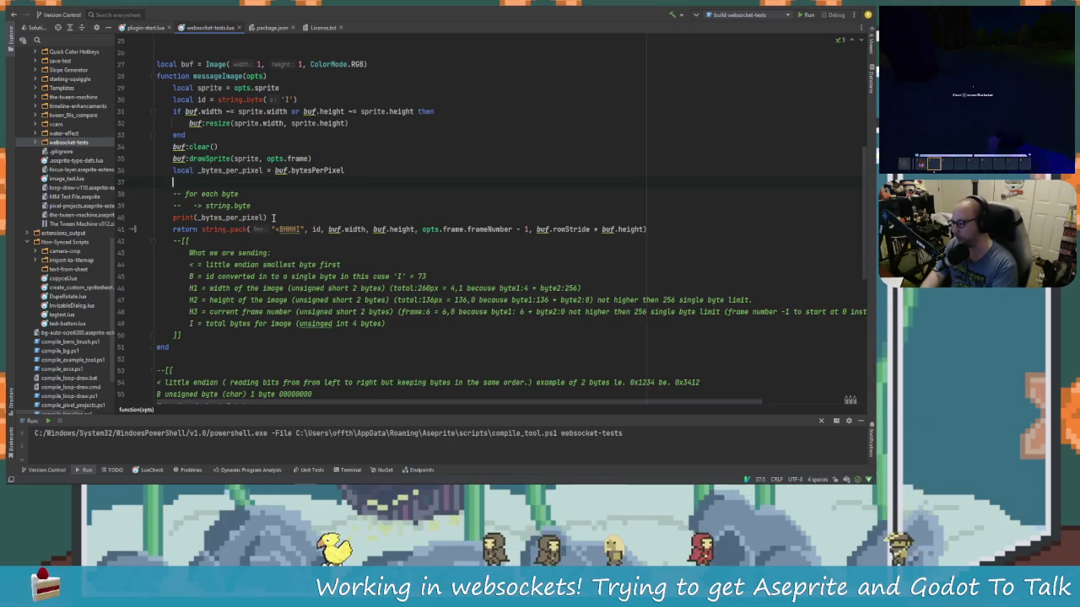
type("local ")
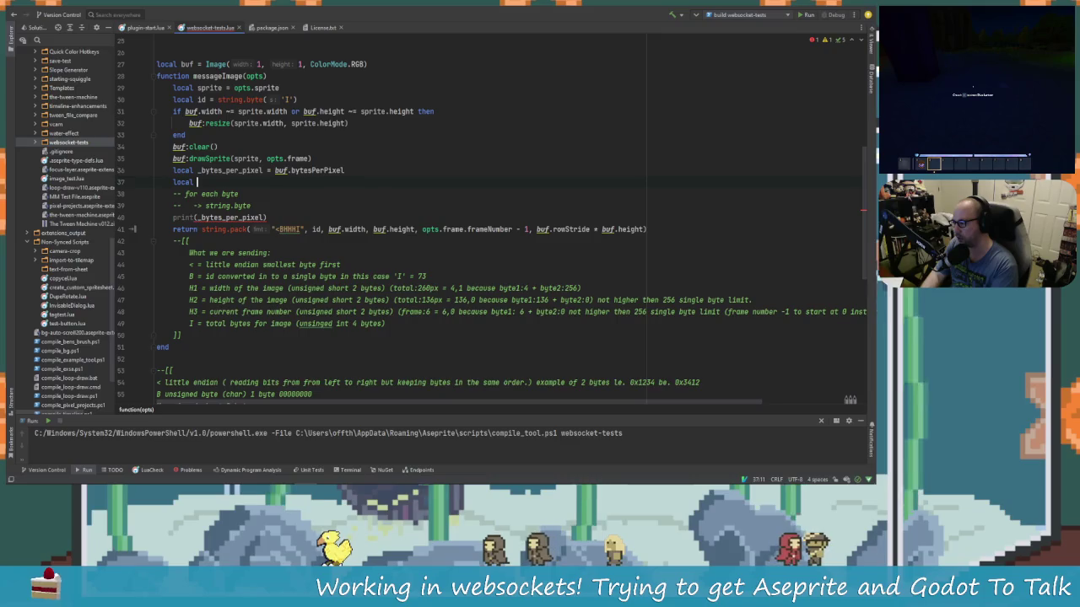
type("_")
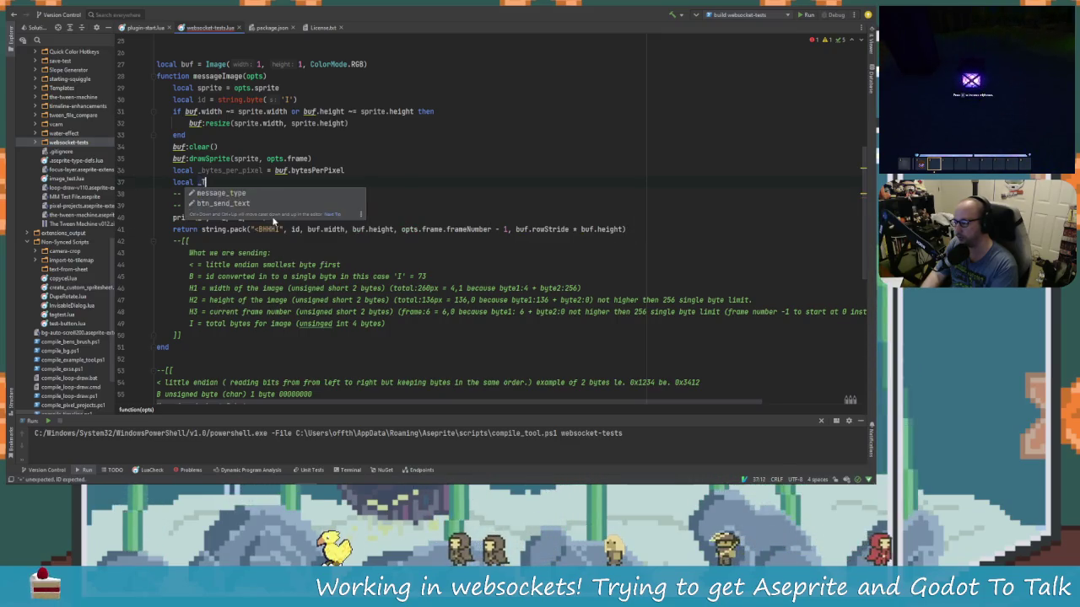
type("to")
type("total")
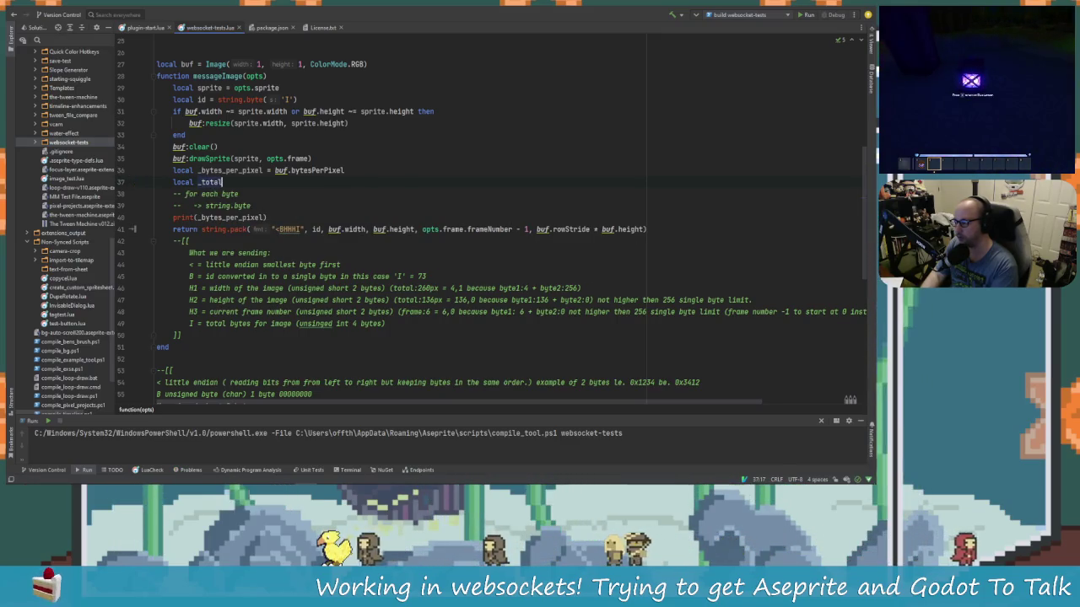
type("_by")
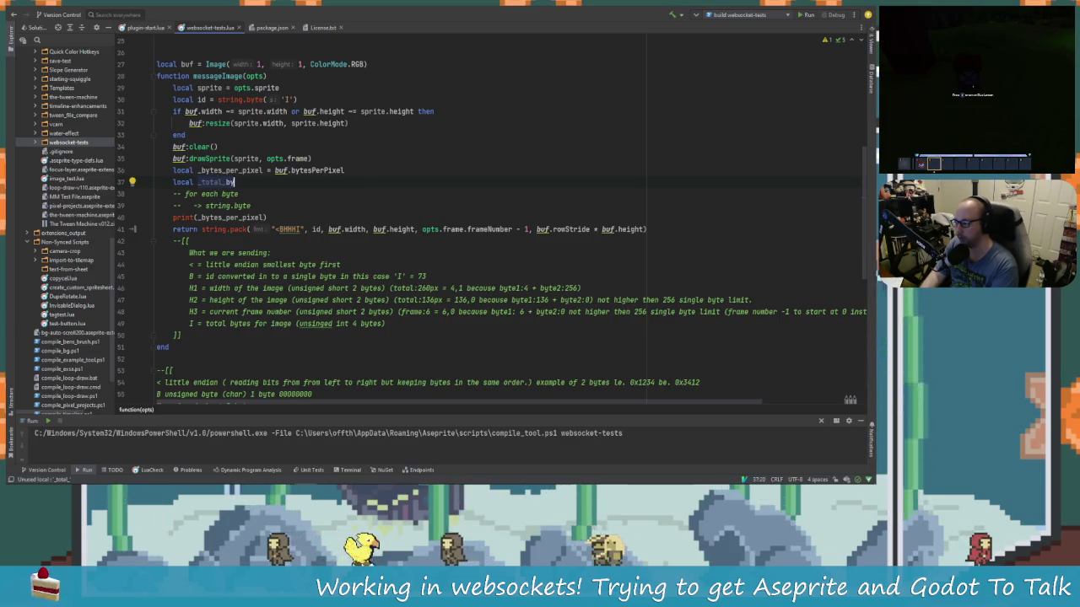
type("tes =")
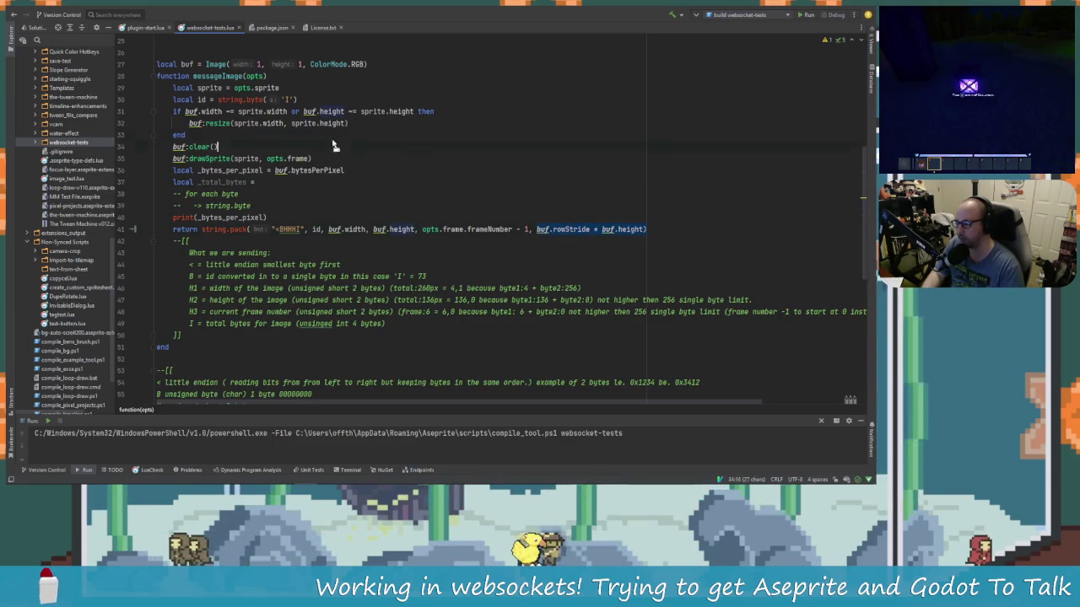
Step: Set _total_bytes to buf.rowStride * buf.height and pass it as the last string.pack argument
left_click_drag(278, 181, 259, 182)
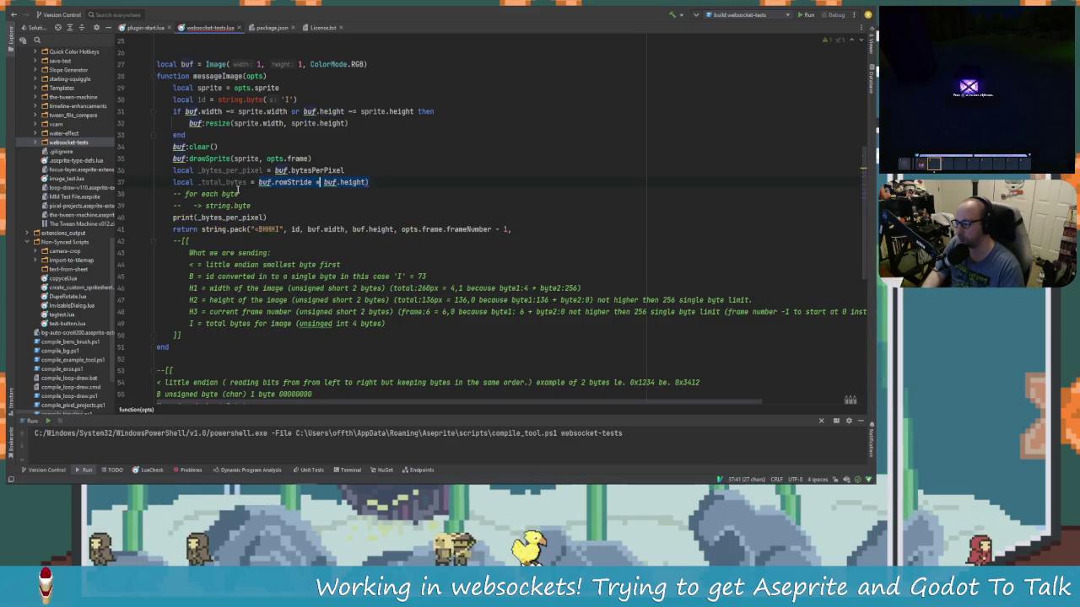
left_click(521, 228)
type("_total_bytes")
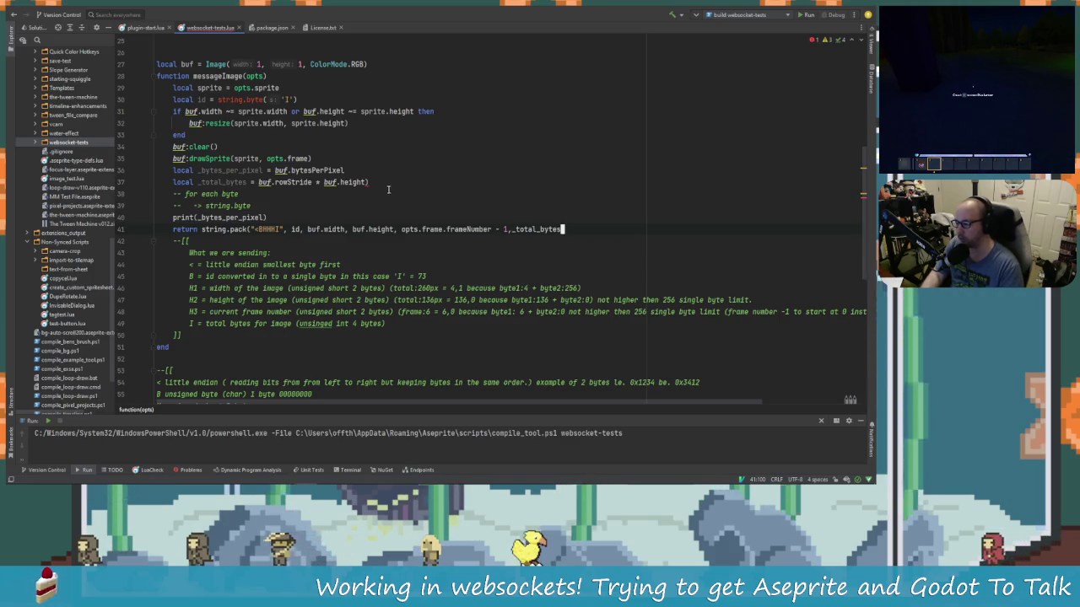
left_click(367, 181)
key("BackSpace")
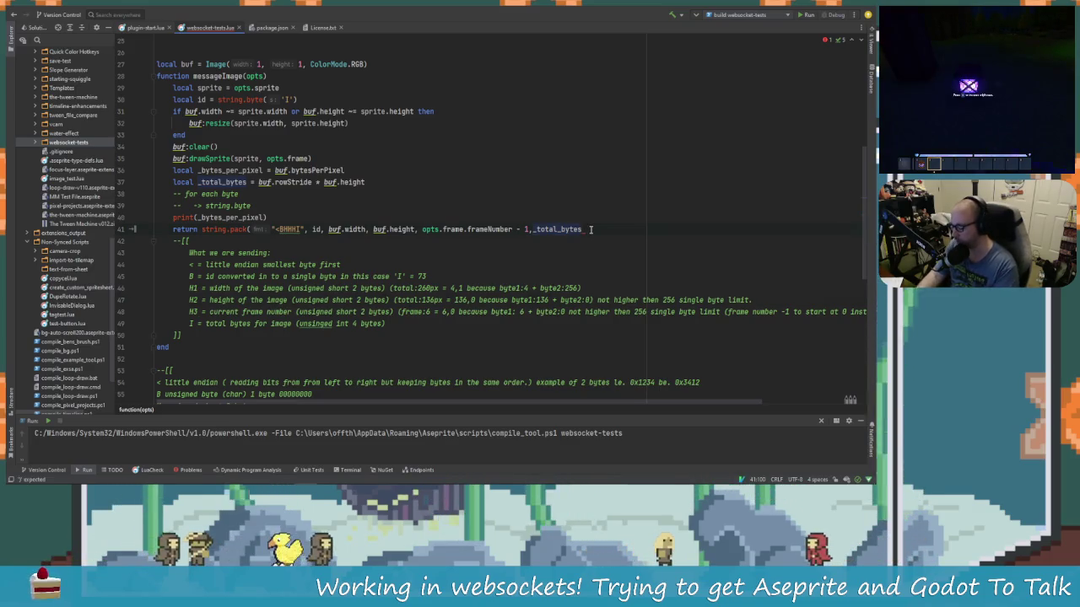
type(")")
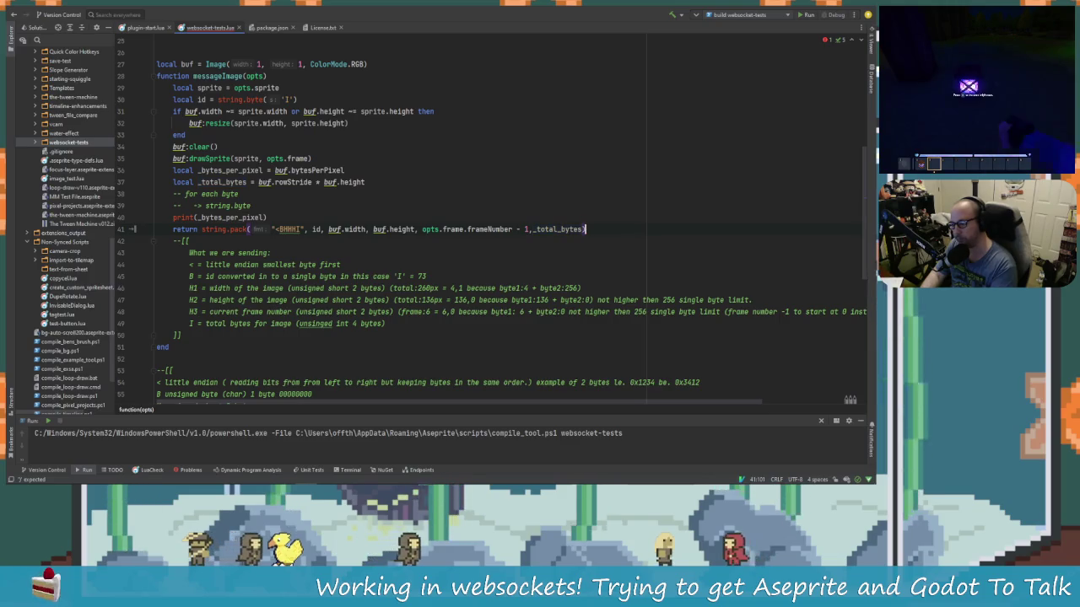
Step: Start a print statement on a new line below the _total_bytes declaration
left_click(365, 182)
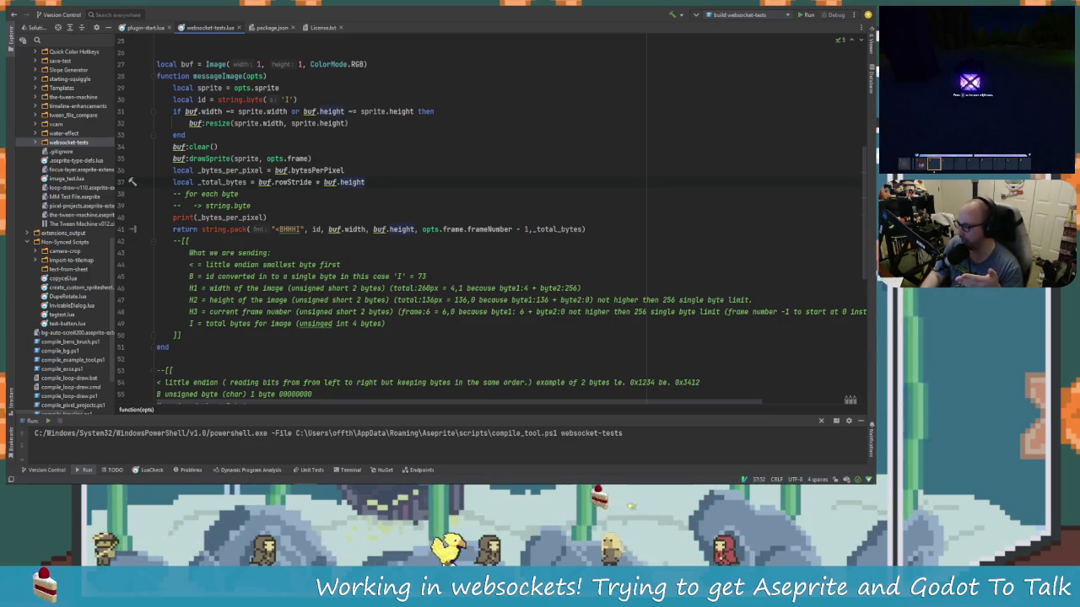
key("Return")
type("lo")
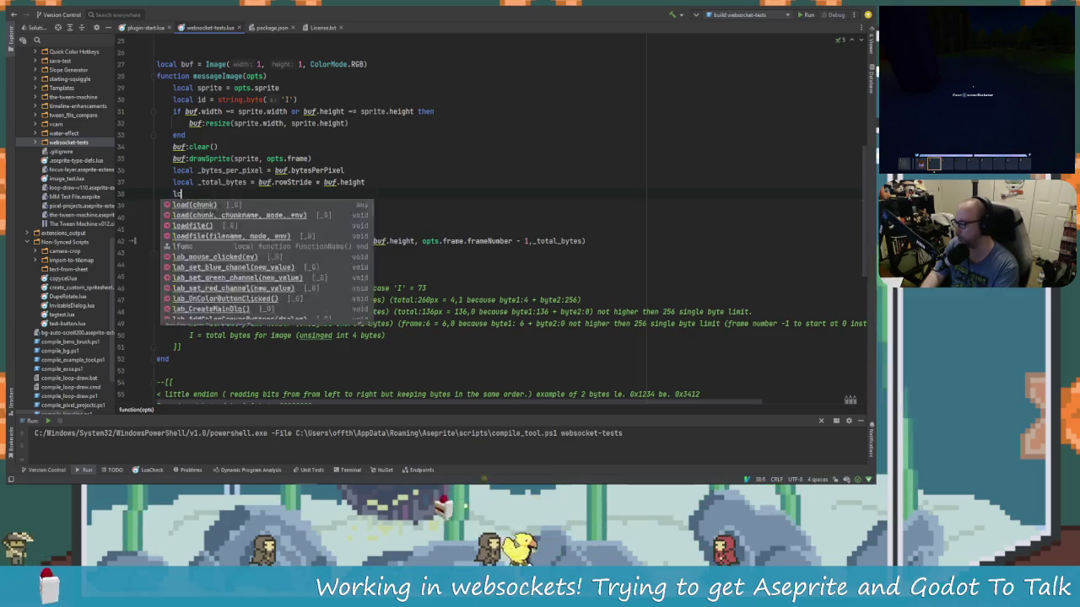
type("print")
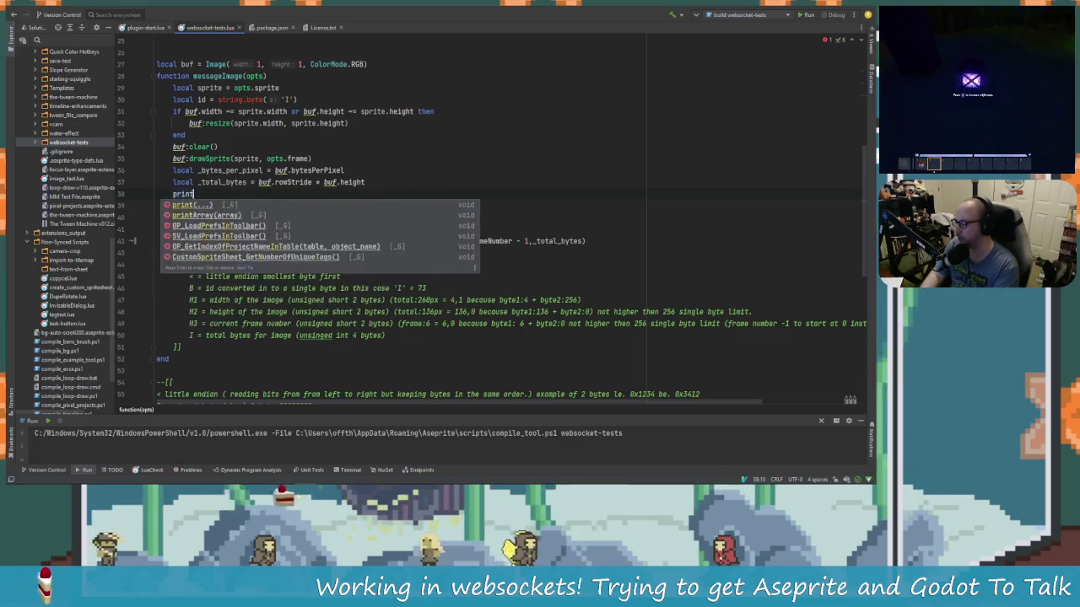
type("(_by")
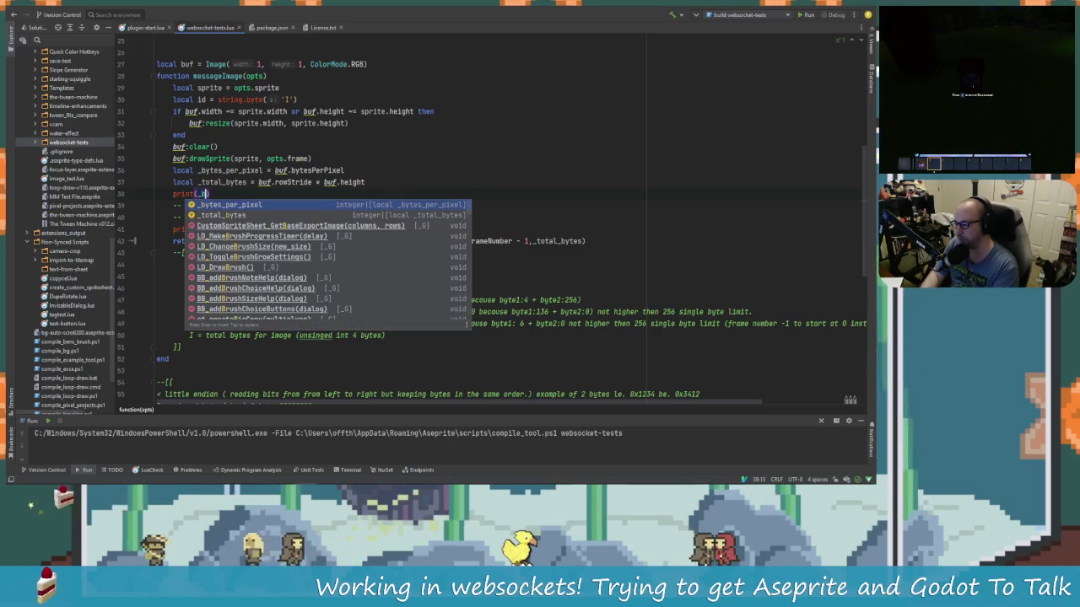
Step: Complete the debug line print(_bytes_per_pixel / _bytes_per_pixel) using autocomplete
key("Return")
type("/ _by")
key("Return")
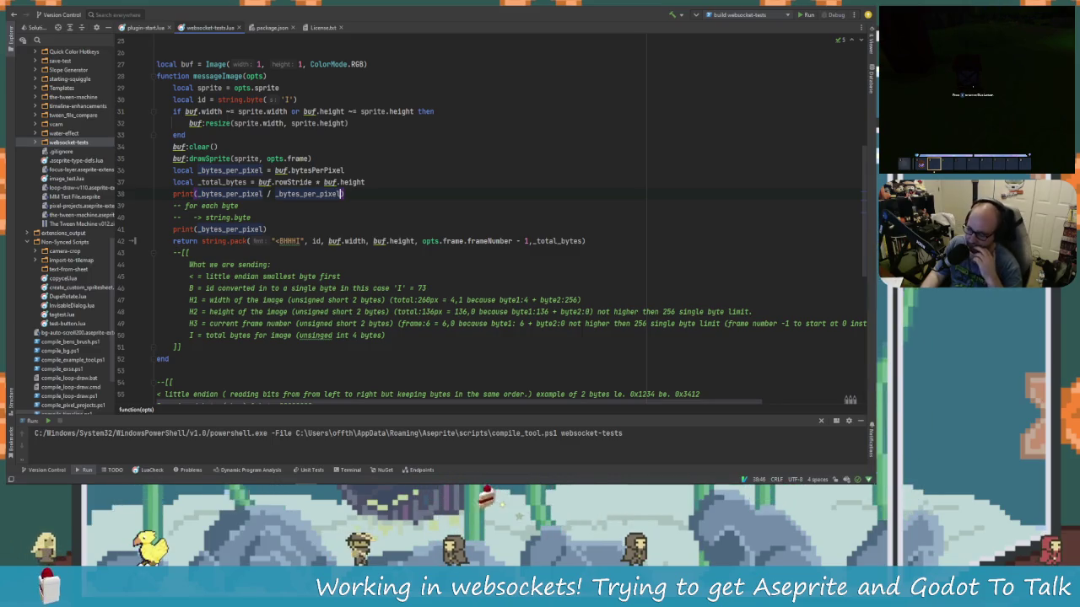
key("alt+Tab")
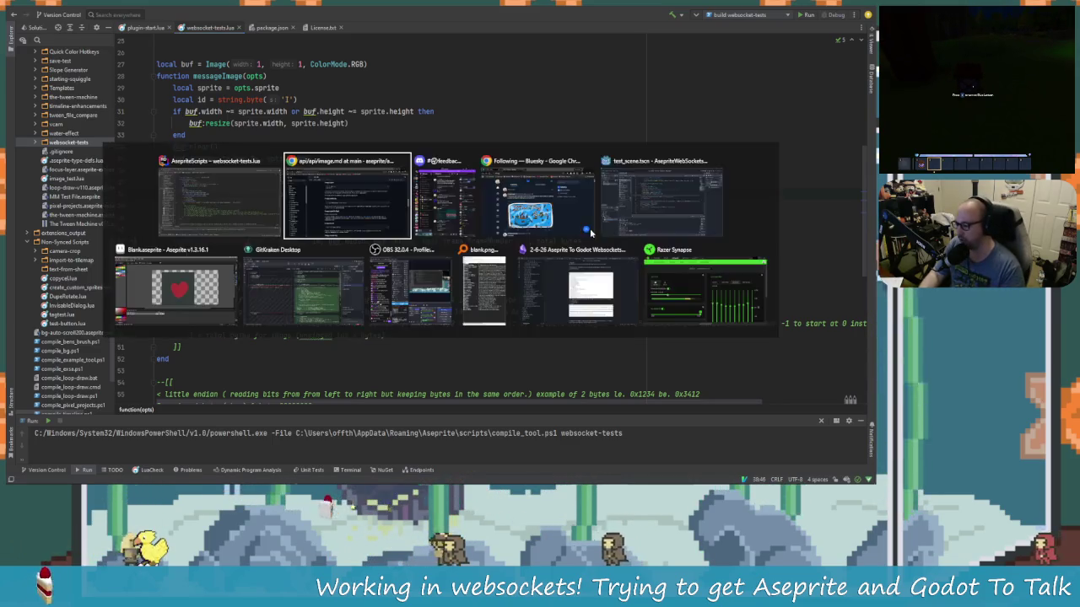
Step: In Aseprite, go to frame 6 and resize the canvas width to 1136
left_click(177, 291)
mouse_move(498, 251)
left_mouse_down()
mouse_move(393, 250)
mouse_move(475, 258)
left_mouse_up()
key("Right")
key("Right")
key("Right")
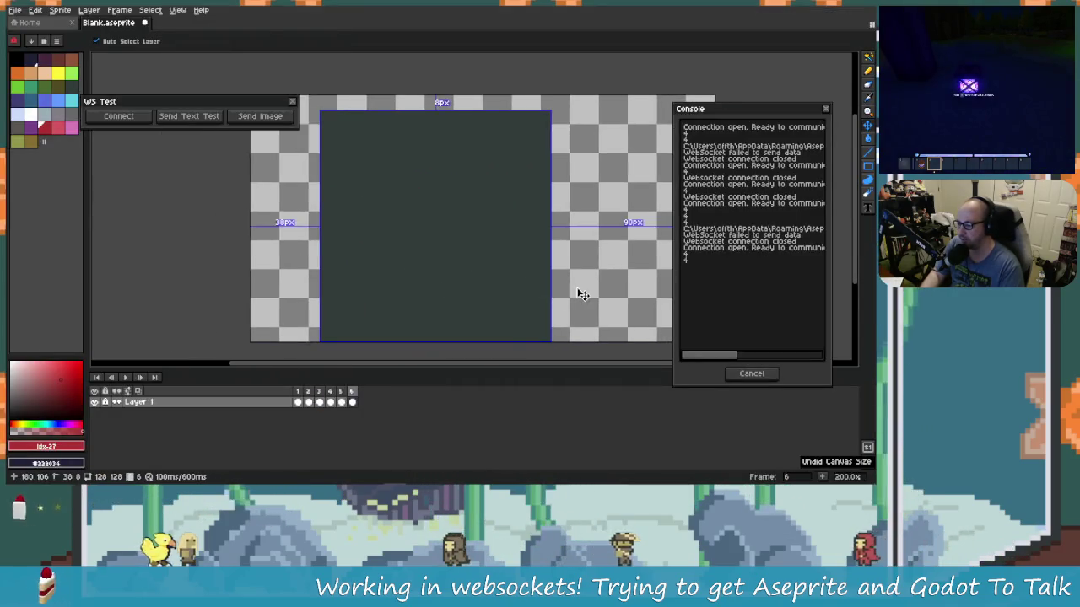
key("ctrl+alt+c")
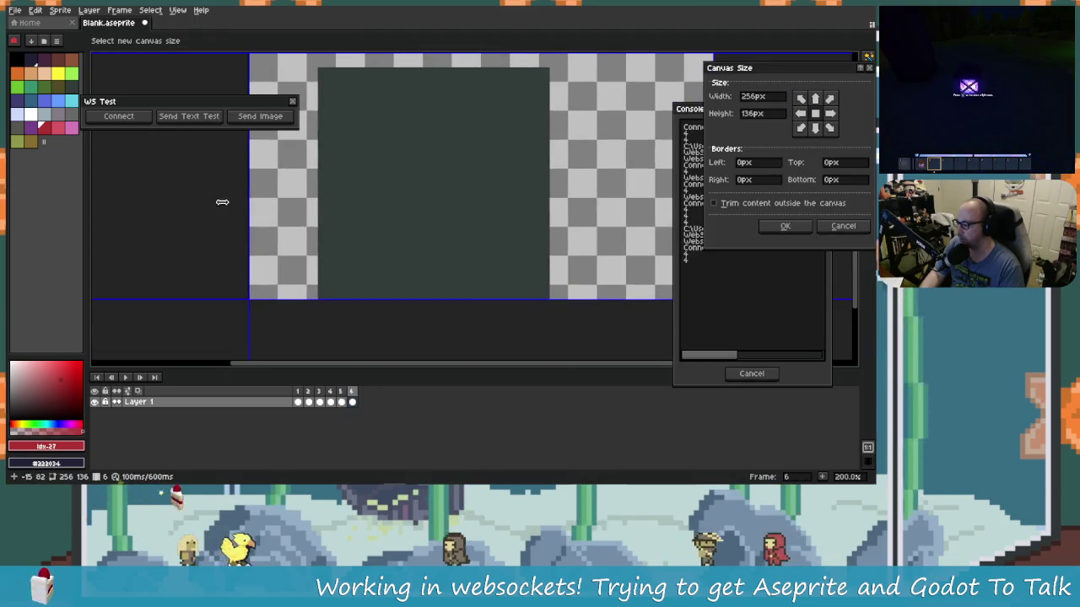
left_click_drag(248, 205, 404, 205)
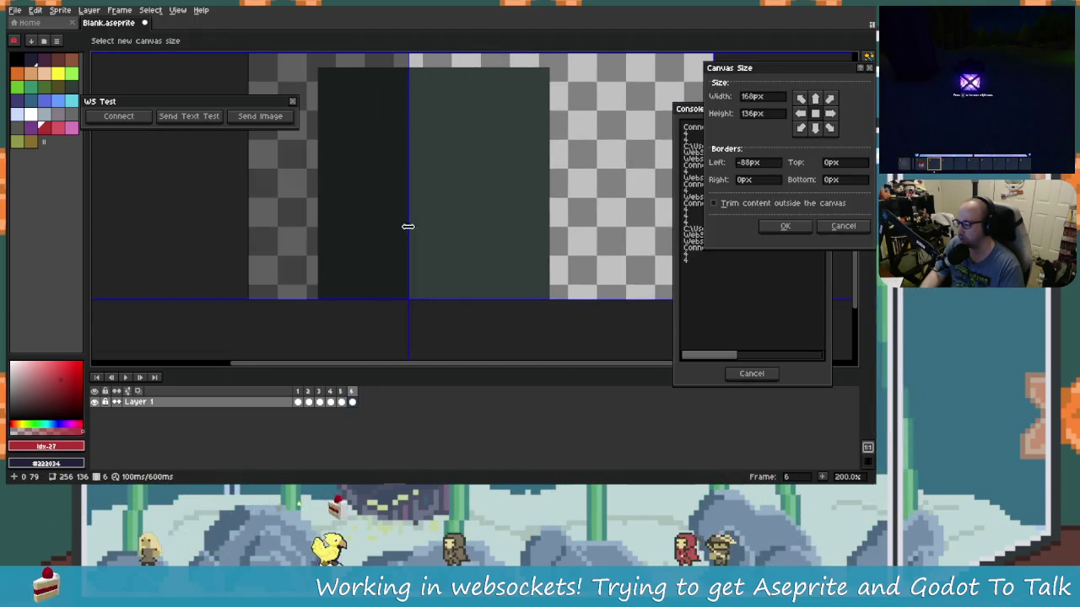
double_click(760, 98)
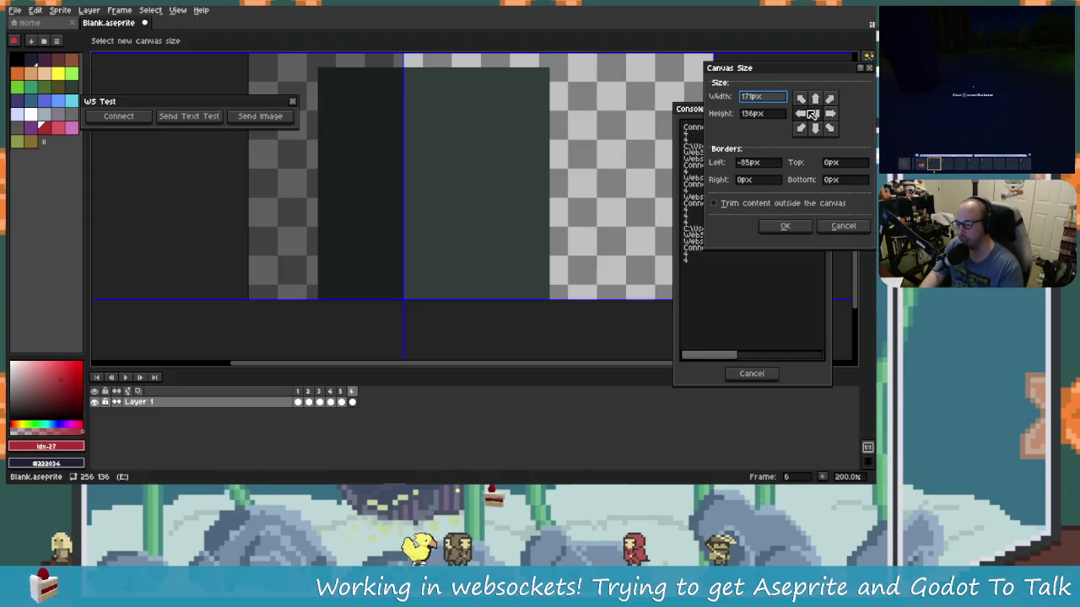
type("1")
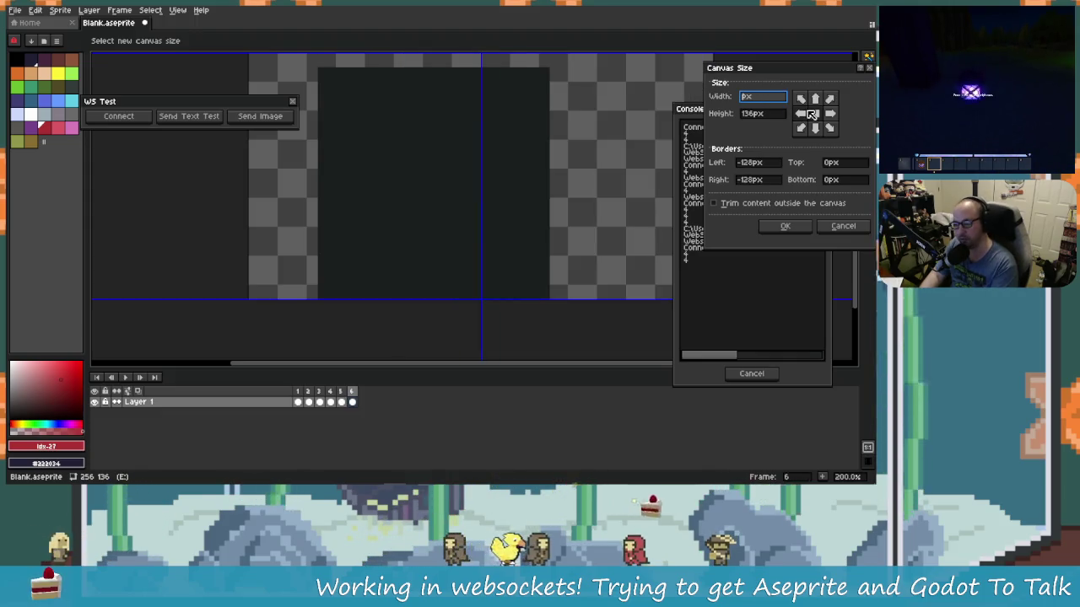
type("136")
key("Return")
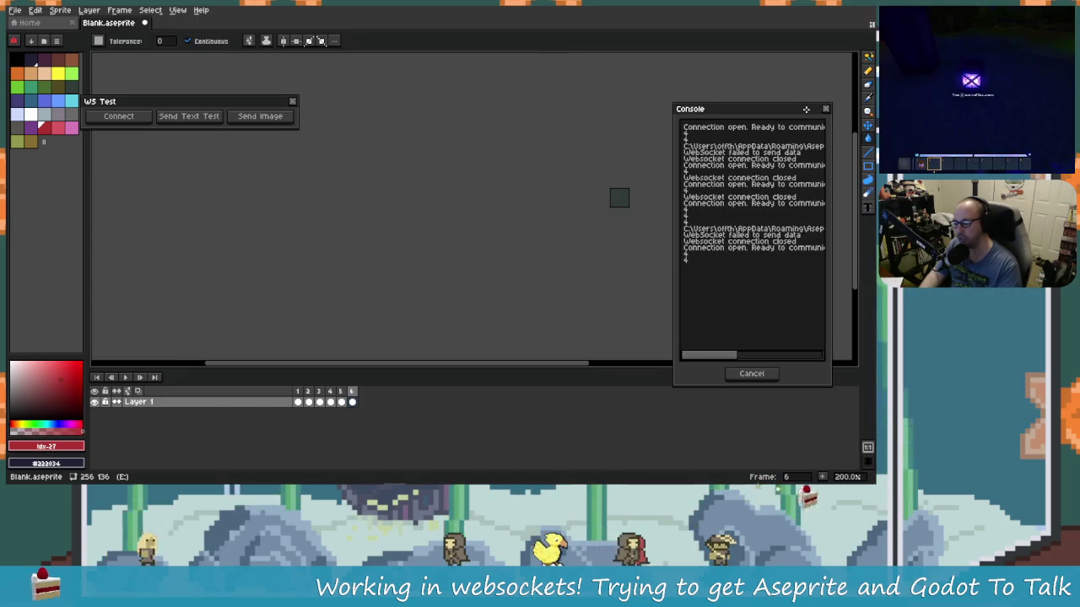
Step: Undo an accidental red fill and draw the heart's outline with a one-pixel red pencil
scroll(628, 172, "up", 10)
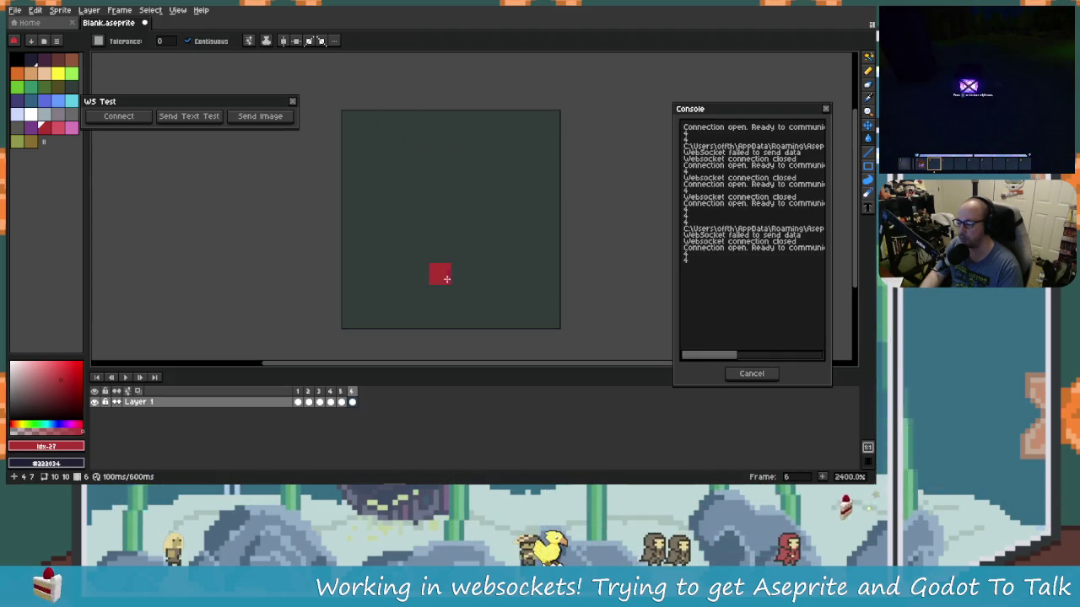
left_click(454, 279)
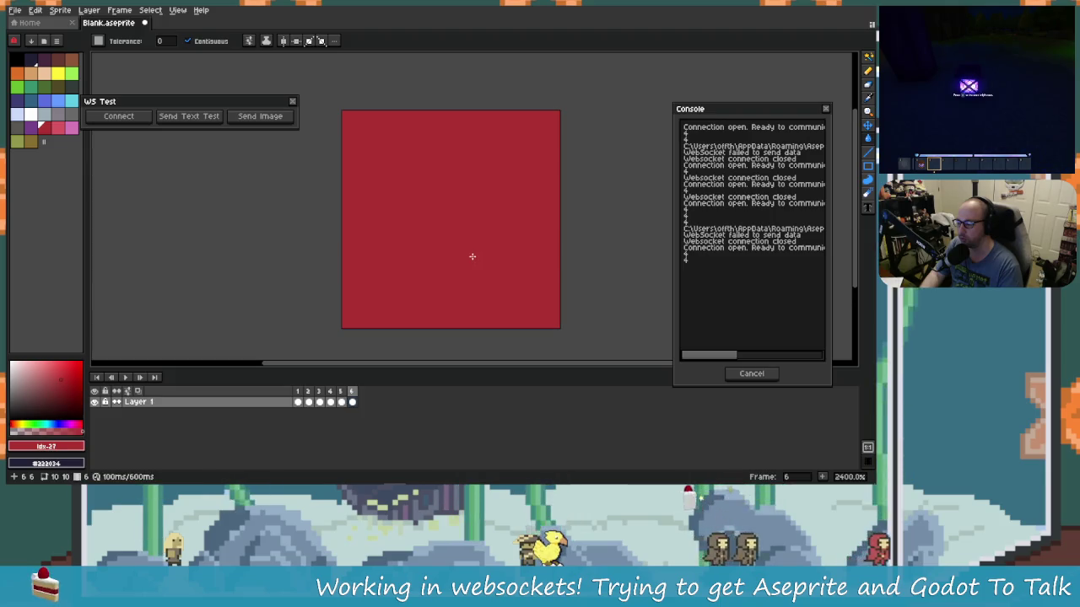
key("ctrl+z")
left_click(868, 71)
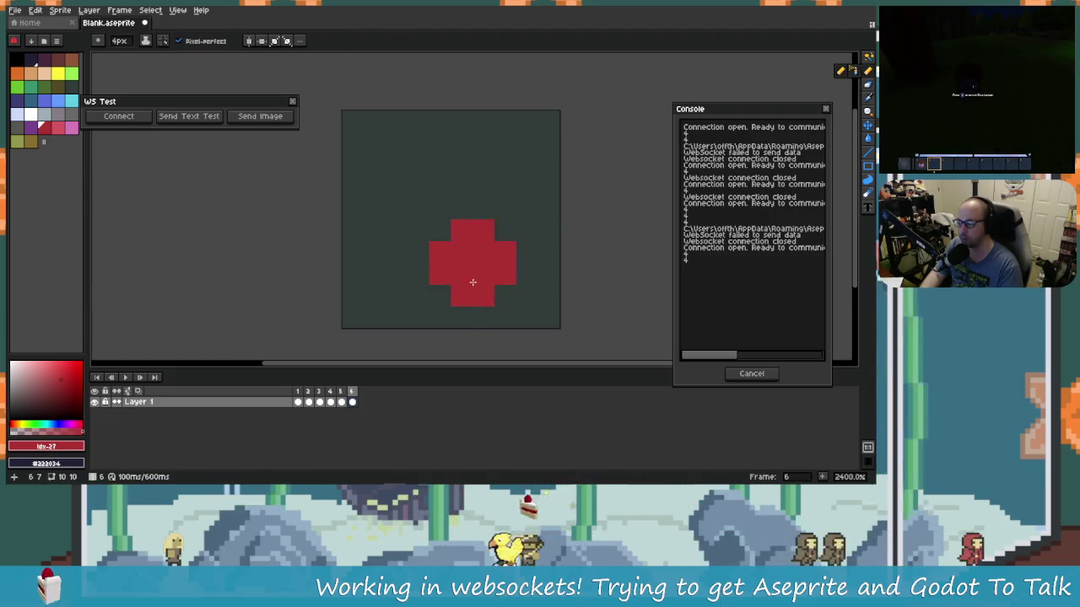
key("minus")
key("minus")
key("minus")
left_click(459, 270)
left_click(482, 250)
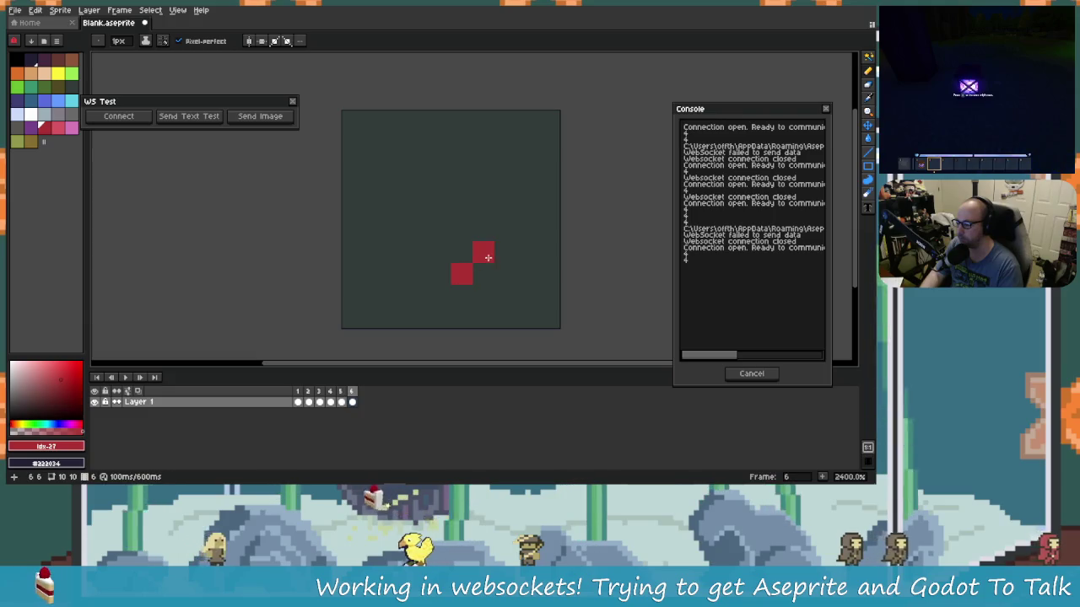
left_click(439, 252)
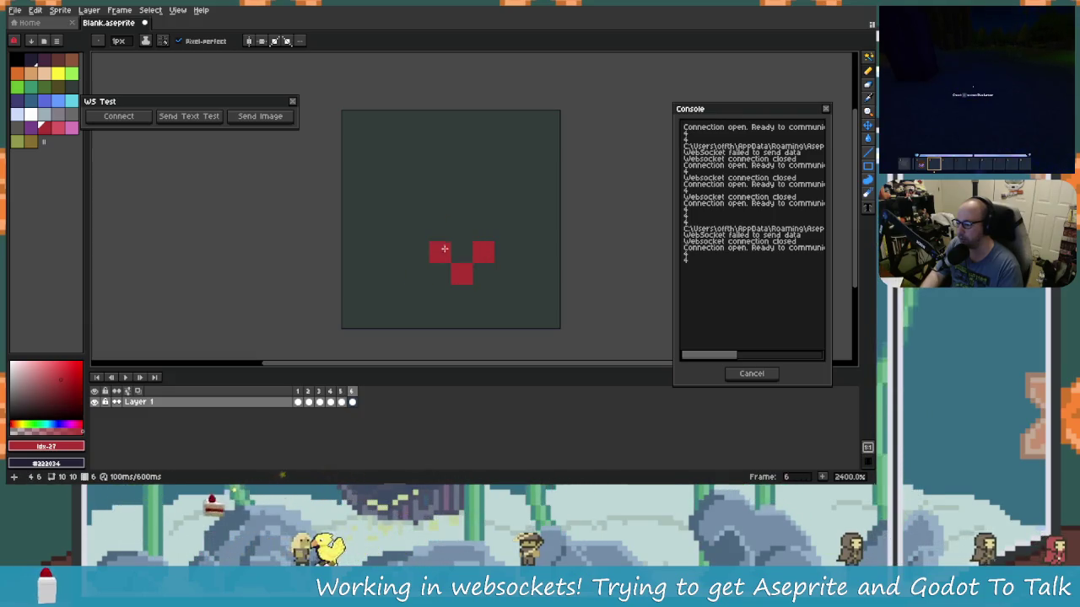
left_click(417, 229)
left_click(397, 209)
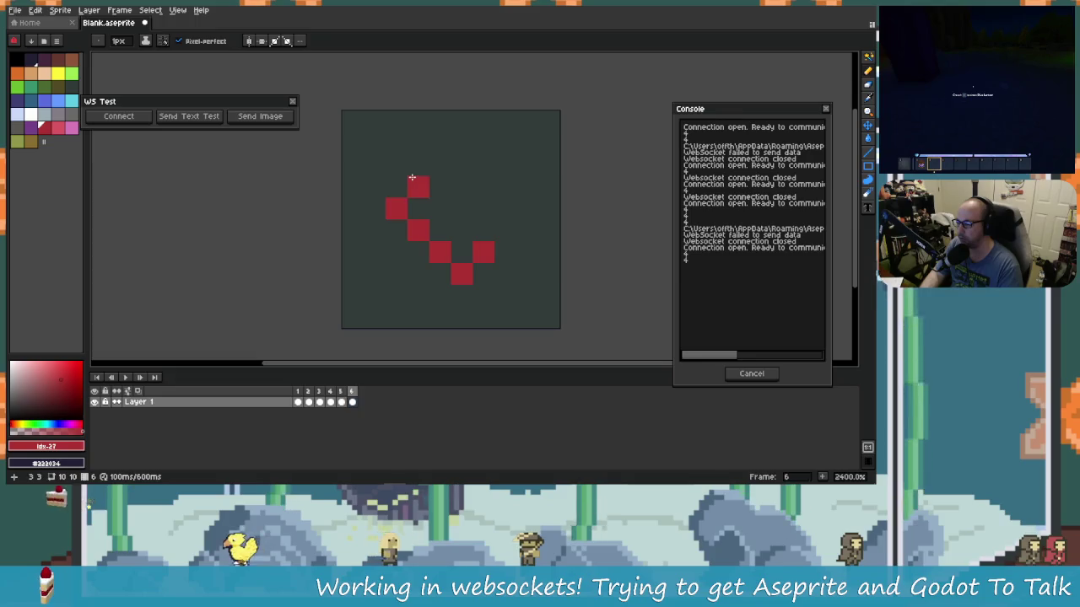
left_click(418, 186)
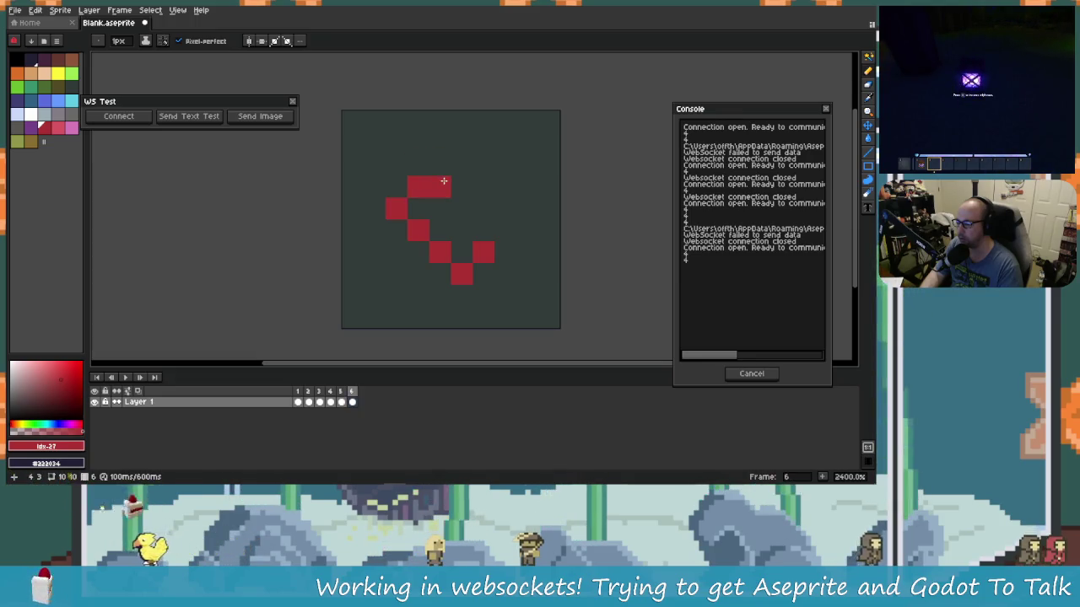
left_click(526, 207)
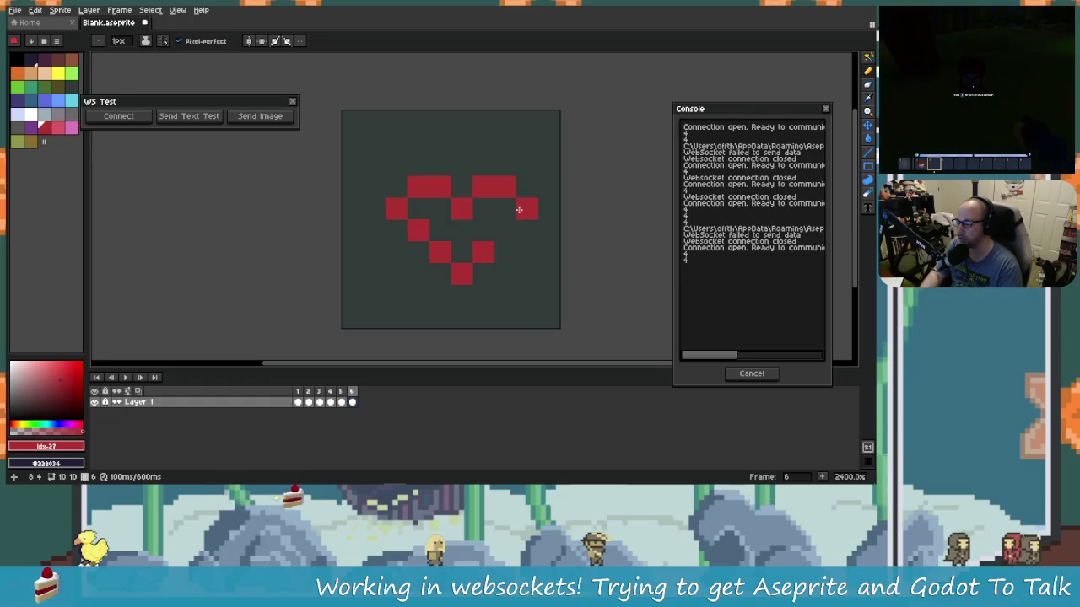
left_click(525, 224)
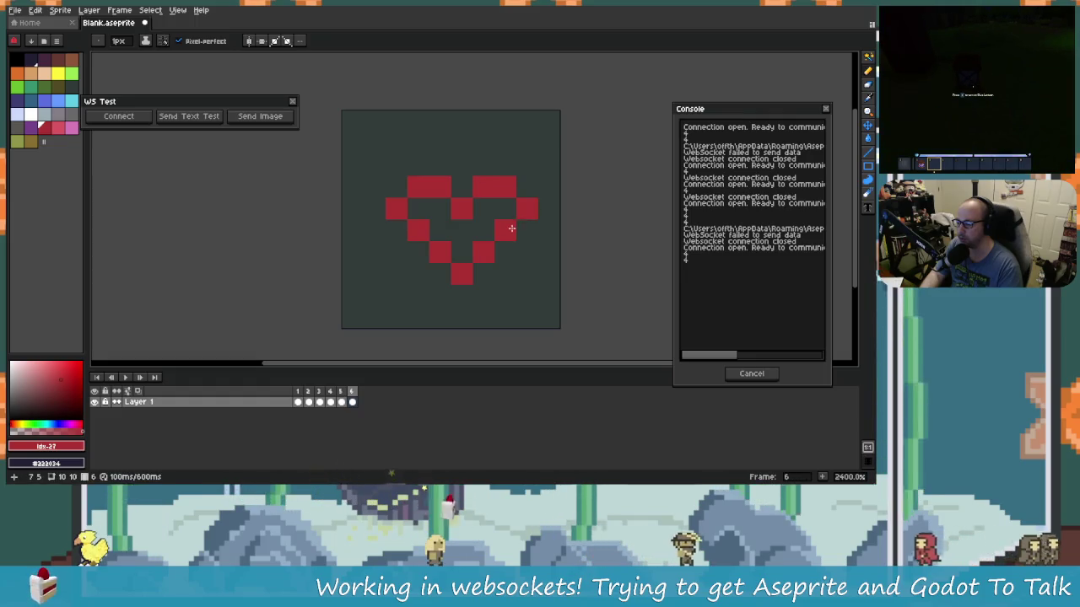
Step: Fill the heart's right lobe and remaining interior pixels with red
scroll(463, 289, "down", 4)
scroll(447, 270, "up", 6)
left_click(415, 215)
left_click(444, 186)
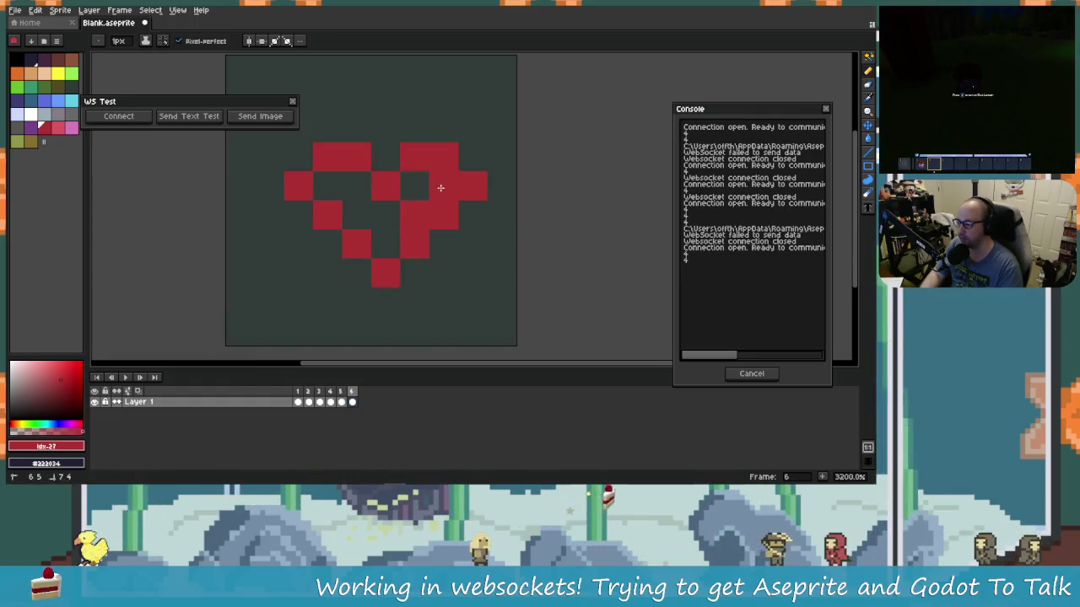
left_click(328, 186)
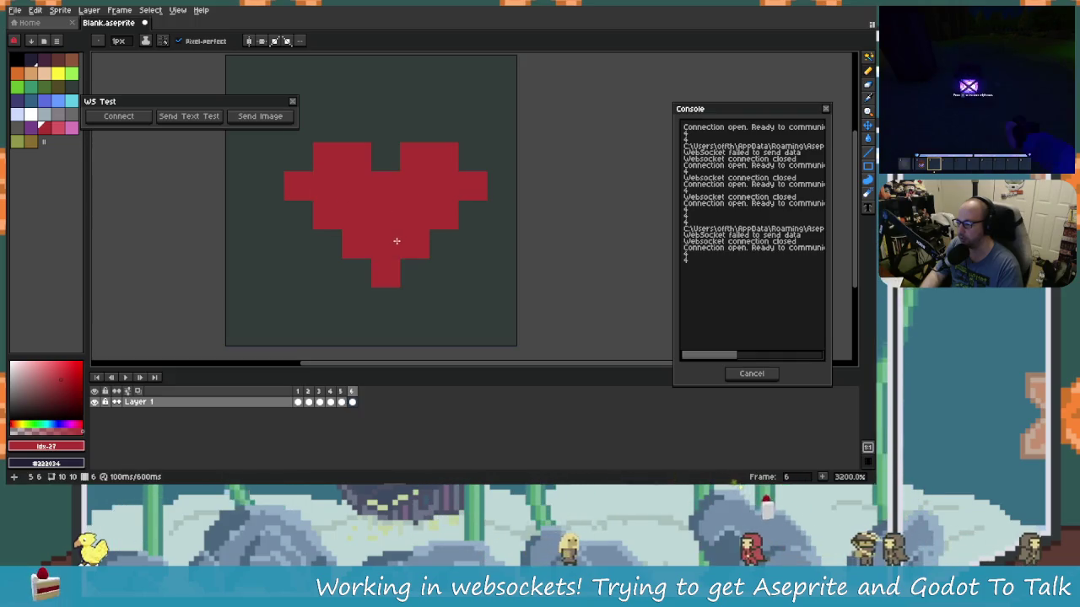
scroll(397, 240, "down", 7)
scroll(458, 246, "up", 6)
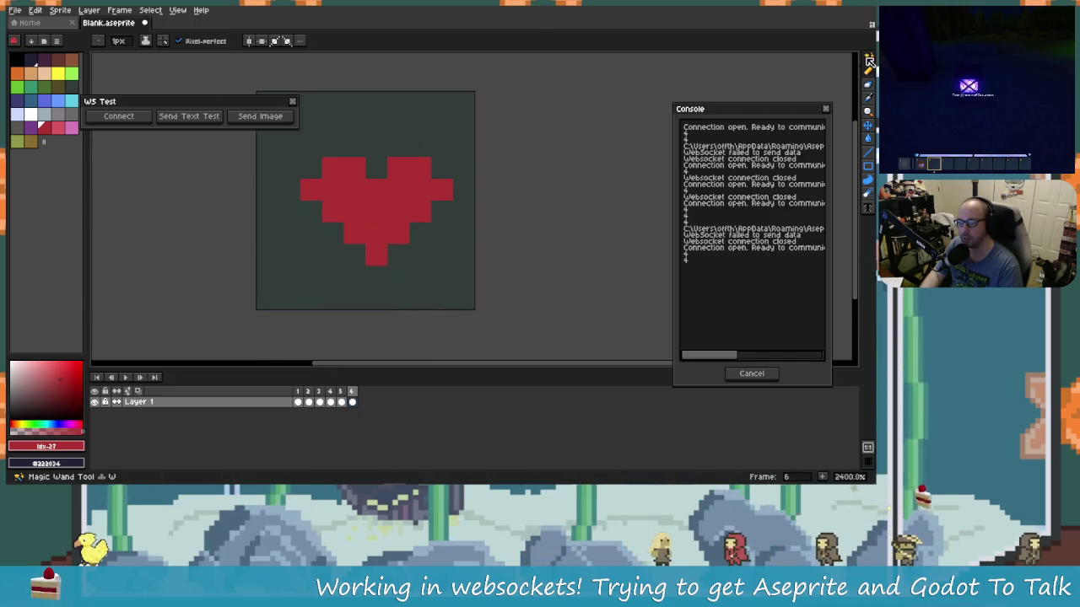
Step: Select the heart with the Rectangular Marquee and shift it one pixel left
key("m")
mouse_move(304, 160)
left_mouse_down()
mouse_move(447, 238)
mouse_move(443, 264)
left_mouse_up()
mouse_move(417, 208)
left_mouse_down()
mouse_move(402, 210)
mouse_move(421, 206)
mouse_move(421, 188)
left_mouse_up()
key("ctrl+d")
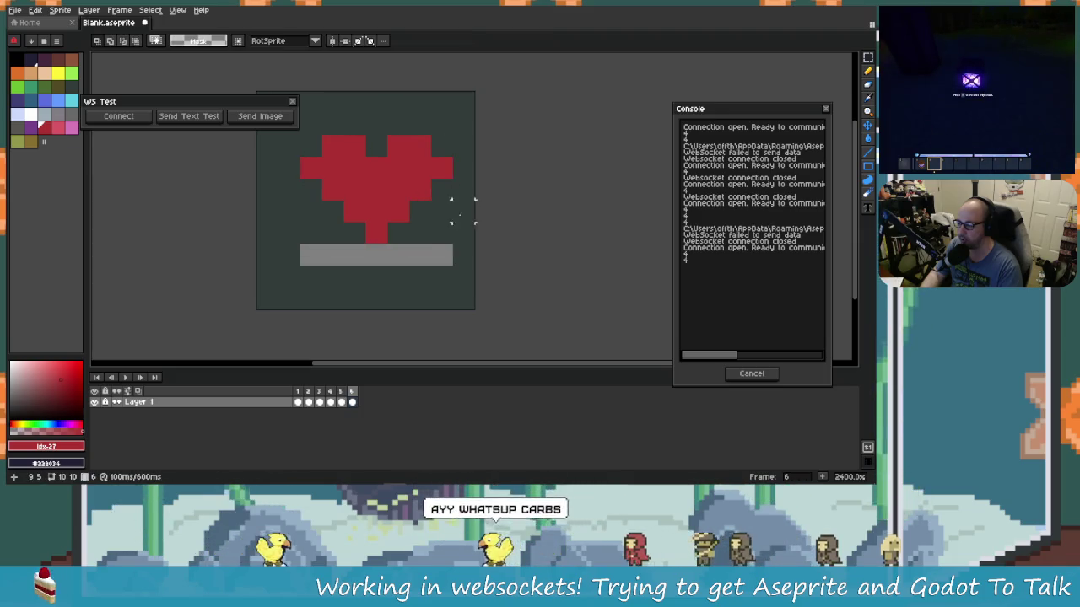
scroll(408, 236, "up", 3)
scroll(408, 236, "down", 1)
Step: Paint the grey strip under the heart with the eyedropped dark background and save the sprite
key("b")
left_click(354, 282, "alt")
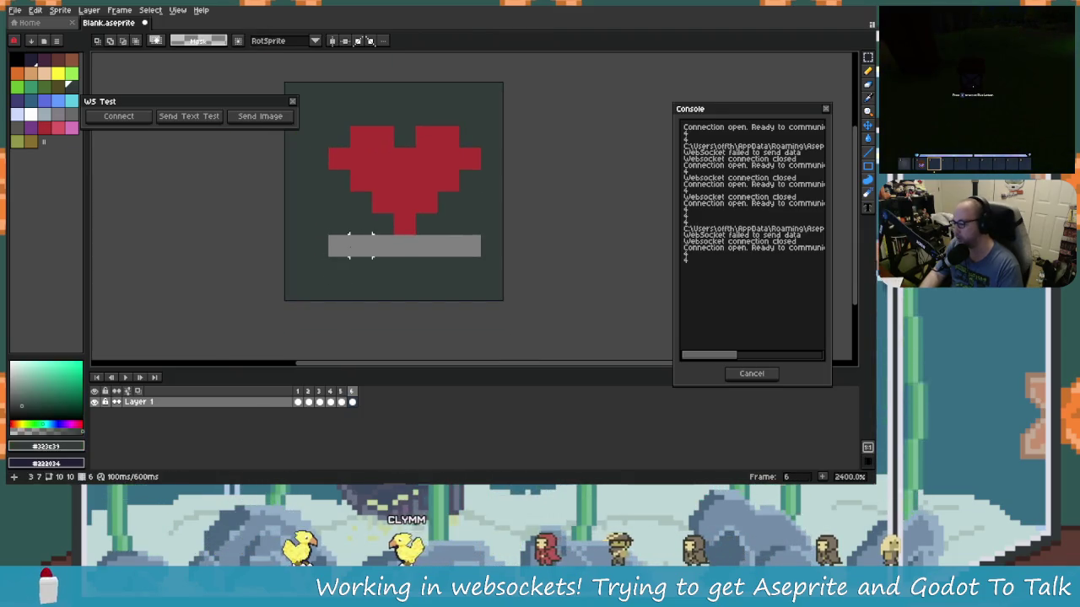
left_click_drag(383, 246, 427, 244)
key("ctrl+s")
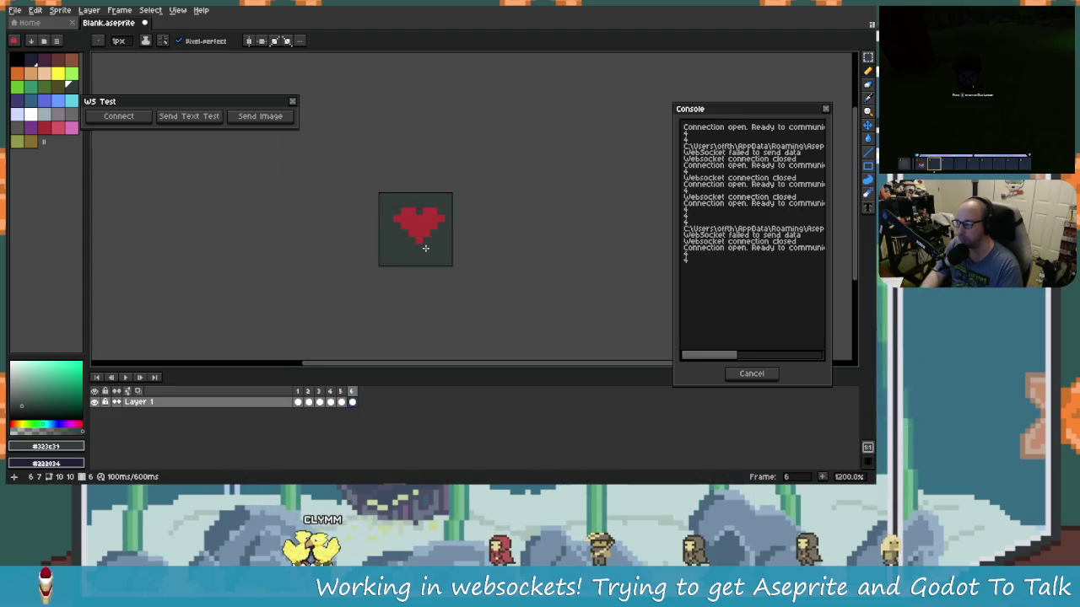
key("alt+Tab")
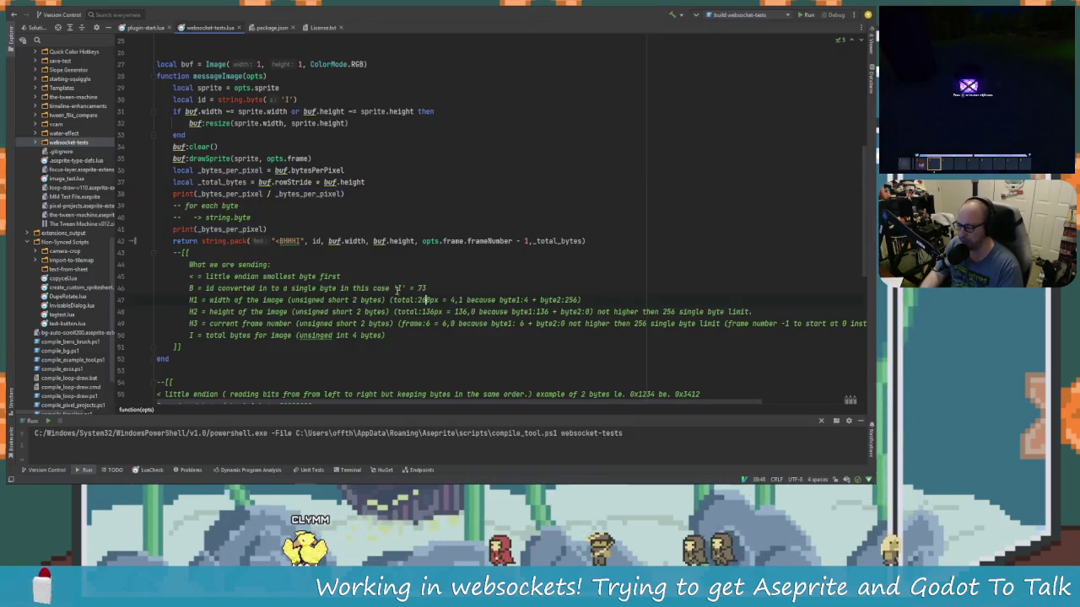
scroll(319, 302, "down", 1)
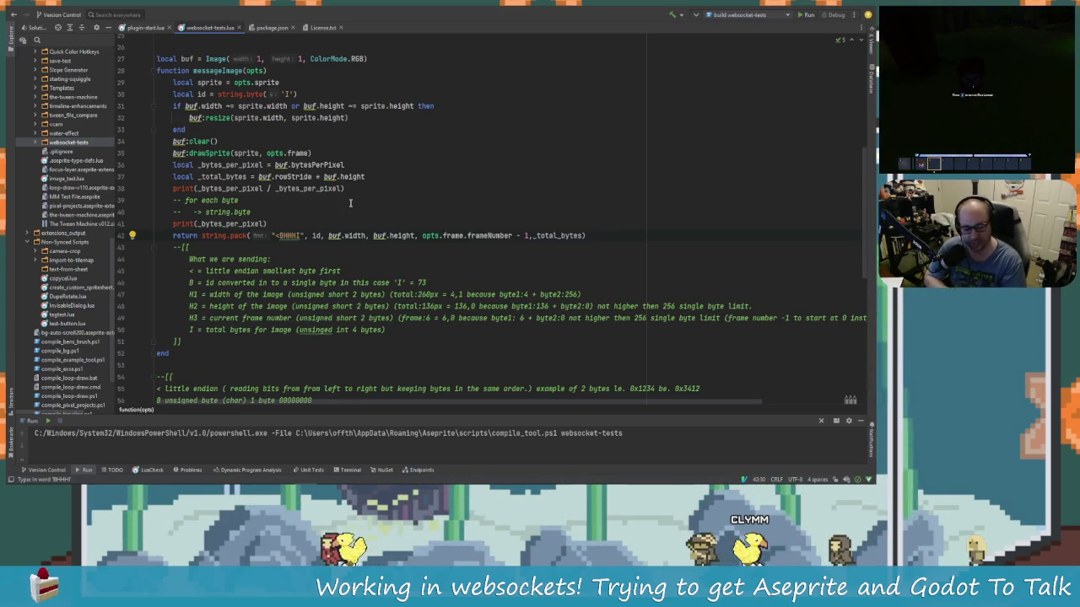
key("Left")
key("Left")
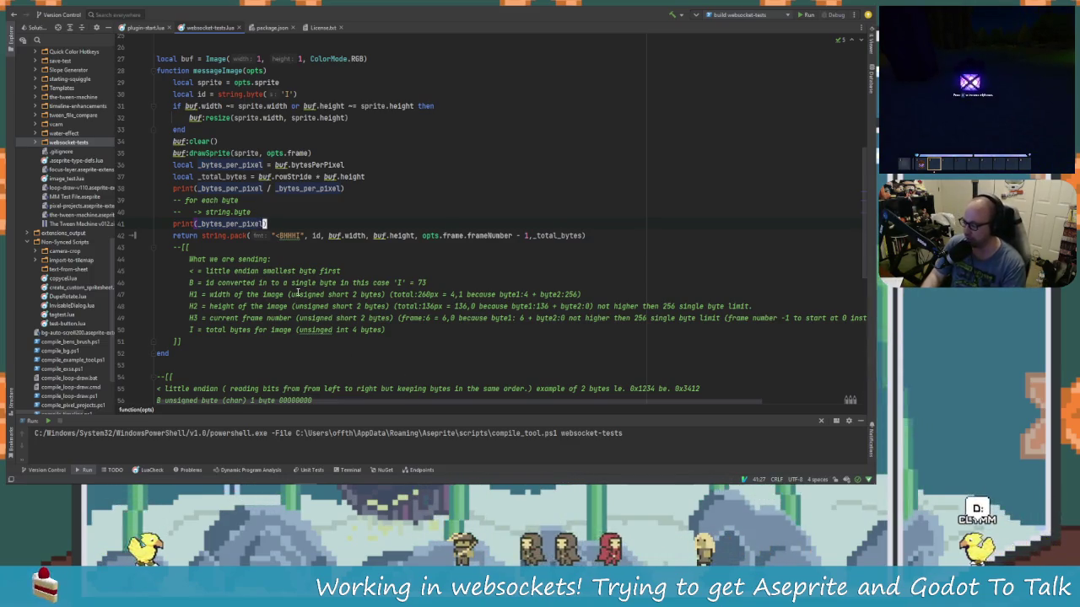
key("alt+Tab")
key("Tab")
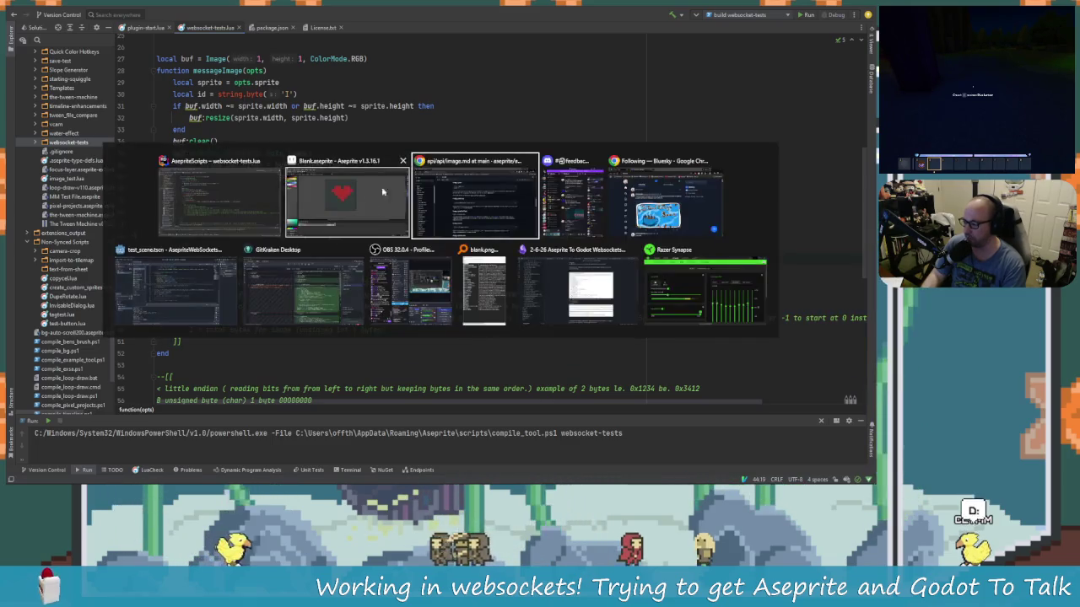
Step: Close Aseprite's console over the heart sprite and bring up Godot's test_scene window
key("alt+Tab")
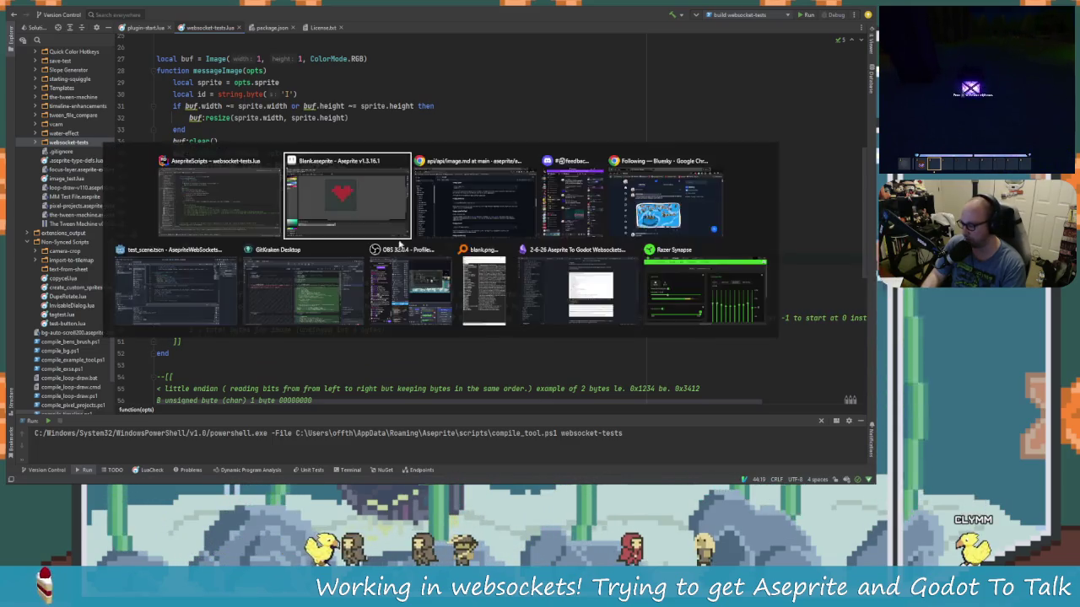
left_click(371, 232)
left_click_drag(321, 289, 386, 293)
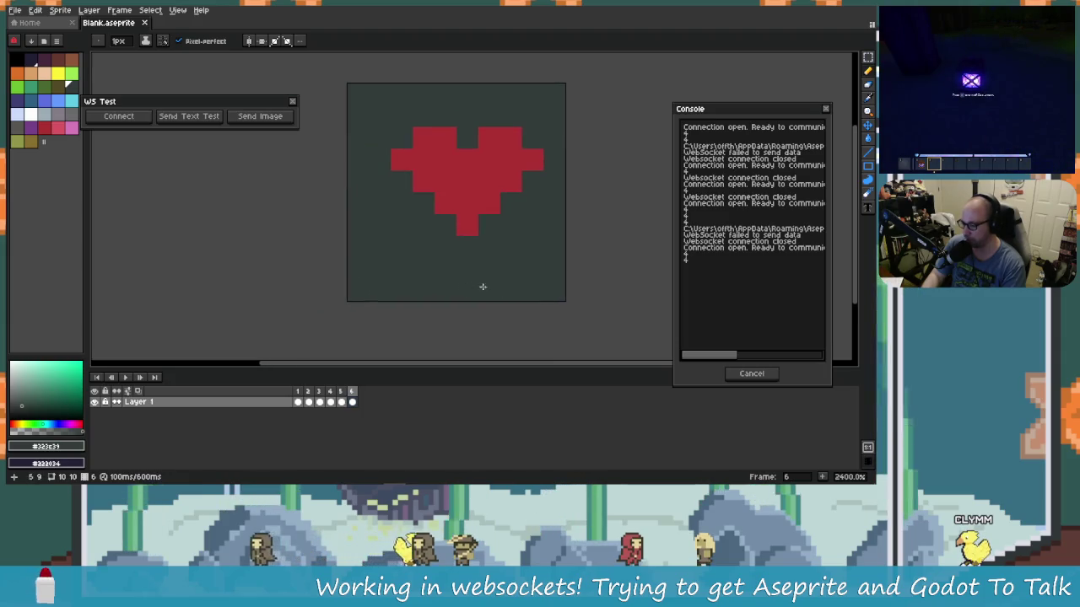
left_click(728, 373)
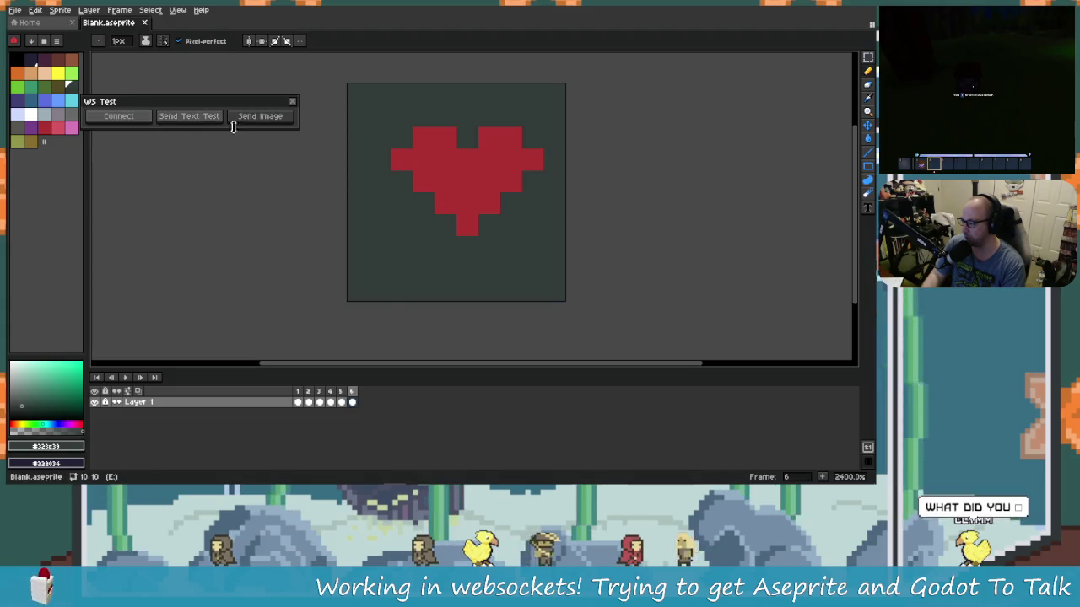
key("alt+Tab")
left_click(197, 275)
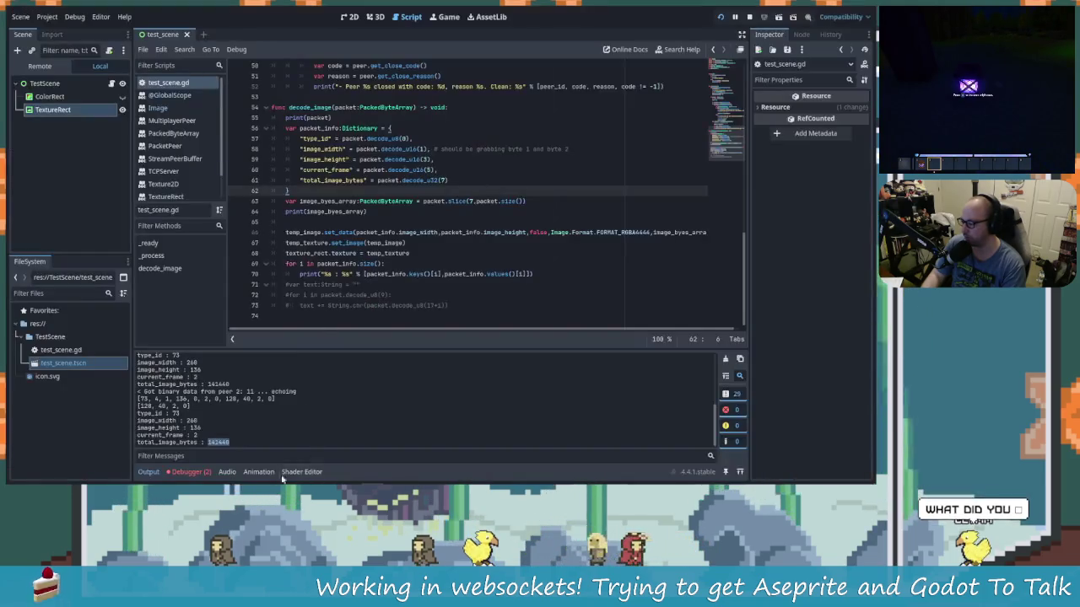
Step: Check Godot's decode_image errors, then send the heart image from Aseprite's WS Test dialog
left_click(188, 471)
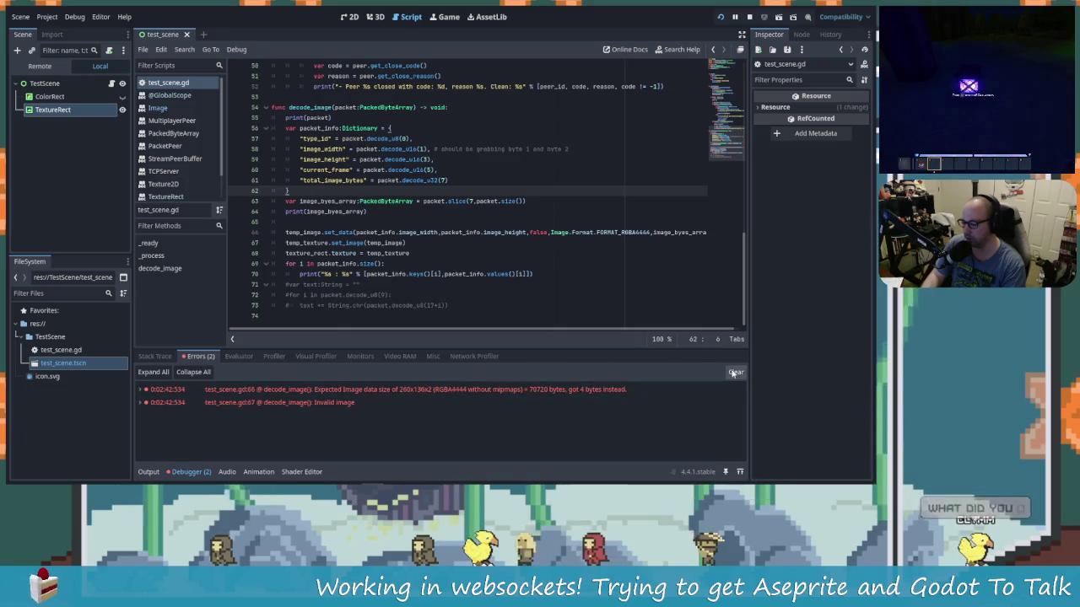
key("alt+Tab")
left_click(261, 120)
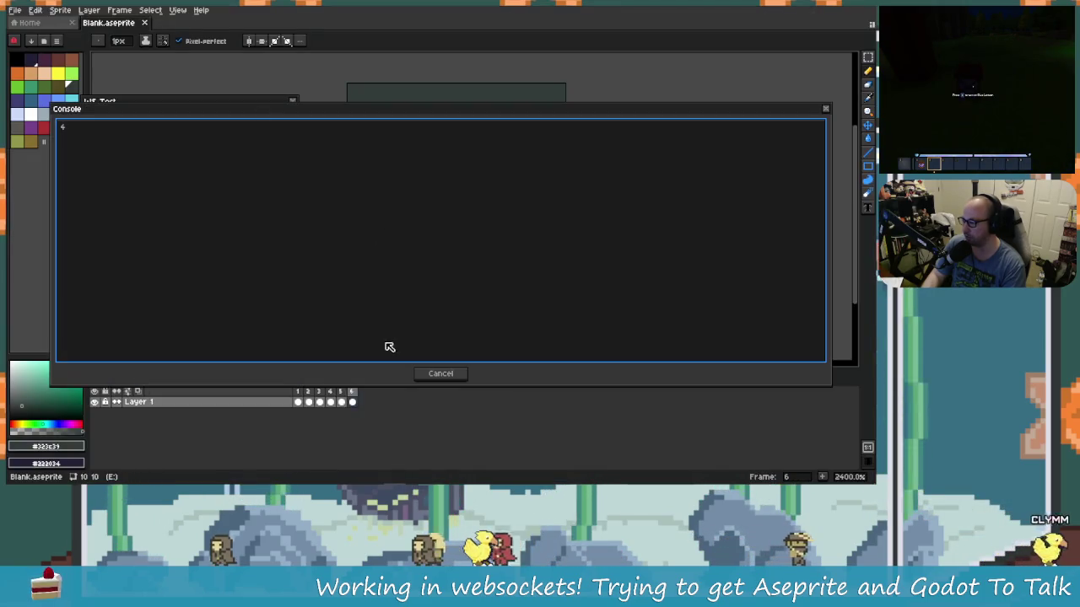
left_click(440, 372)
key("alt+Tab")
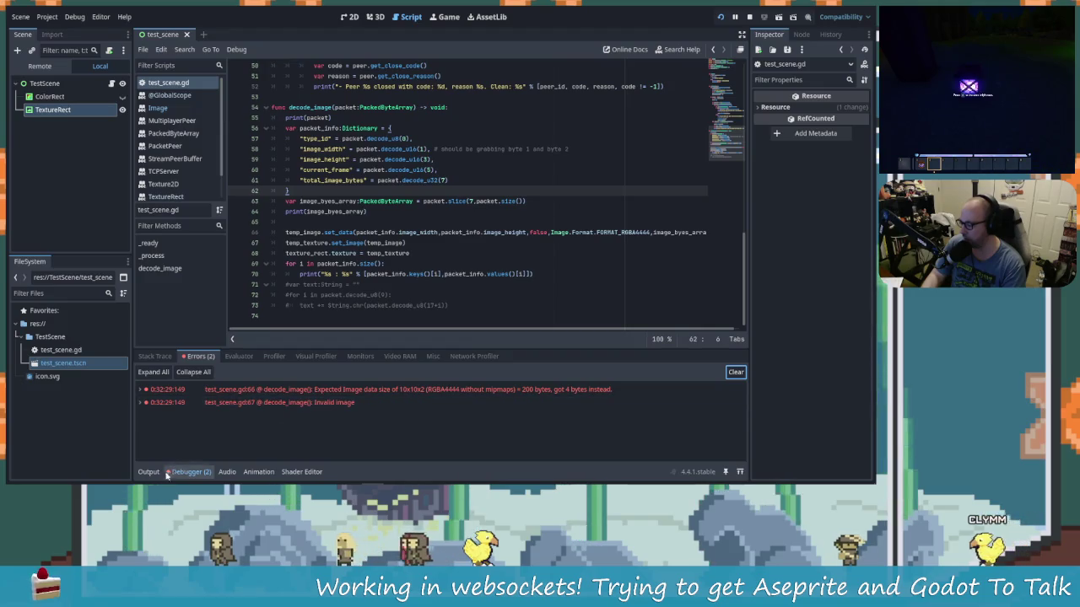
Step: Inspect Godot's Output log for the decoded header: width 10, height 10, 400 total bytes
left_click(151, 472)
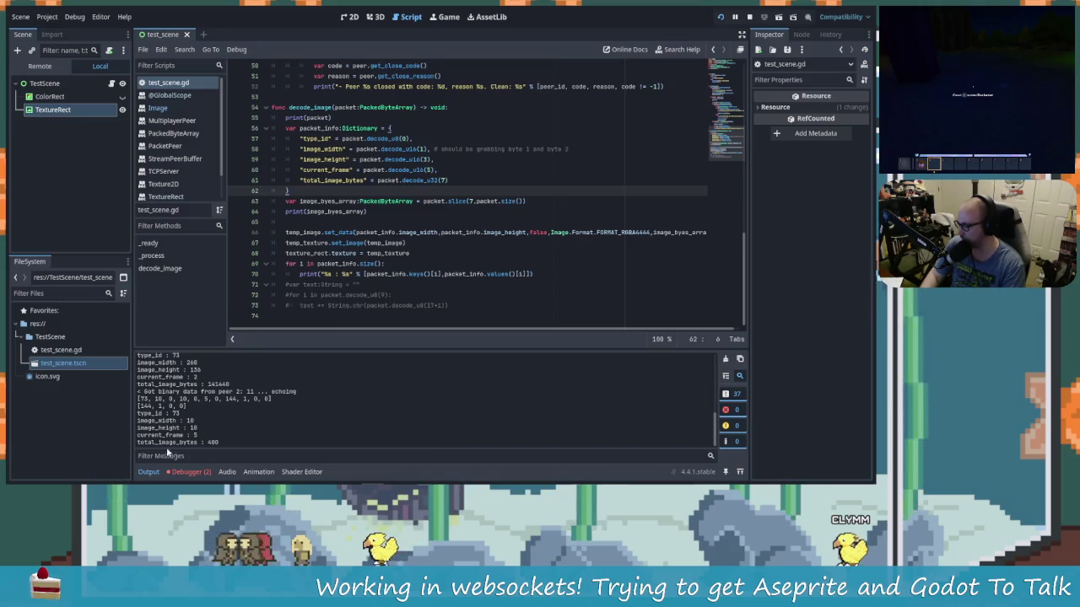
left_click_drag(224, 443, 112, 415)
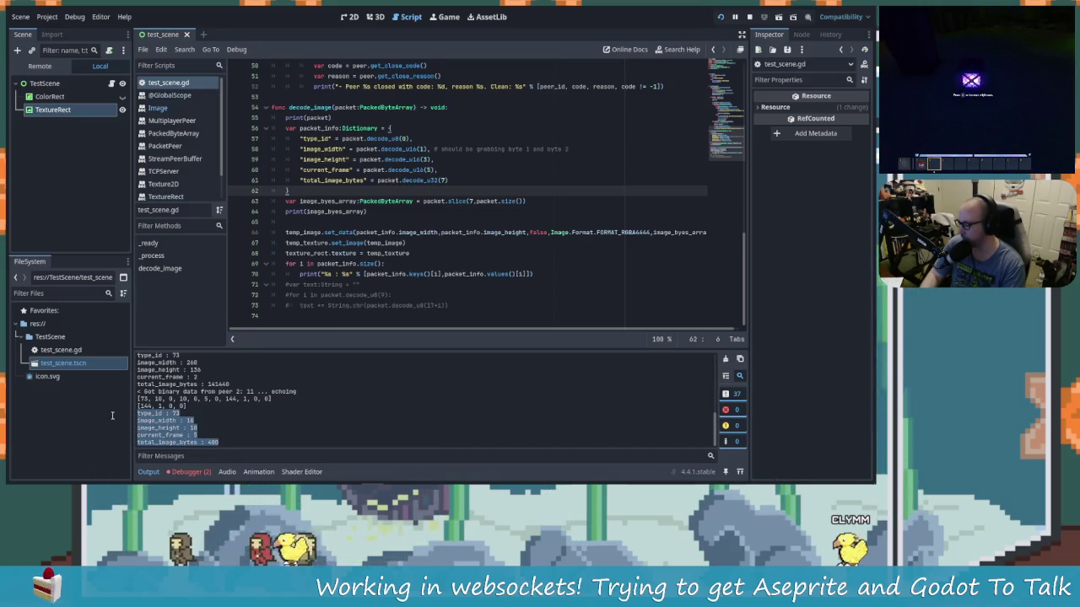
left_click(273, 405)
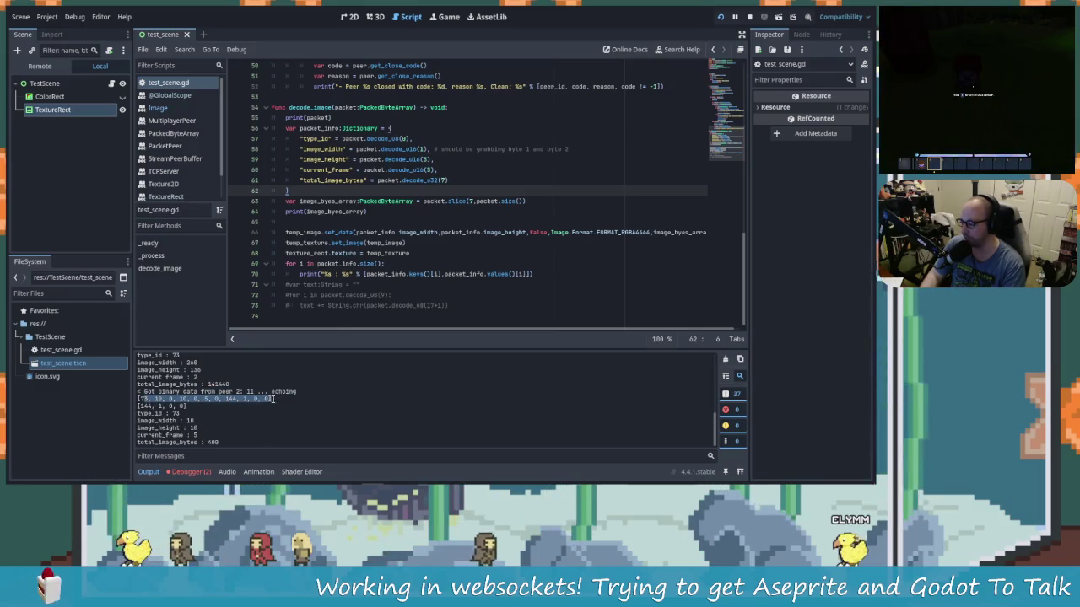
left_click_drag(273, 399, 203, 409)
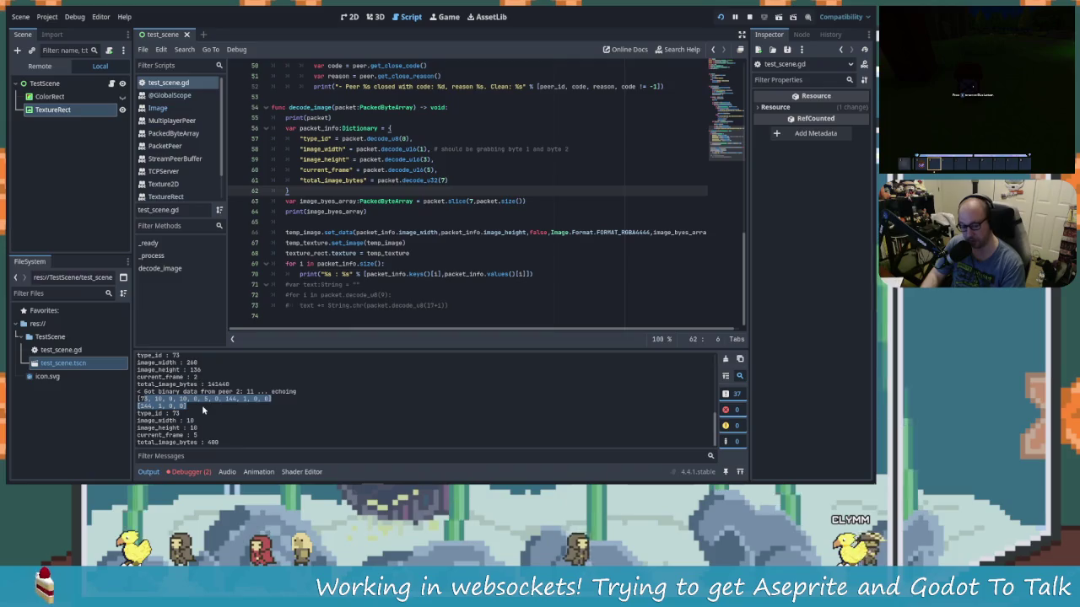
left_click(141, 399)
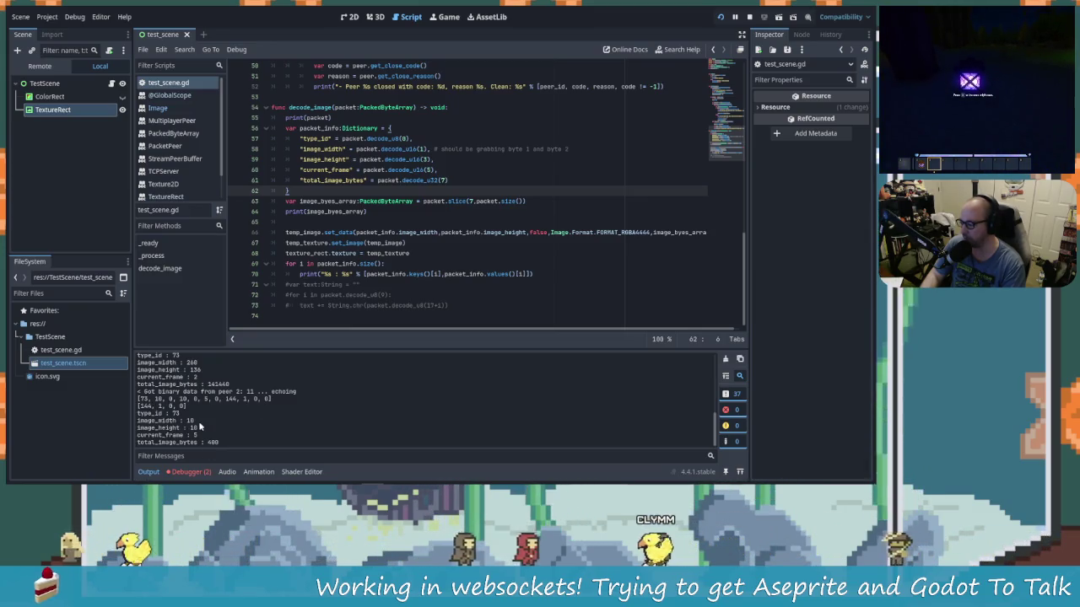
double_click(189, 421)
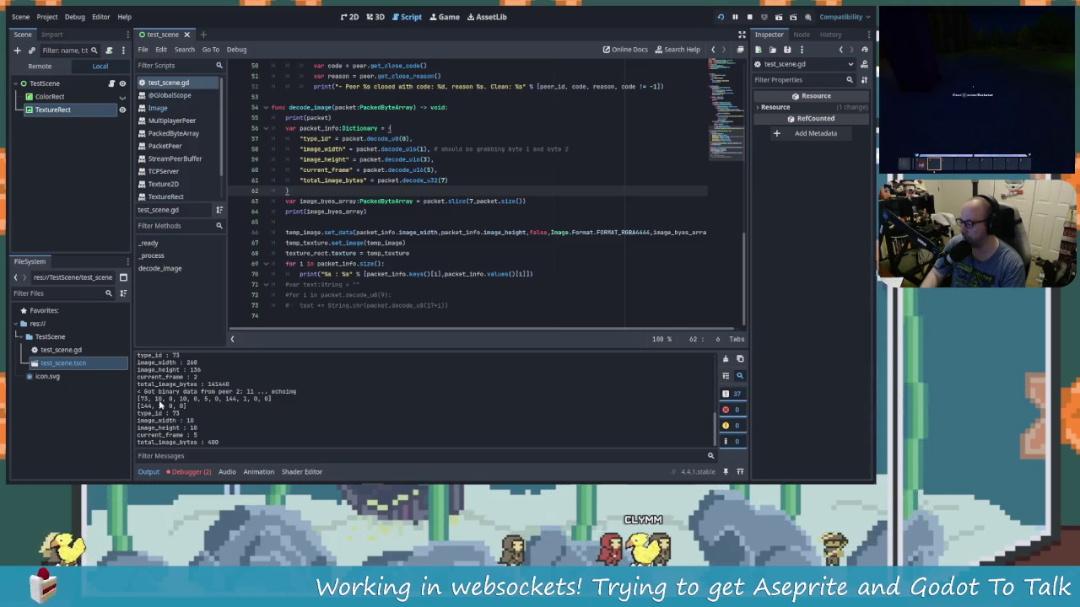
key("alt+Tab")
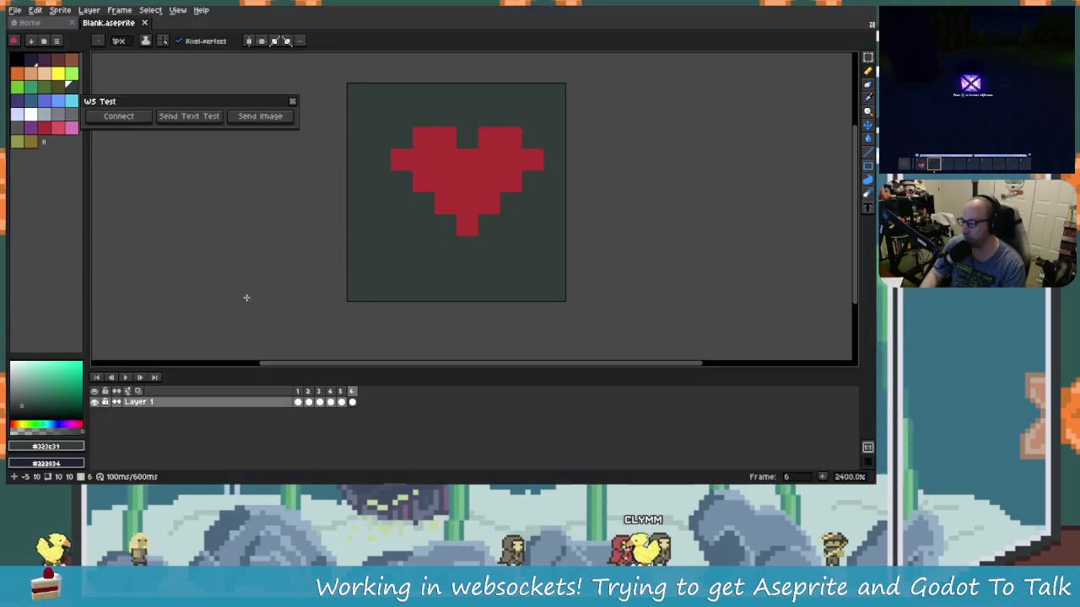
key("alt+Tab")
key("Tab")
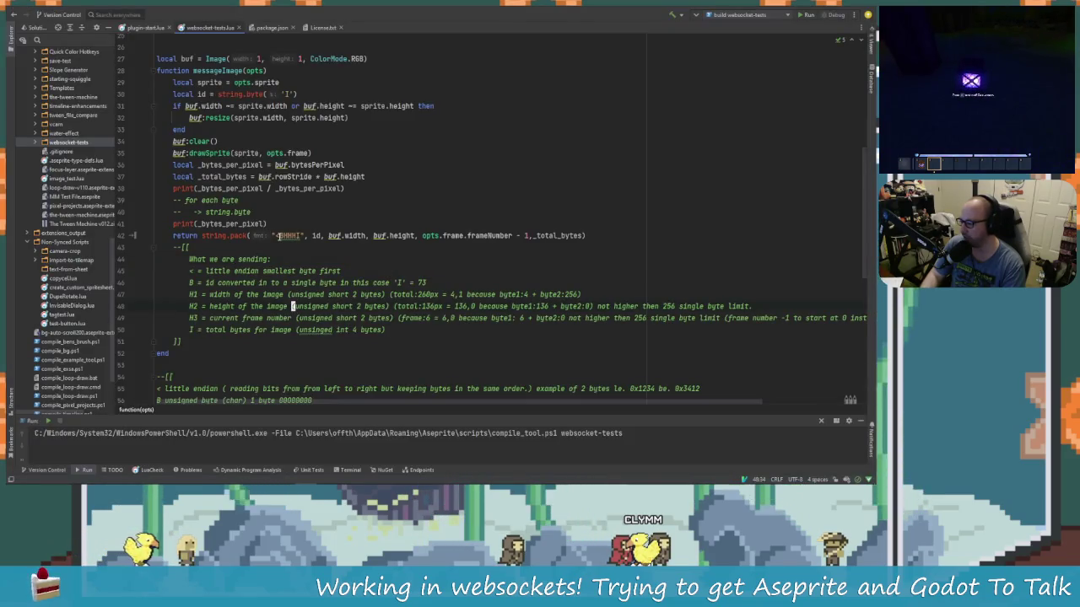